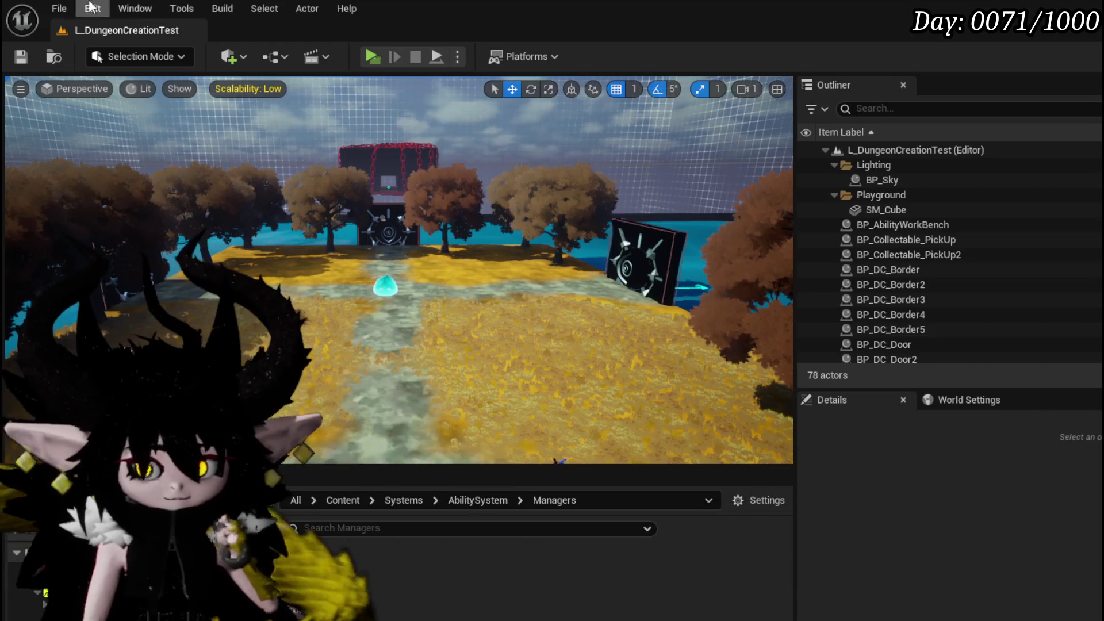
# - Play the level standalone, walk into the water slime, and accept the X/O battle prompt
pyautogui.click(368, 58)
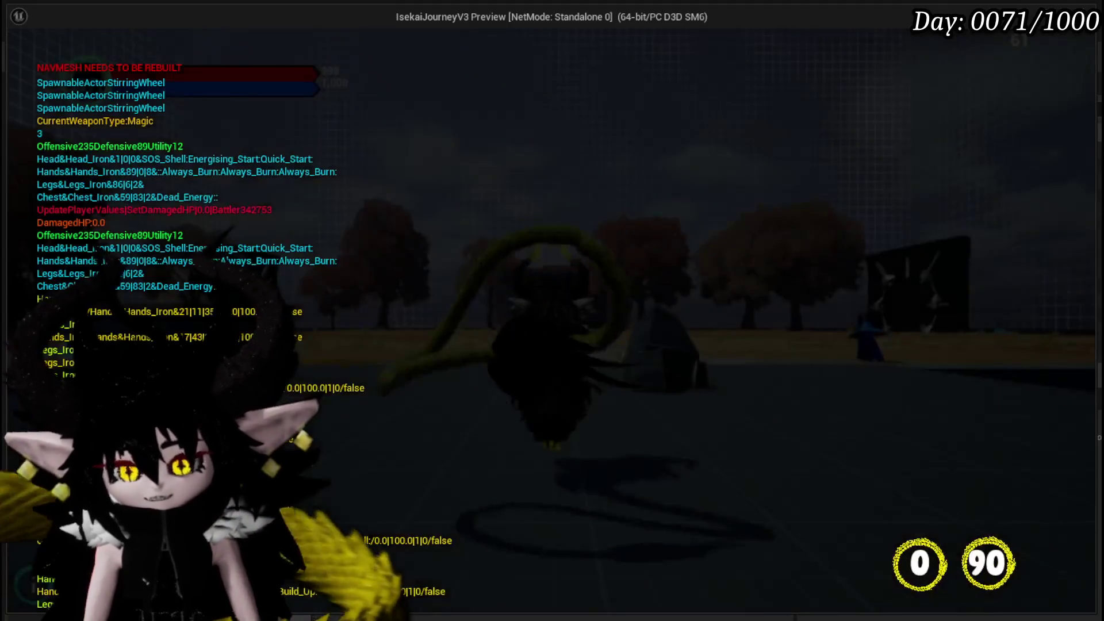
pyautogui.press('w')
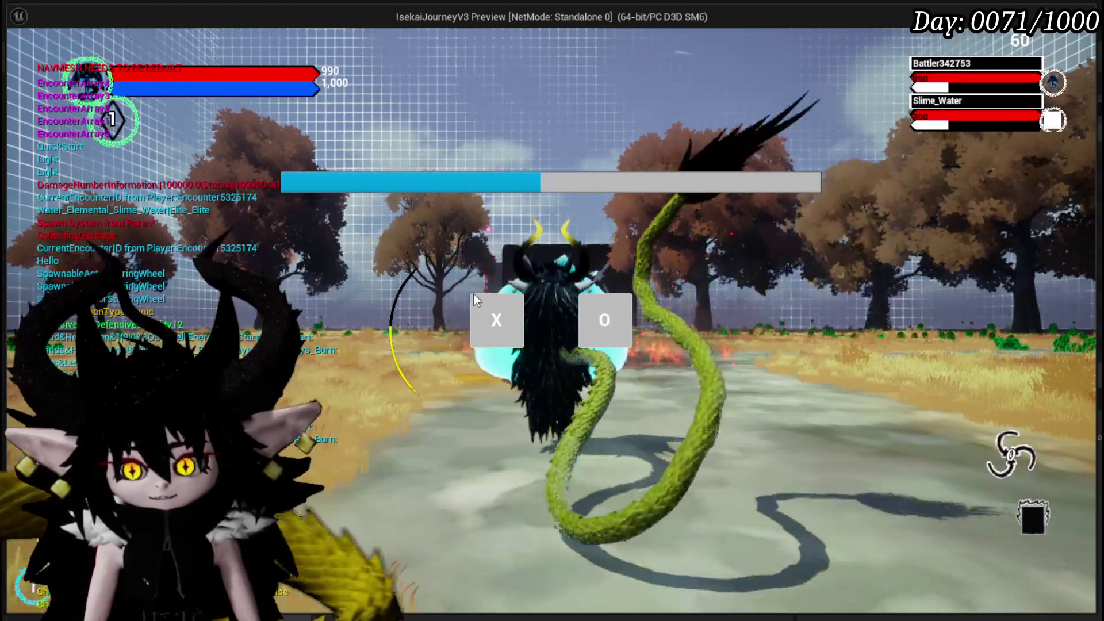
pyautogui.click(483, 322)
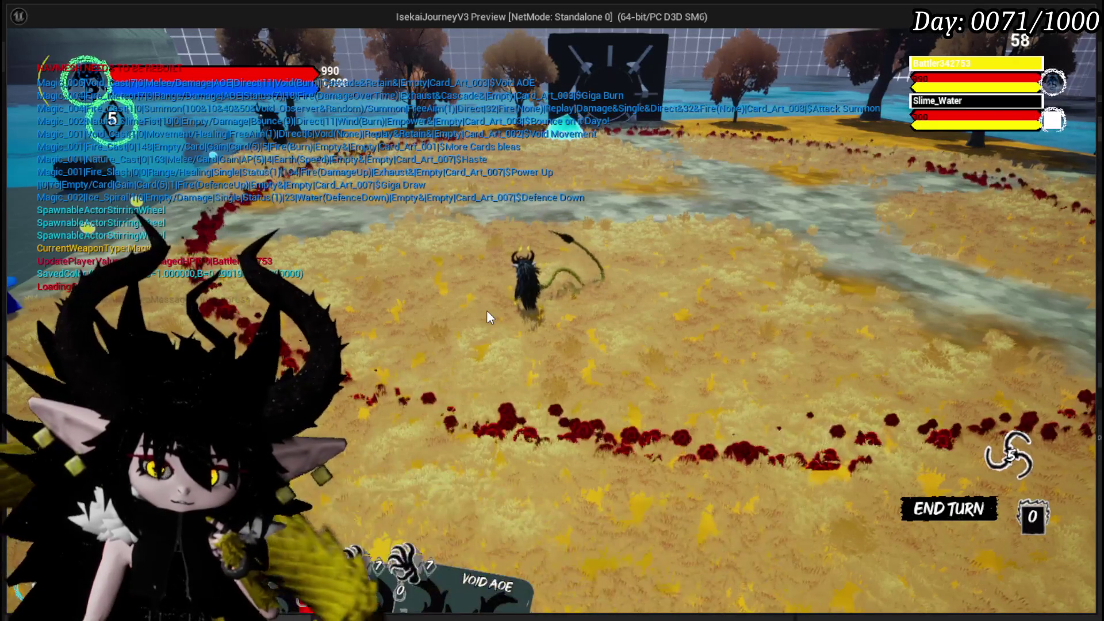
# - Quit the play session with Esc and save the modified packages
pyautogui.press('Escape')
pyautogui.click(23, 57)
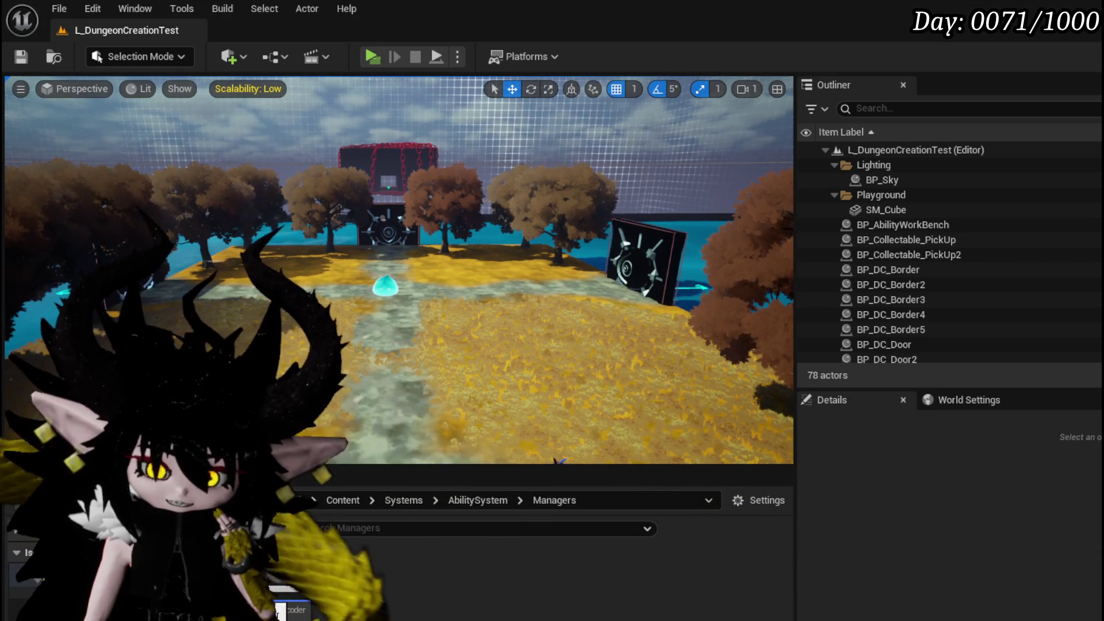
# - Save all modified packages, including the L_DungeonCreationTest map
pyautogui.moveTo(278, 614)
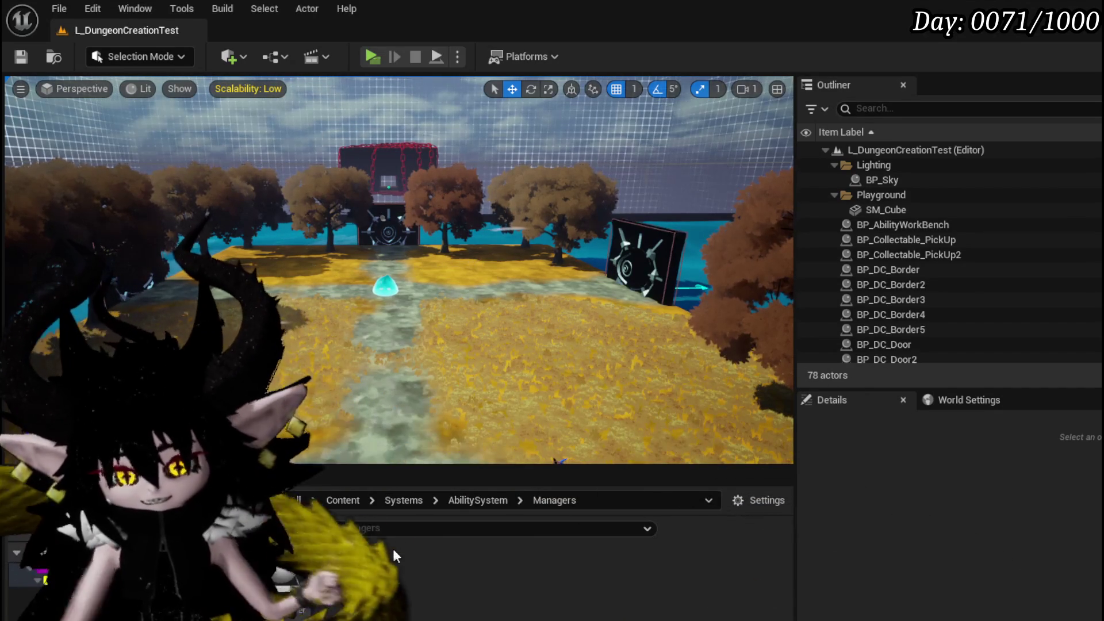
pyautogui.hotkey('ctrl', 's')
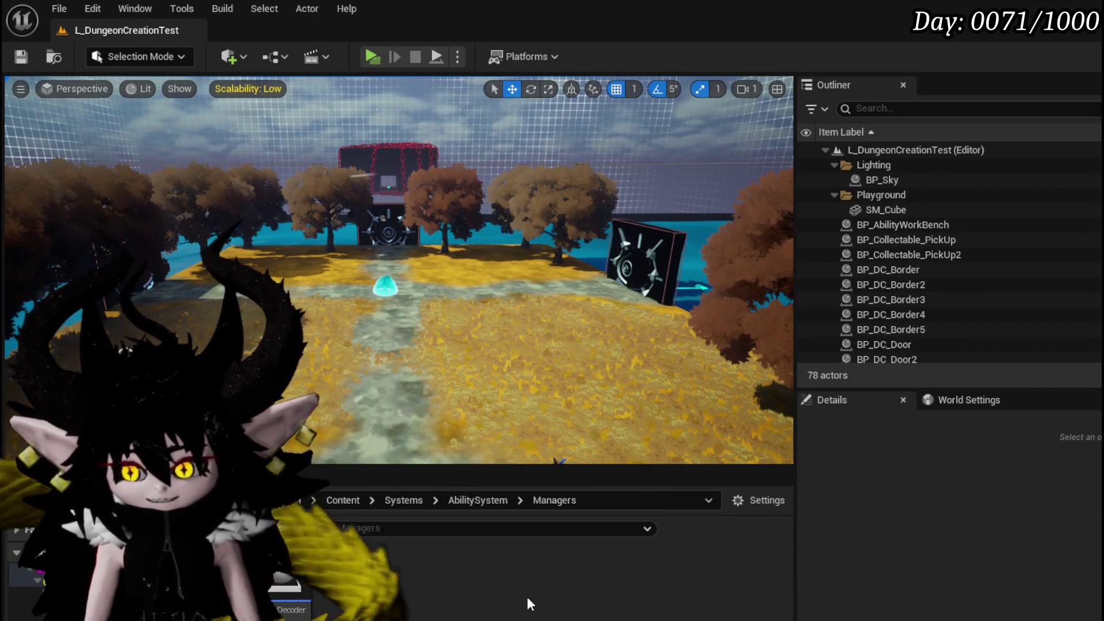
# - Save the L_DungeonCreationTest level and its assets again from the toolbar
pyautogui.click(32, 56)
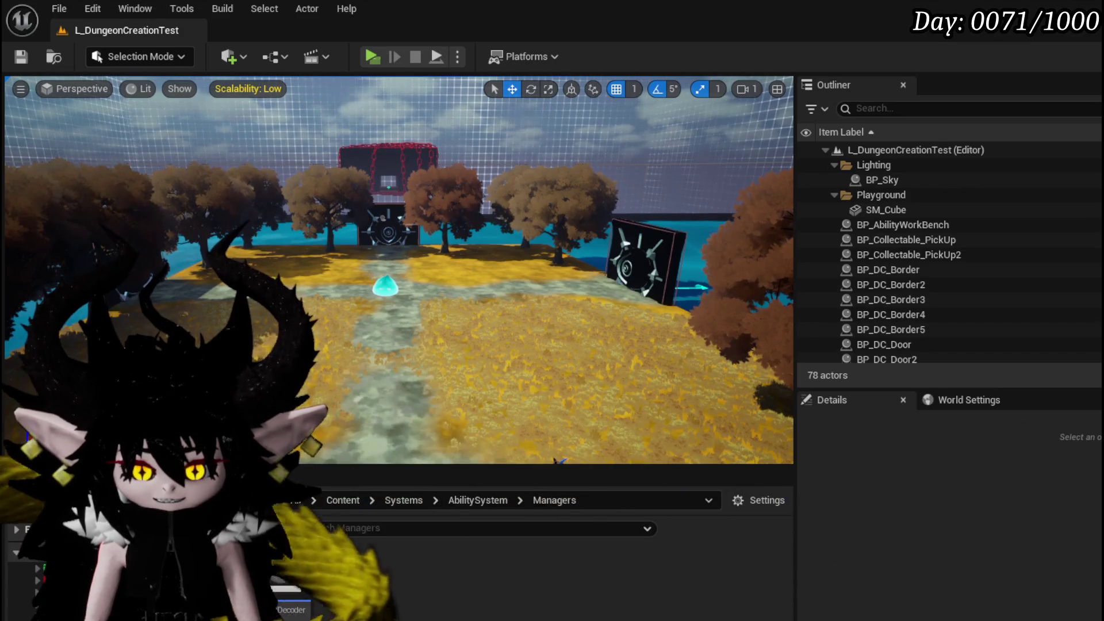
# - Browse to the ThirdPerson > Blueprints folder and open the W_PlayerHUD widget blueprint
pyautogui.doubleClick(687, 595)
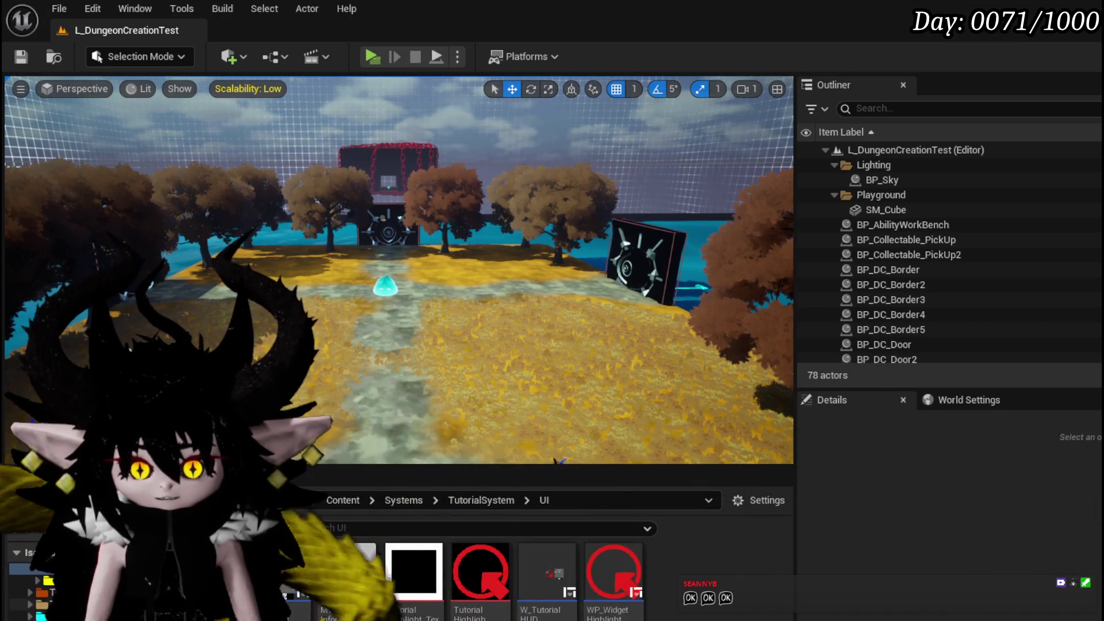
pyautogui.click(40, 604)
pyautogui.click(40, 615)
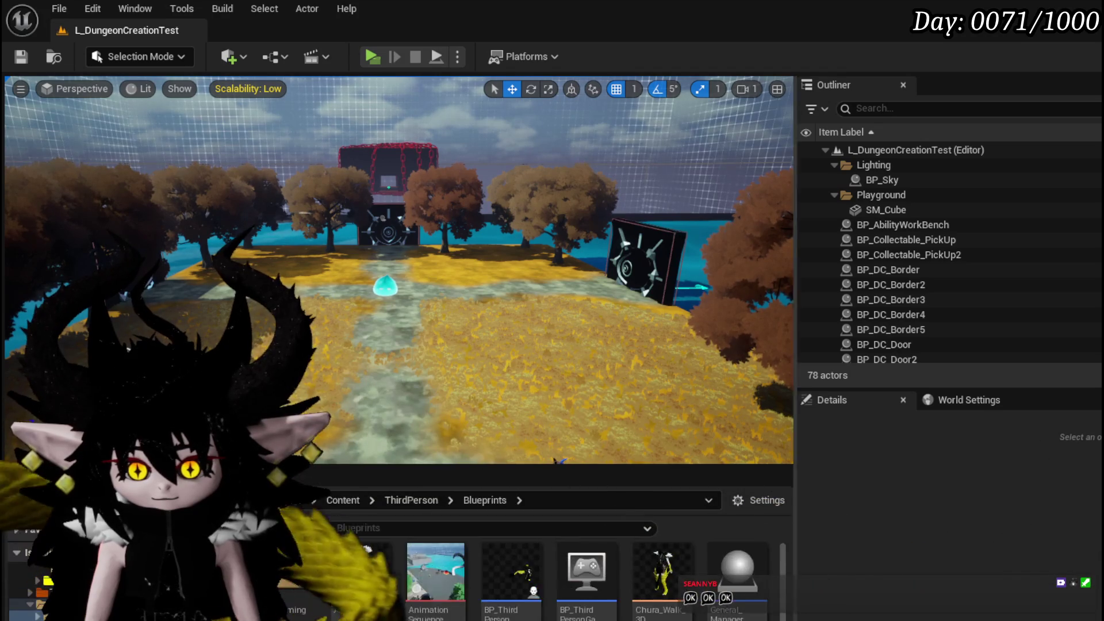
pyautogui.doubleClick(512, 575)
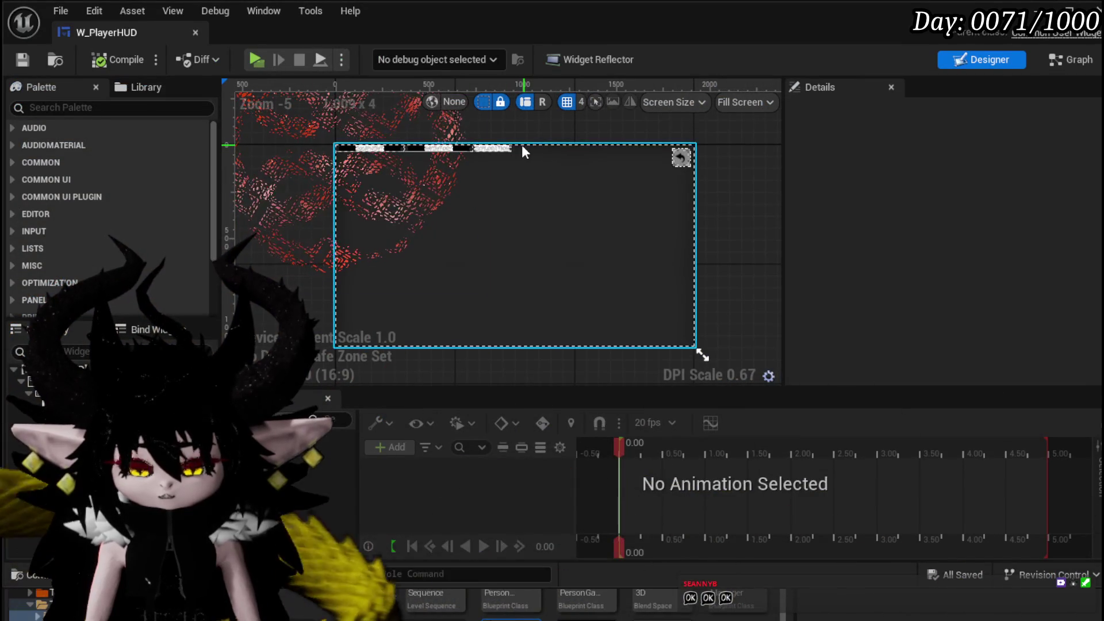
# - Move a button to the start of the top bar and rename one to WP_ButtonWidget_Settings
pyautogui.moveTo(492, 148)
pyautogui.mouseDown()
pyautogui.moveTo(334, 140)
pyautogui.moveTo(339, 148)
pyautogui.mouseUp()
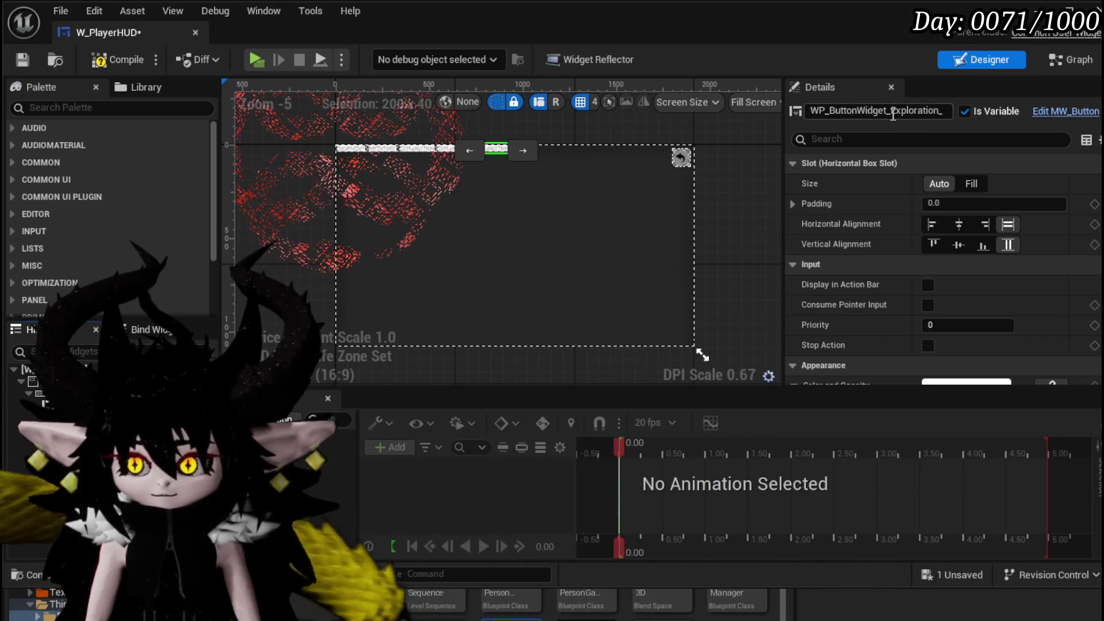
pyautogui.moveTo(891, 111); pyautogui.dragTo(1092, 119)
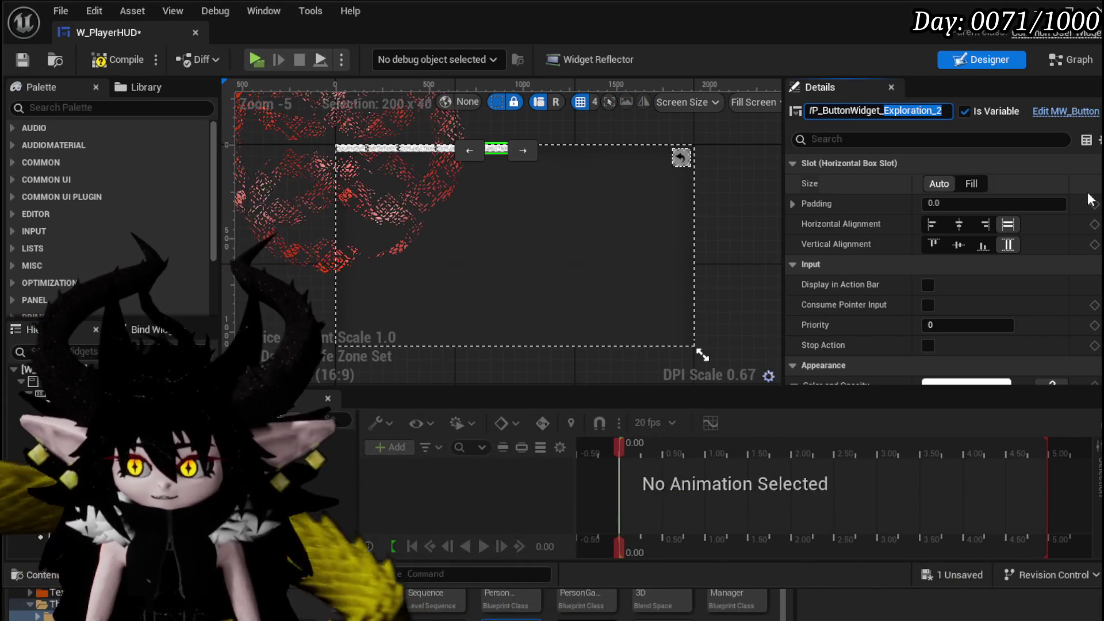
pyautogui.write('ttings')
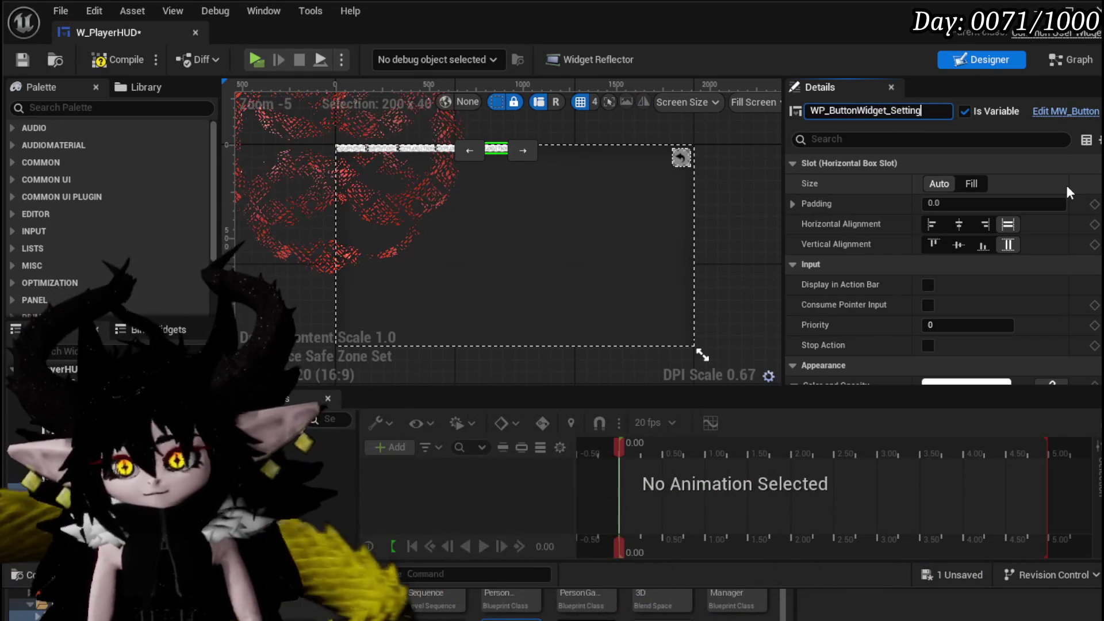
pyautogui.press('Return')
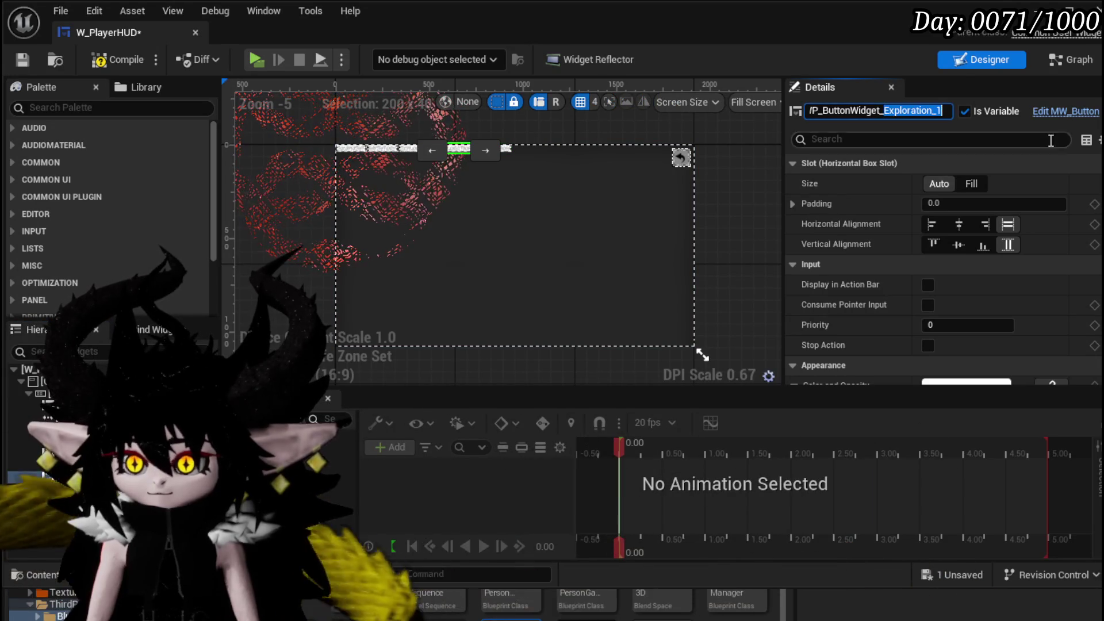
# - Rename the other Exploration button to WP_ButtonWidget_Controls and compile the widget blueprint
pyautogui.write('Controls')
pyautogui.press('Return')
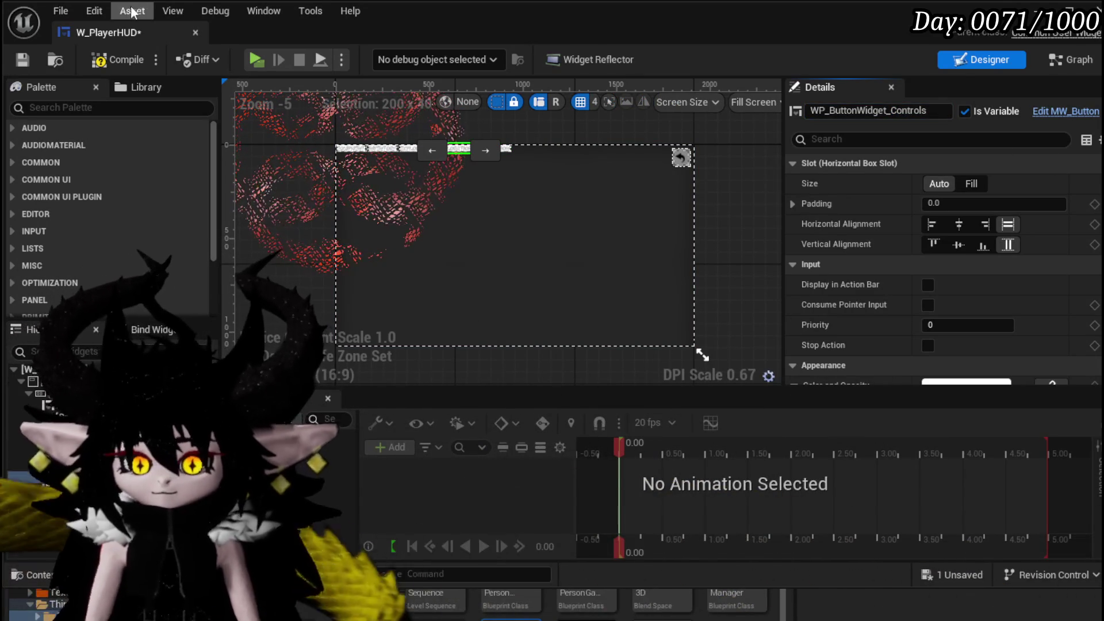
pyautogui.click(109, 60)
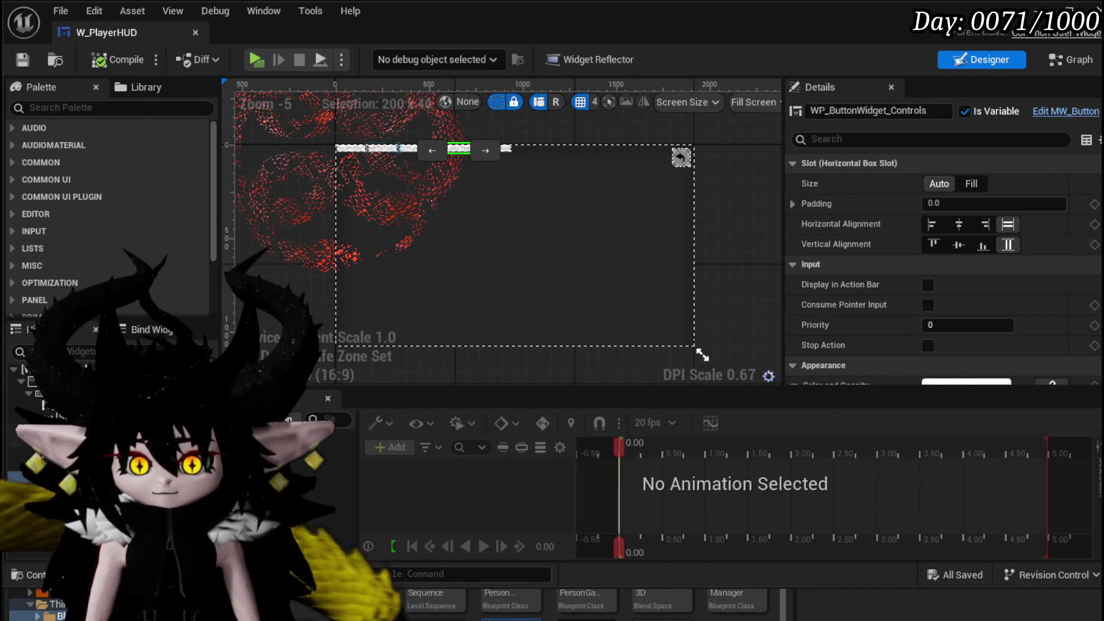
pyautogui.click(51, 107)
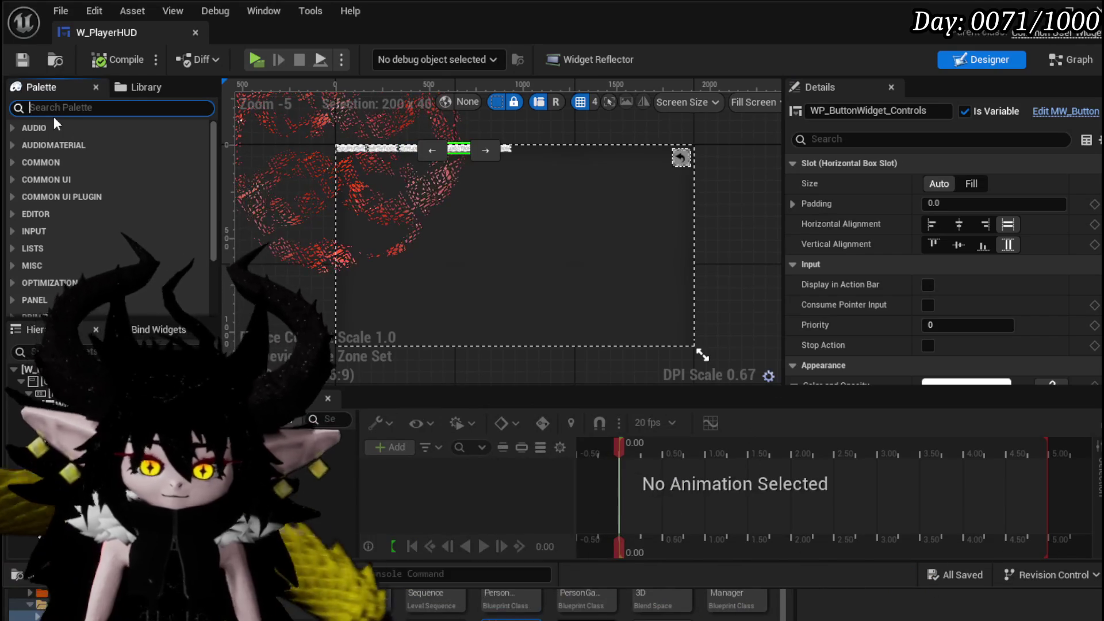
# - Add a Spacer widget from the palette, then compile and save W_PlayerHUD
pyautogui.write('Spacer')
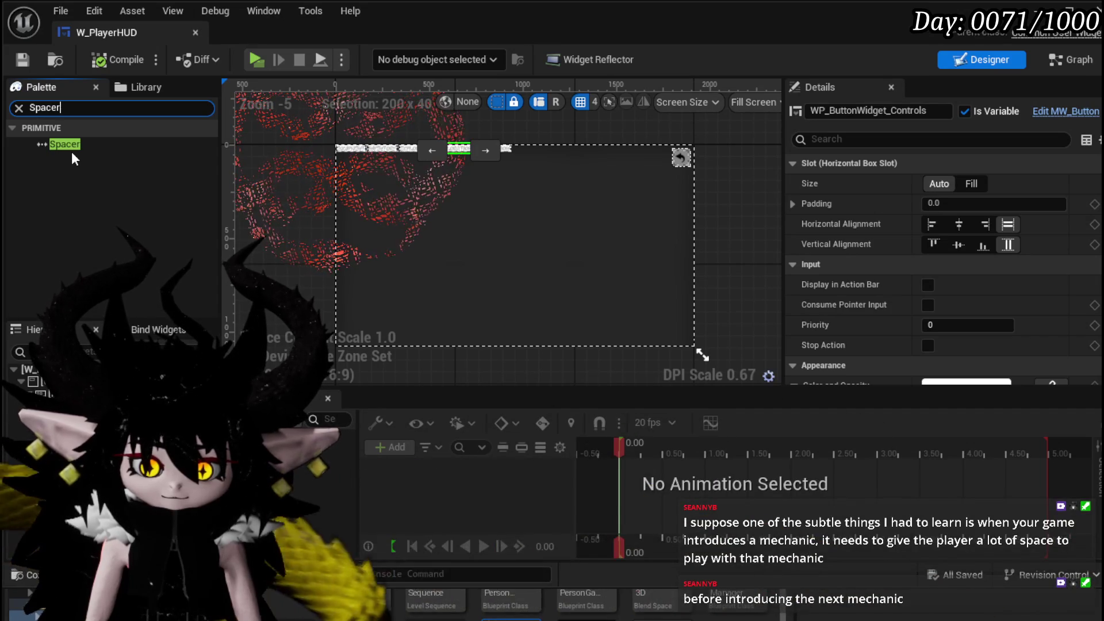
pyautogui.click(45, 146)
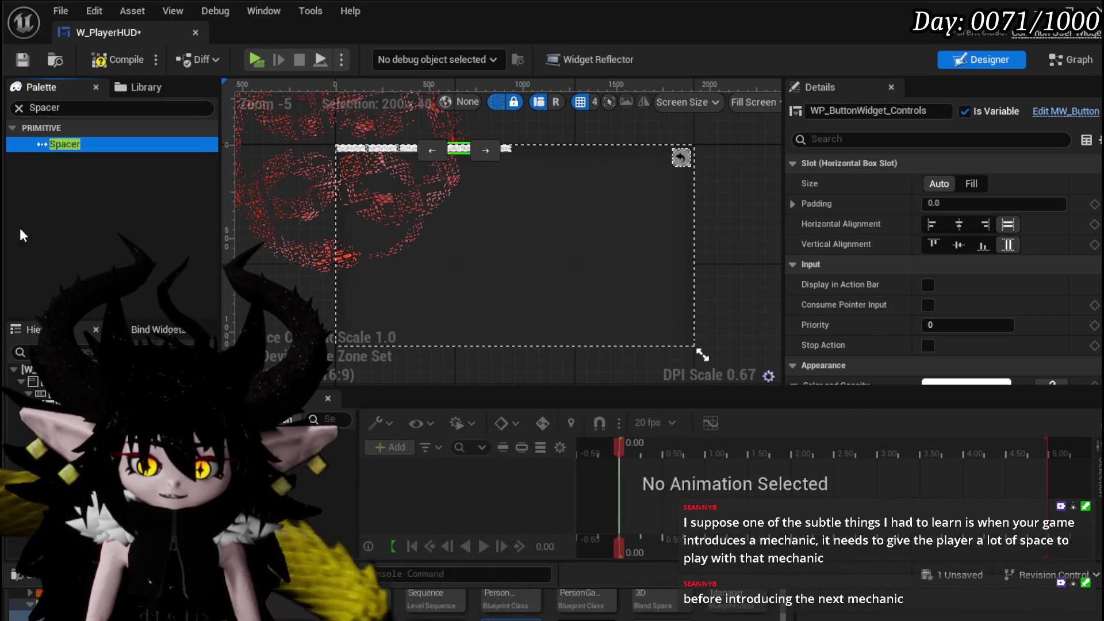
pyautogui.press('F7')
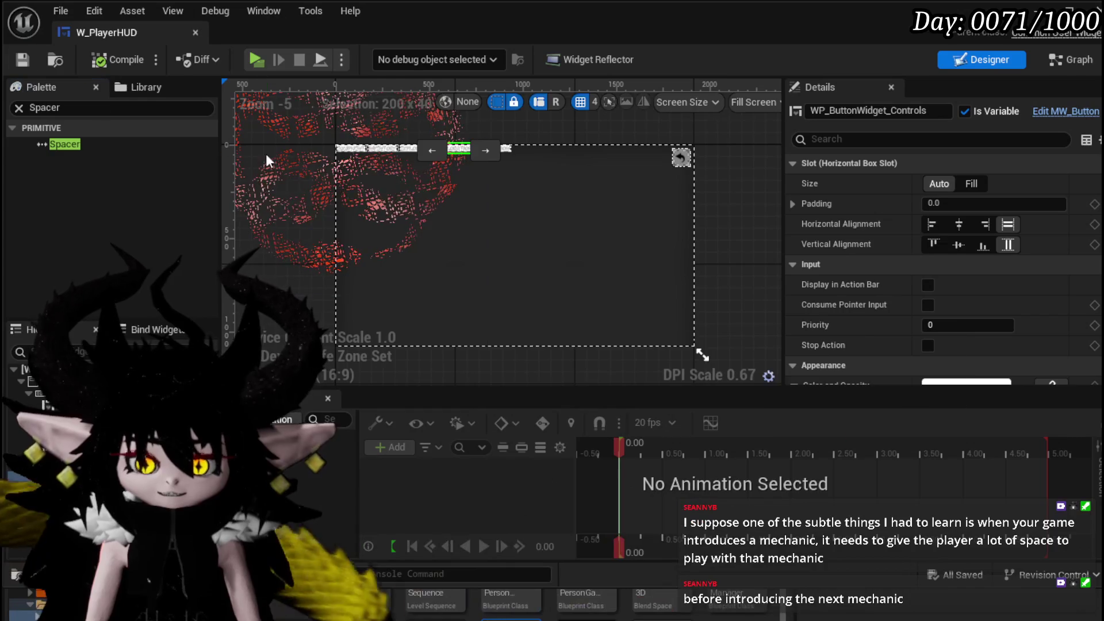
pyautogui.hotkey('ctrl', 's')
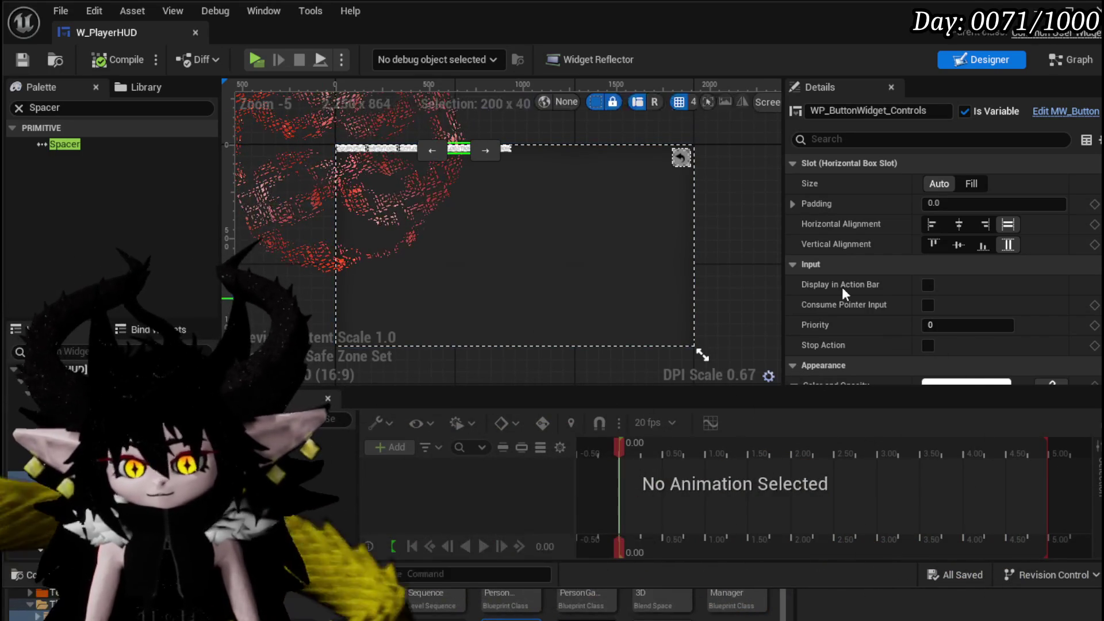
pyautogui.scroll(-15, 1038, 184)
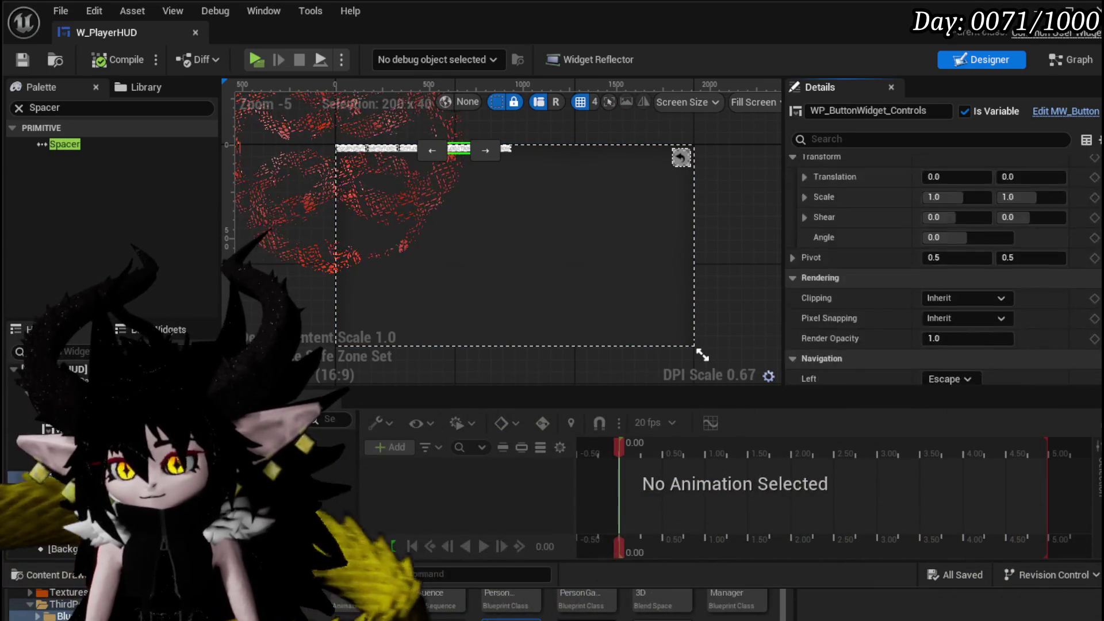
pyautogui.scroll(-2, 1041, 242)
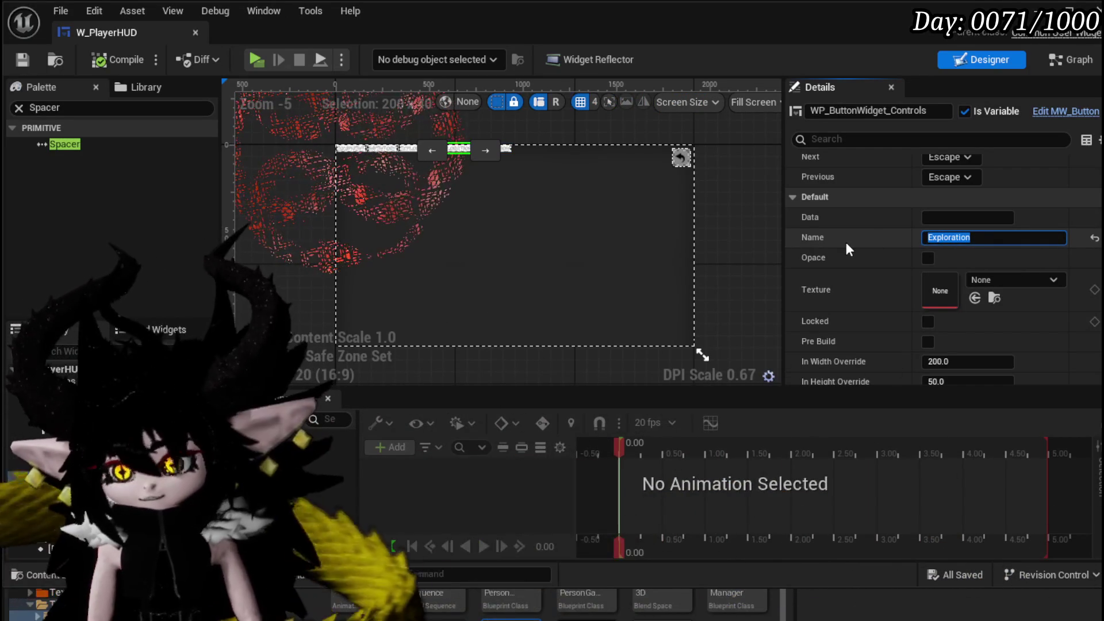
# - Set the Name field to Controls on WP_ButtonWidget_Controls and Settings on WP_ButtonWidget_Settings, then compile and save
pyautogui.write('Control')
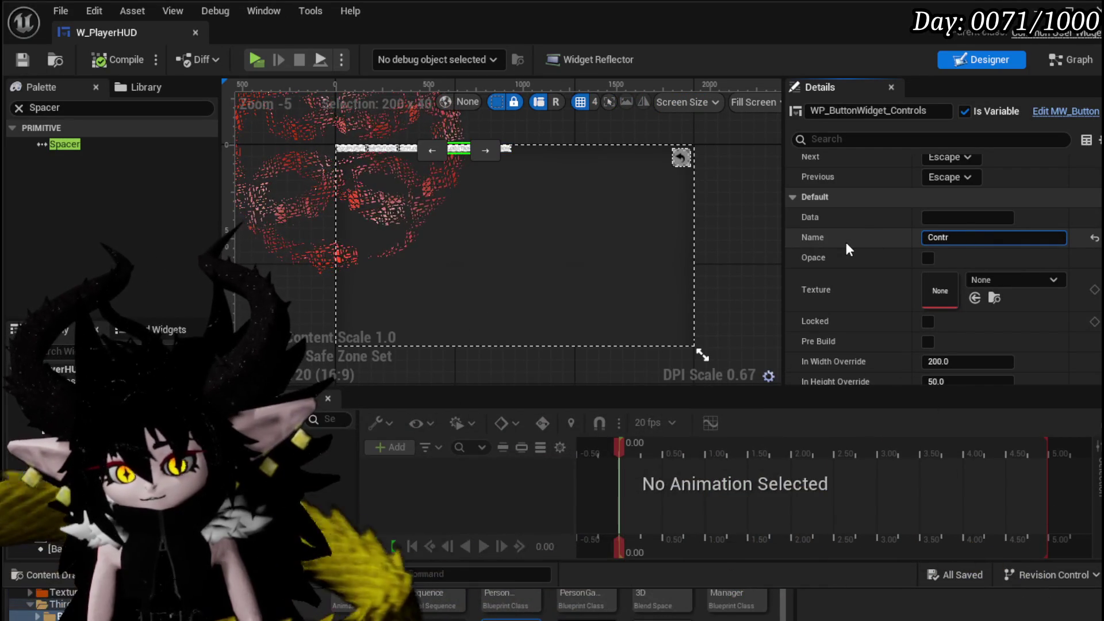
pyautogui.write('s')
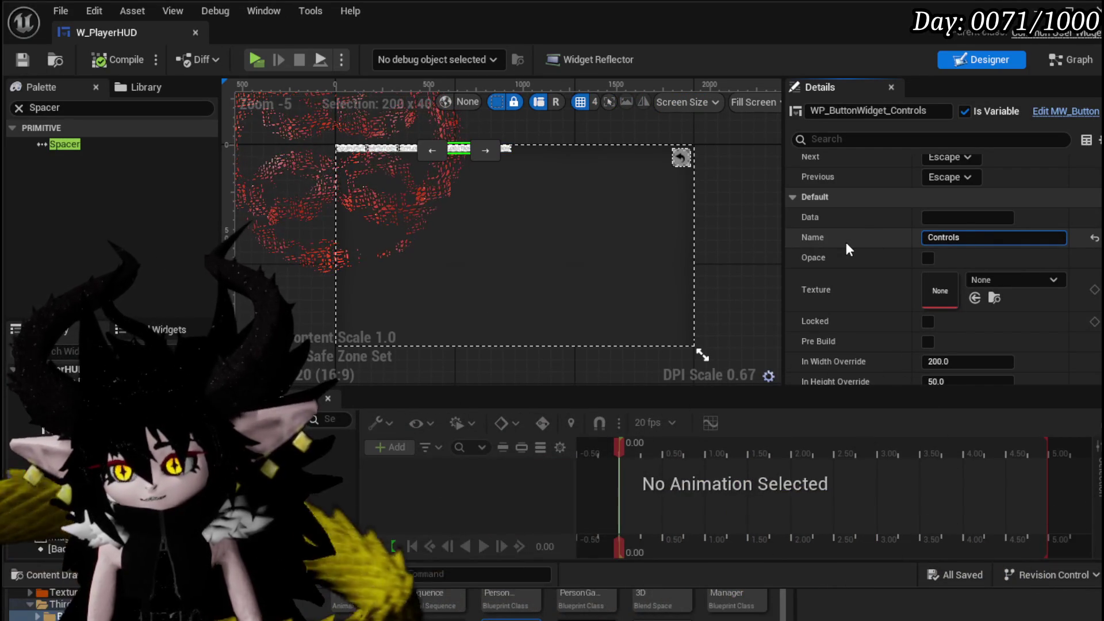
pyautogui.press('Return')
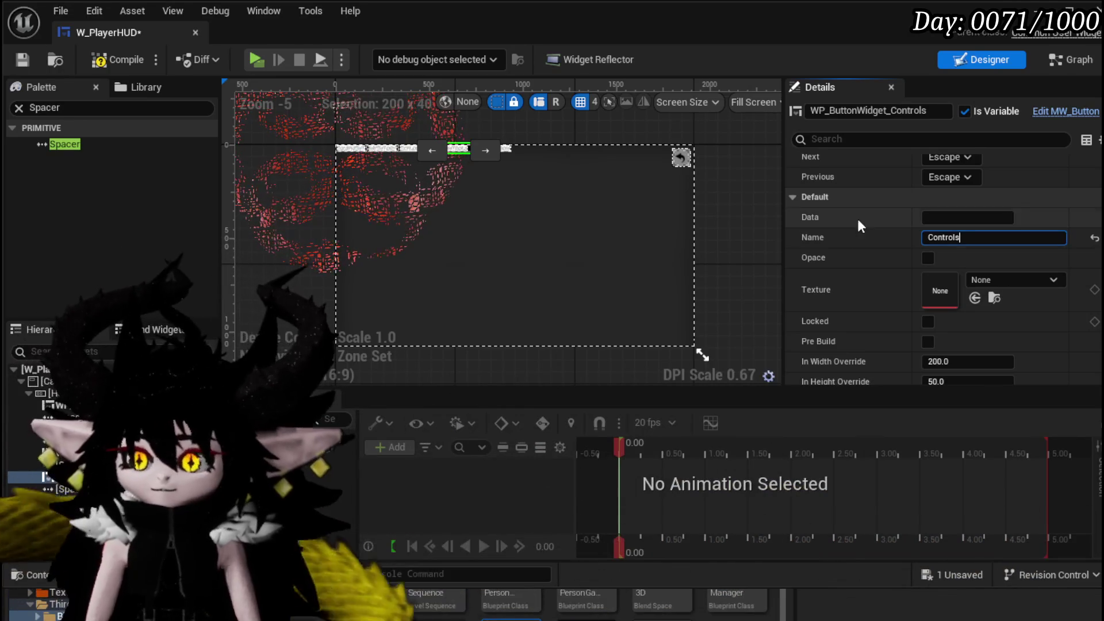
pyautogui.click(69, 448)
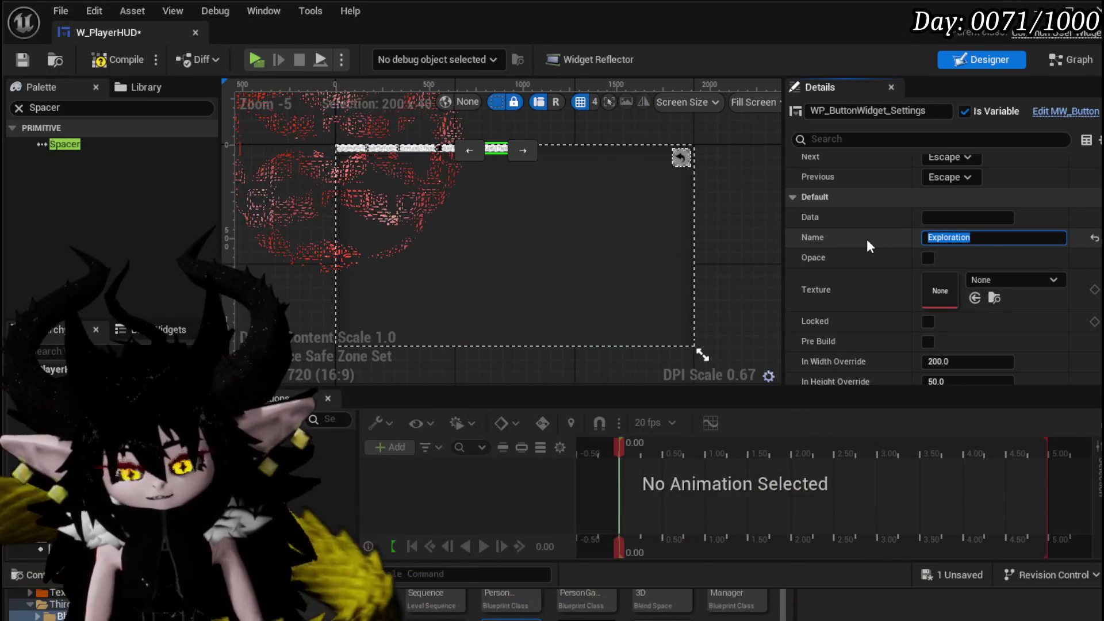
pyautogui.write('Sett')
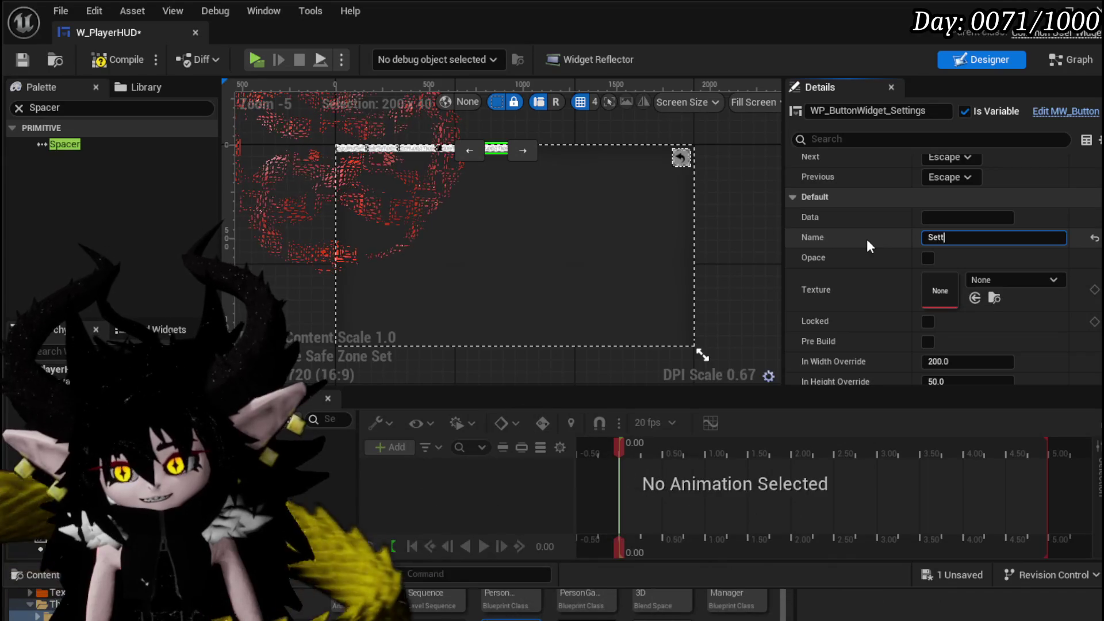
pyautogui.write('ings')
pyautogui.press('Return')
pyautogui.click(118, 59)
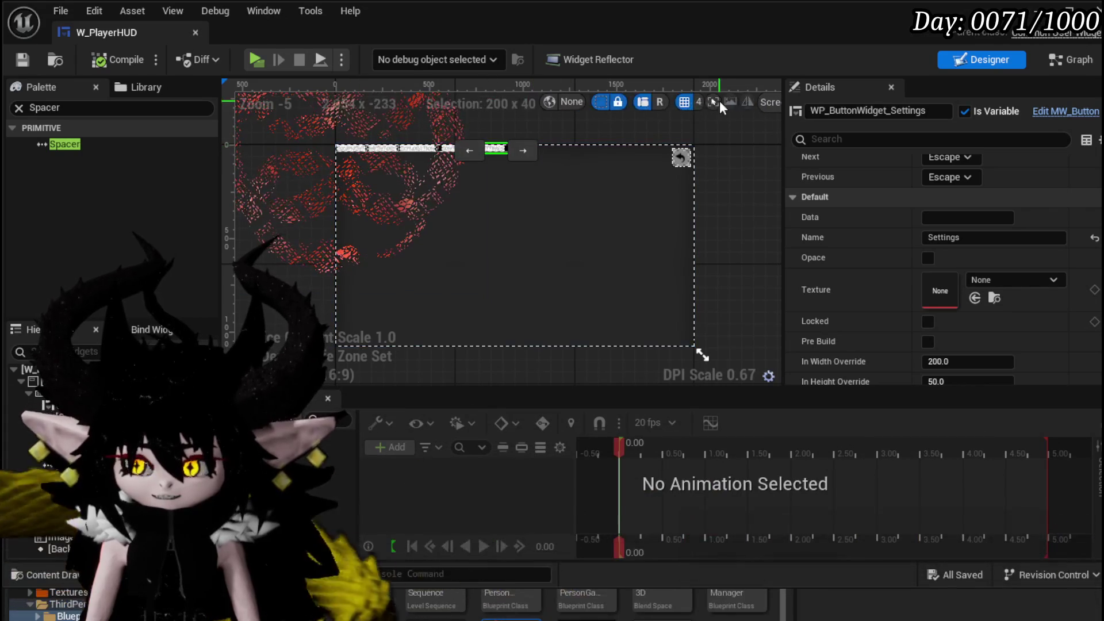
pyautogui.click(910, 33)
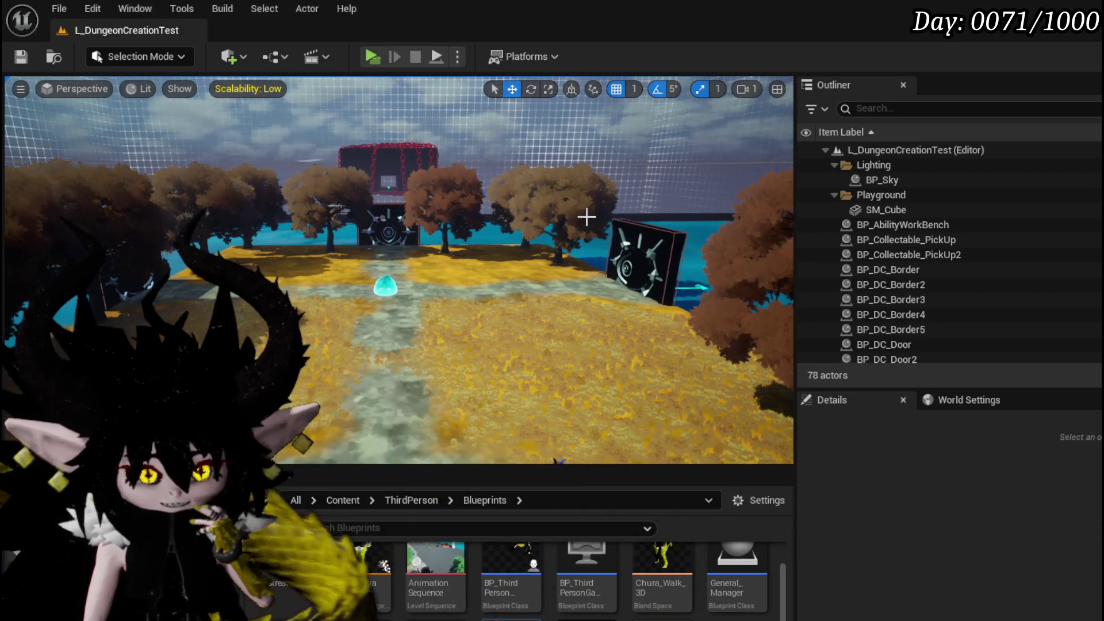
# - Save all pending changes to the L_DungeonCreationTest project
pyautogui.hotkey('ctrl', 's')
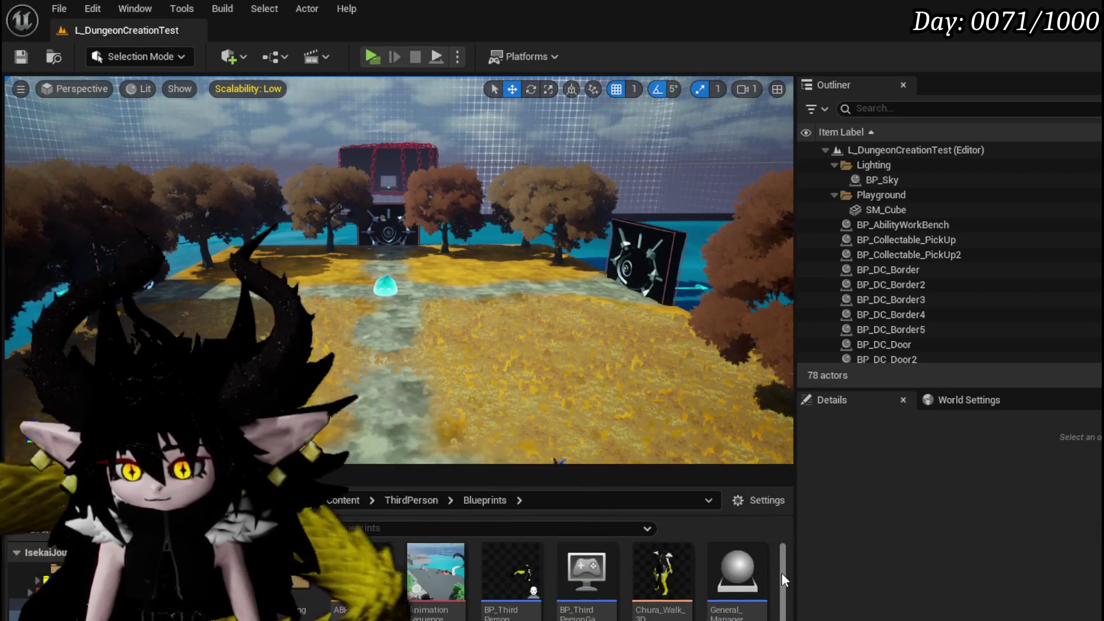
pyautogui.scroll(-1, 781, 572)
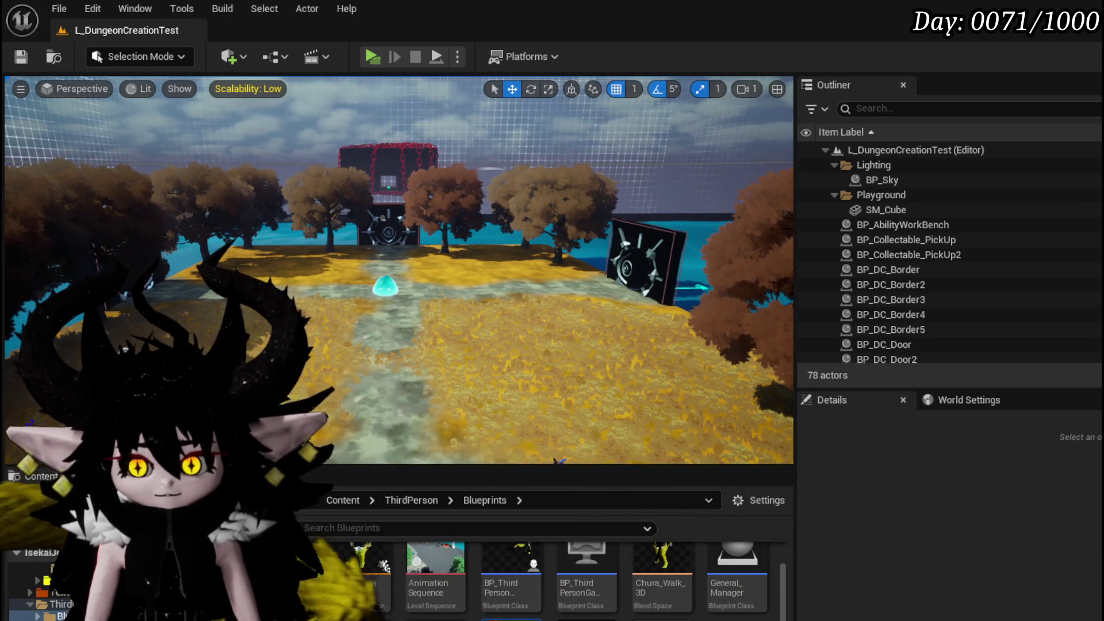
# - Fly the camera through the trees past the dungeon door, then launch a standalone preview
pyautogui.press('w')
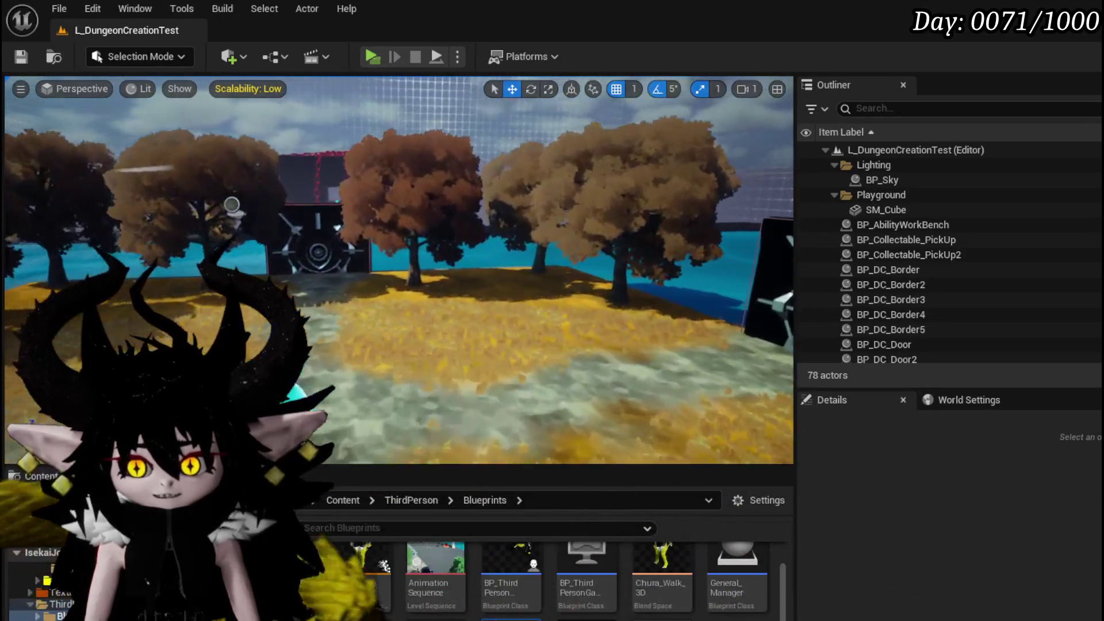
pyautogui.press('w')
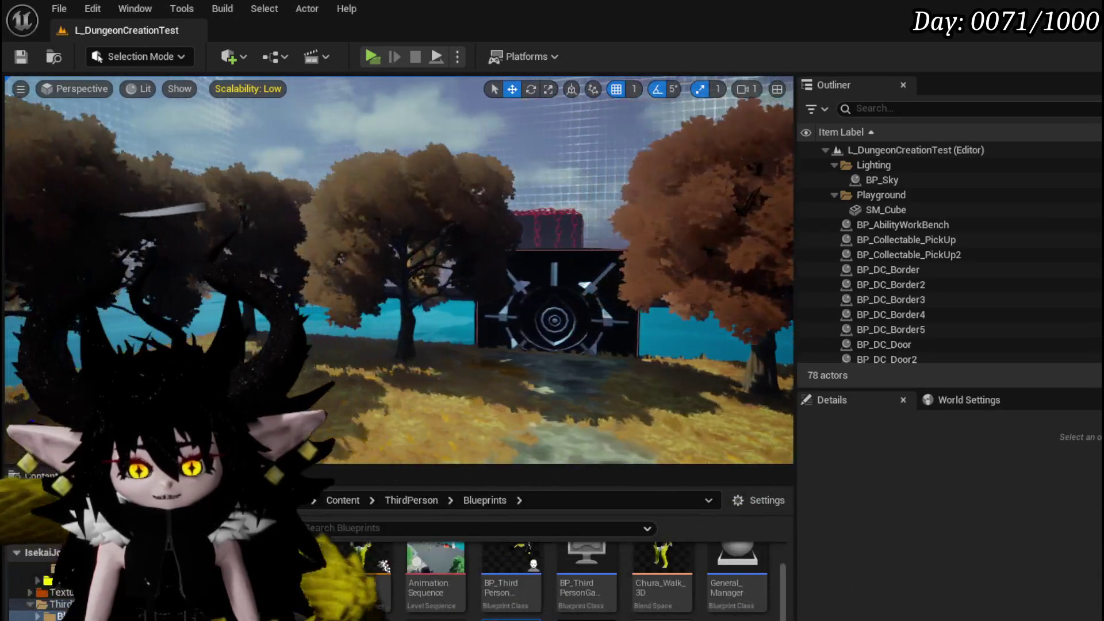
pyautogui.press('w')
pyautogui.press('w')
pyautogui.press('w')
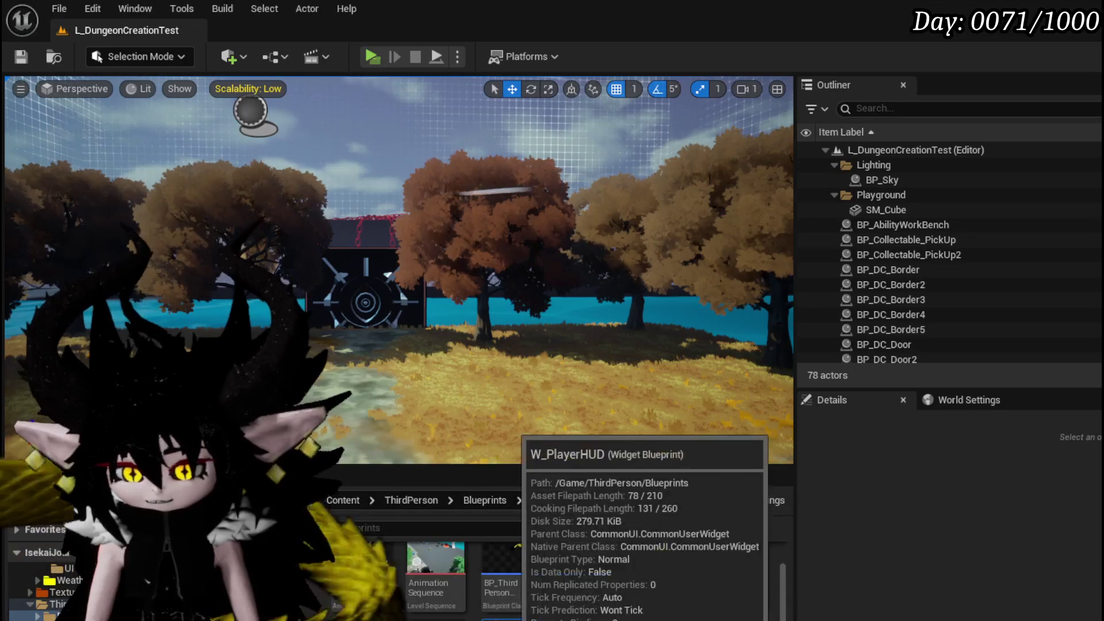
pyautogui.click(372, 56)
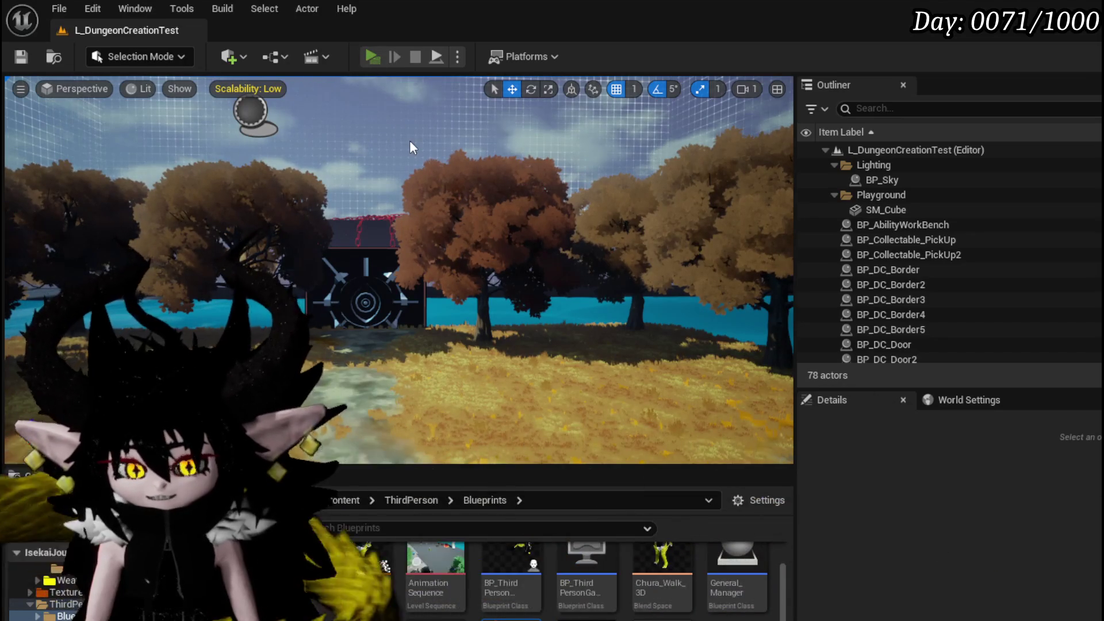
# - Check the in-game top bar shows the Controls and Settings tabs, then stop the preview and save
pyautogui.press('Tab')
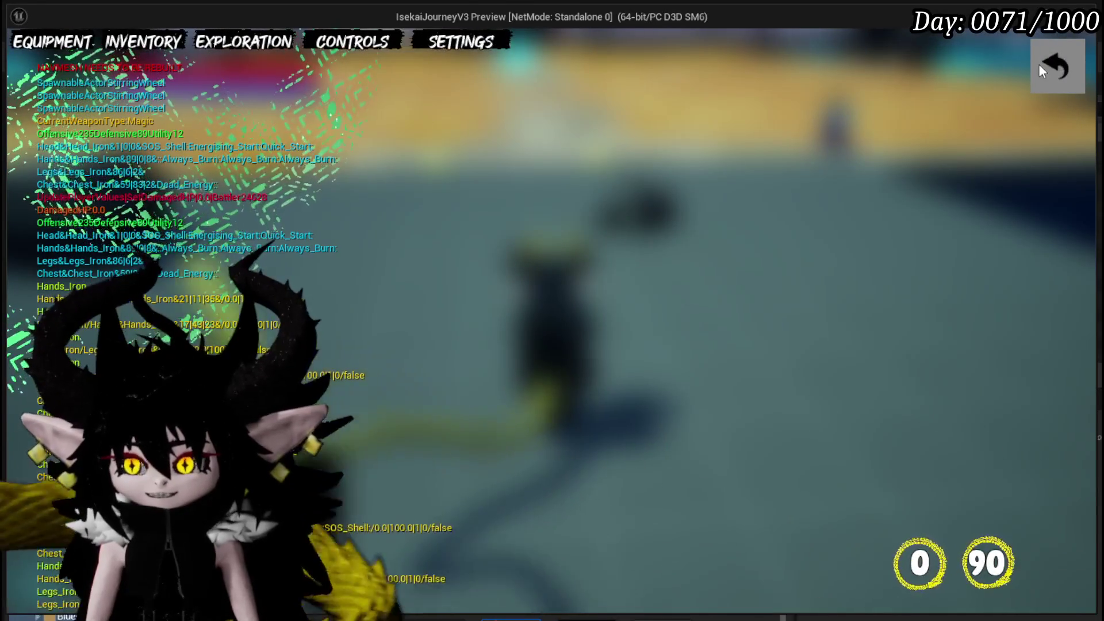
pyautogui.press('Tab')
pyautogui.press('Escape')
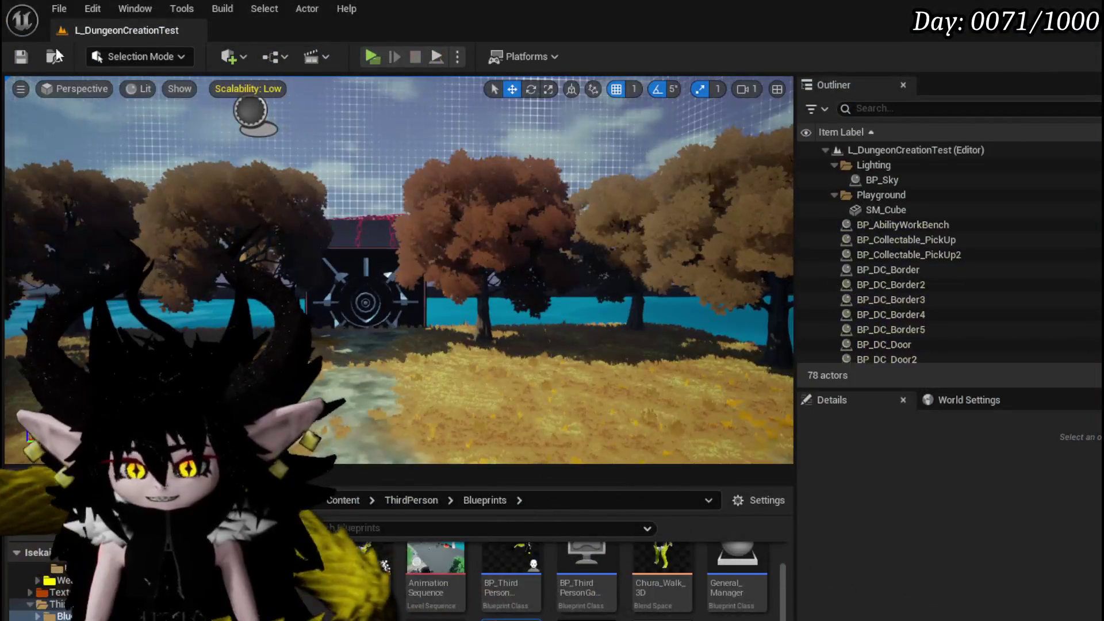
pyautogui.click(22, 58)
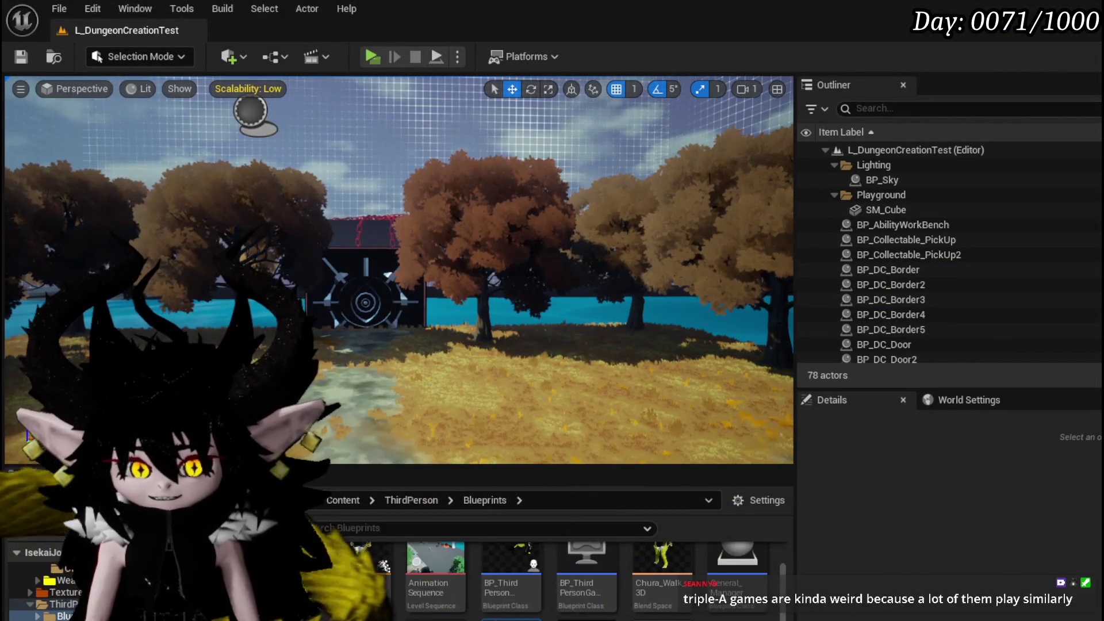
pyautogui.click(21, 58)
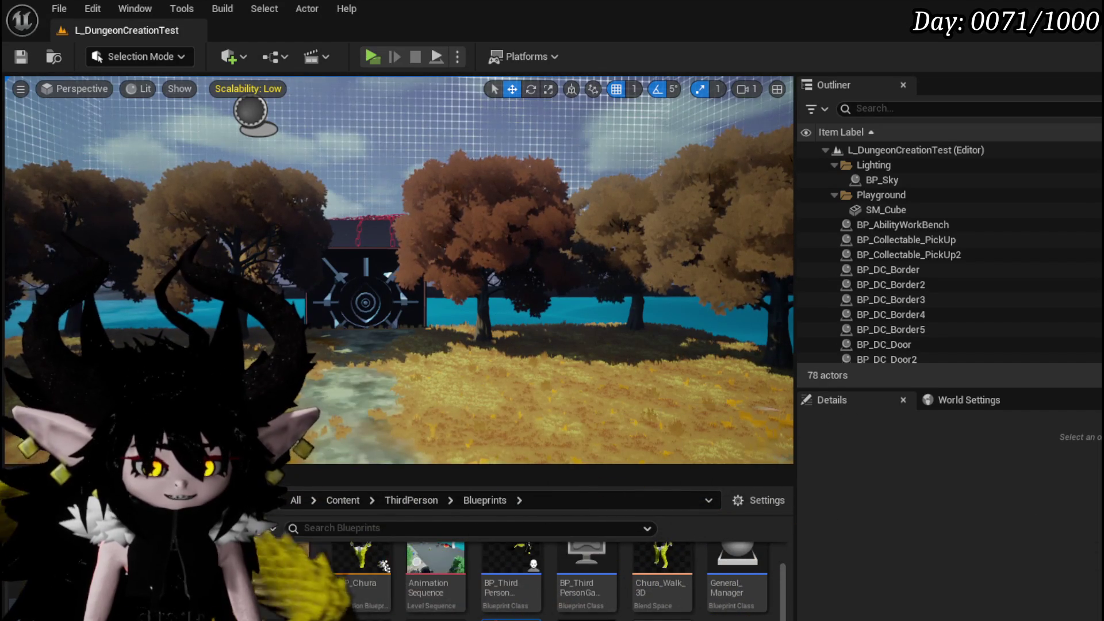
pyautogui.hotkey('alt', 'Tab')
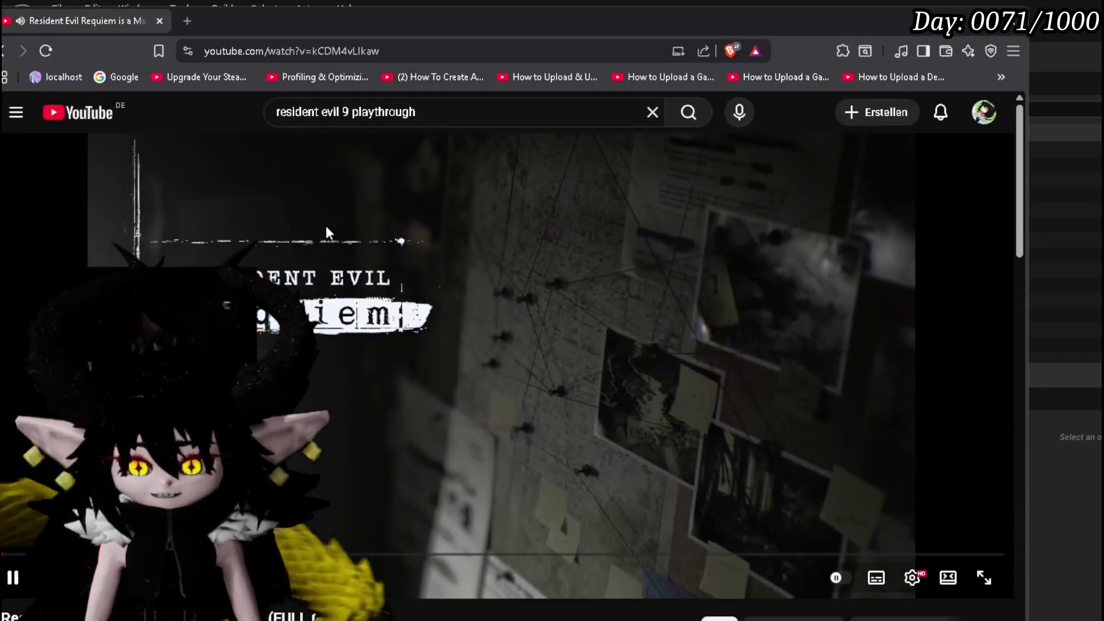
# - Maximize the browser, pause the video, and slide the window right to reveal the Unreal Editor
pyautogui.press('super+Up')
pyautogui.click(424, 231)
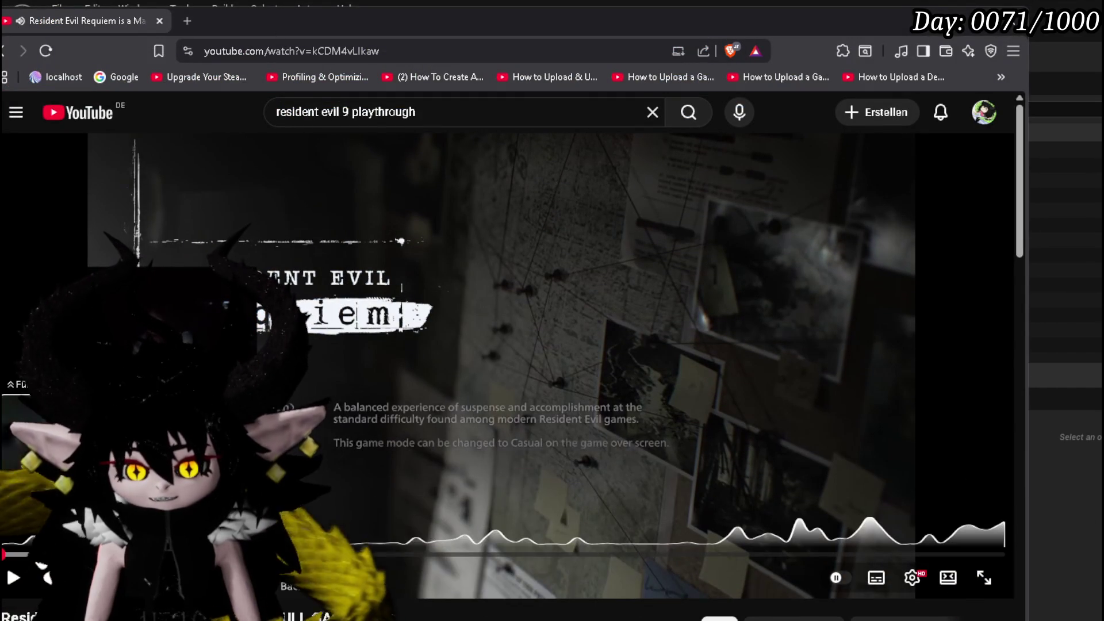
pyautogui.moveTo(504, 7); pyautogui.dragTo(598, 7)
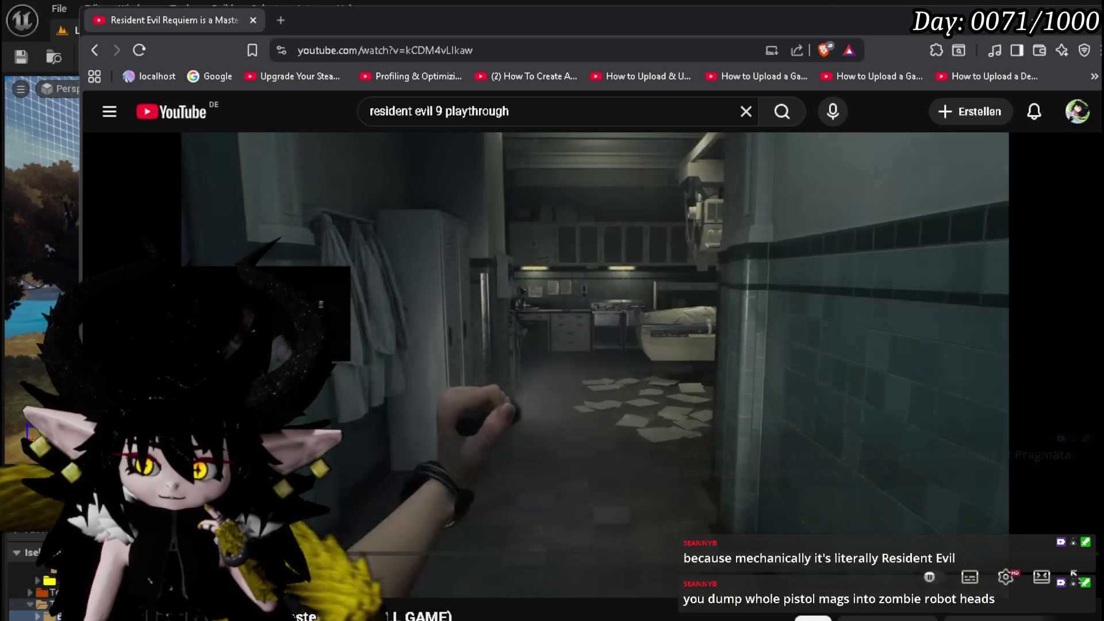
# - Pause and resume the Resident Evil Requiem playthrough with Space until the Hemolytic Injector screen
pyautogui.press('space')
pyautogui.press('space')
pyautogui.press('space')
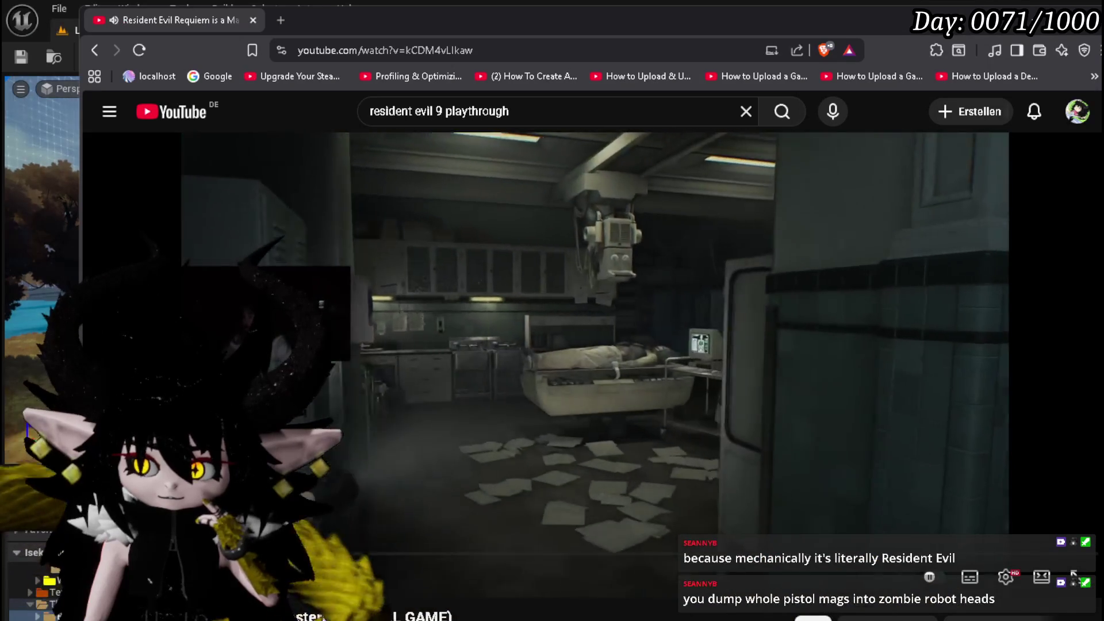
pyautogui.press('space')
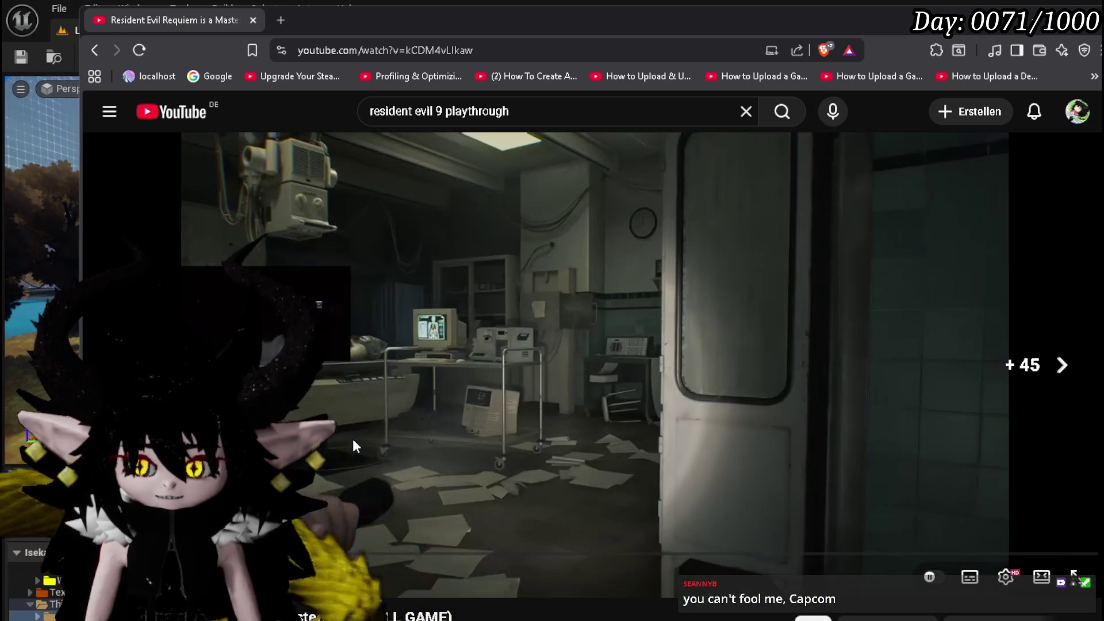
pyautogui.press('space')
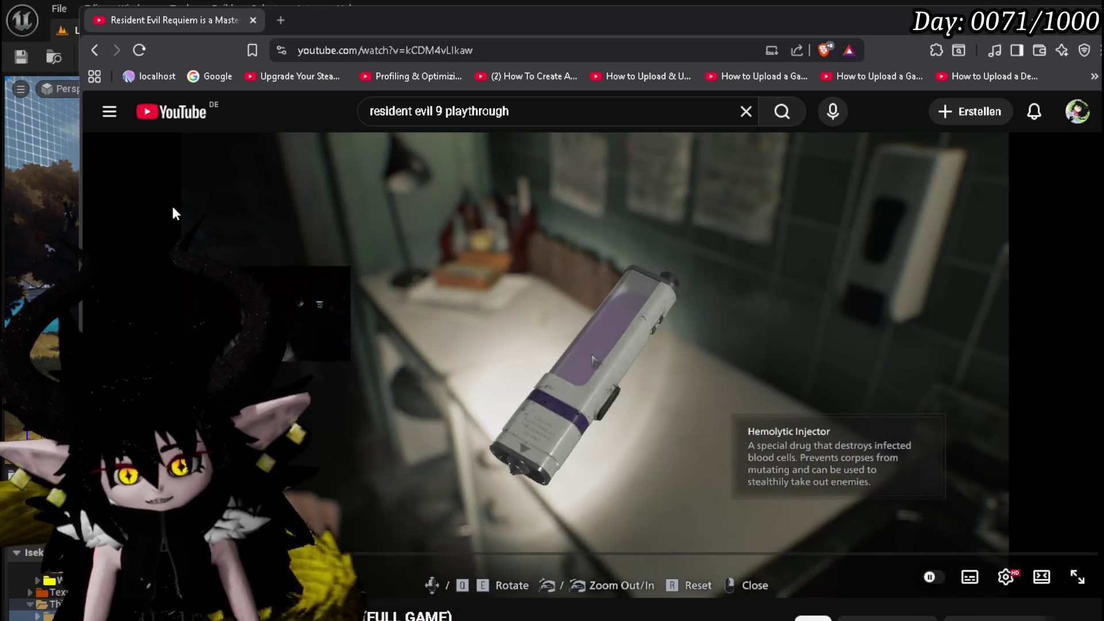
pyautogui.click(264, 229)
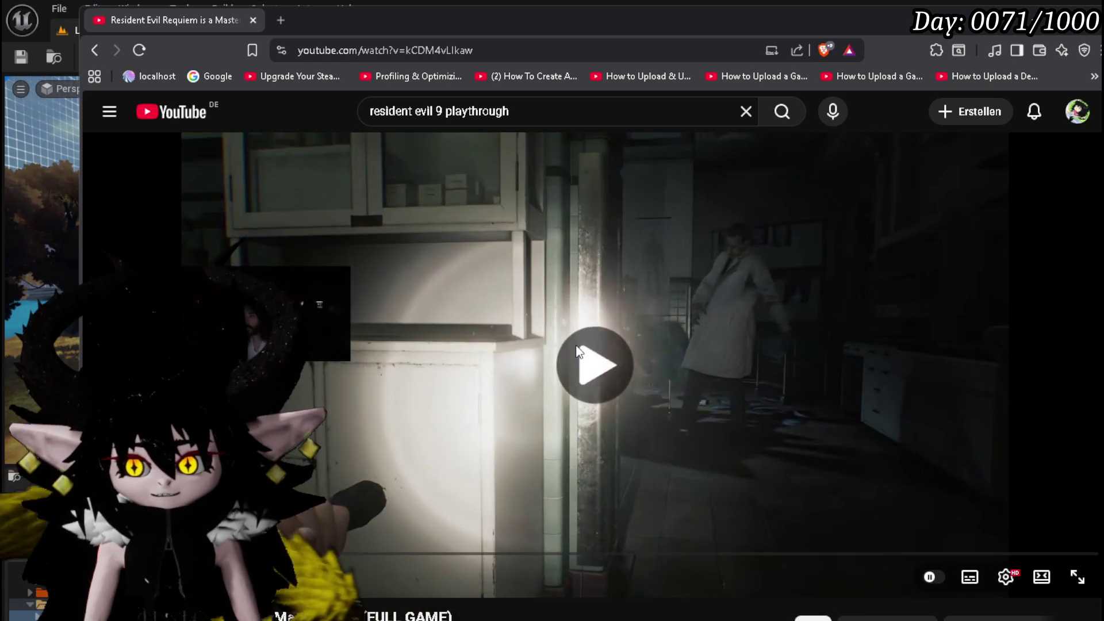
# - Pause and resume the playthrough repeatedly, skipping ahead 5 seconds once
pyautogui.click(576, 351)
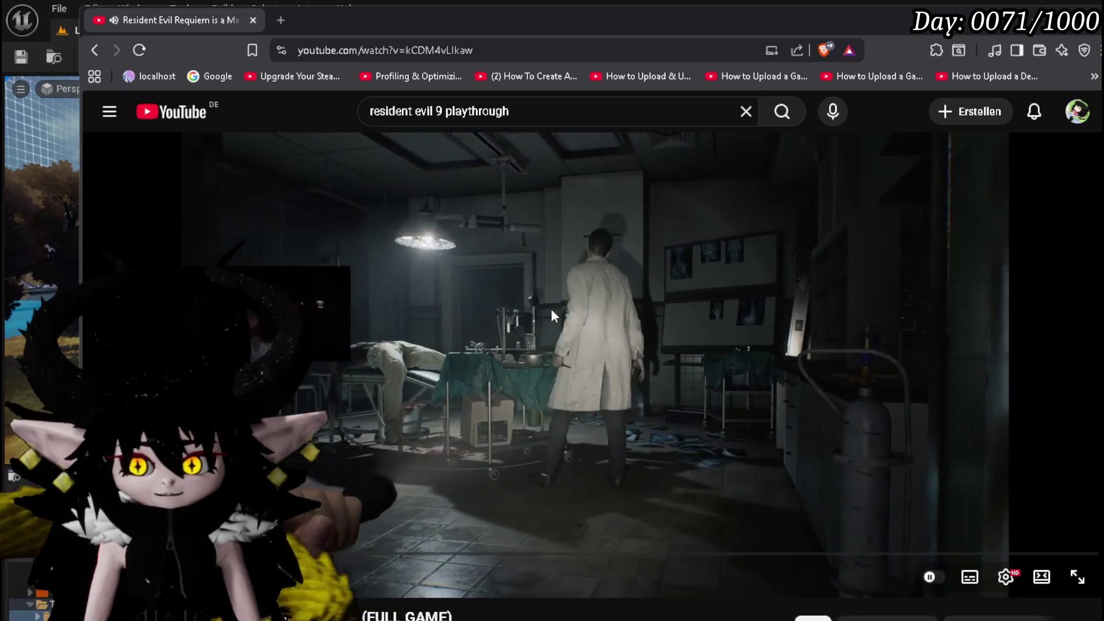
pyautogui.click(613, 262)
pyautogui.click(611, 261)
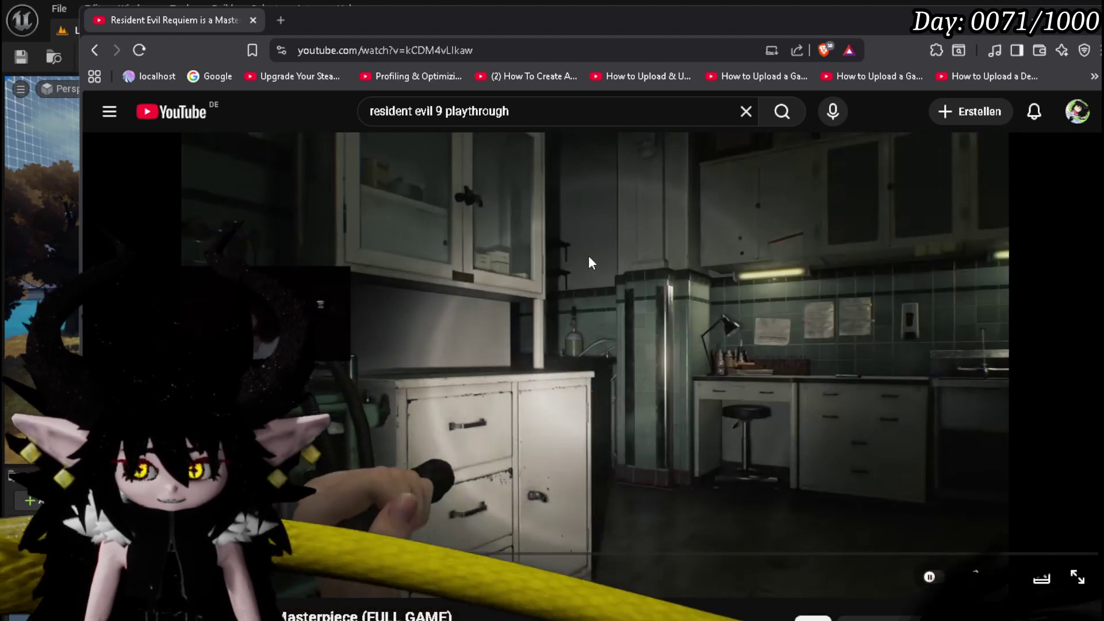
pyautogui.click(589, 257)
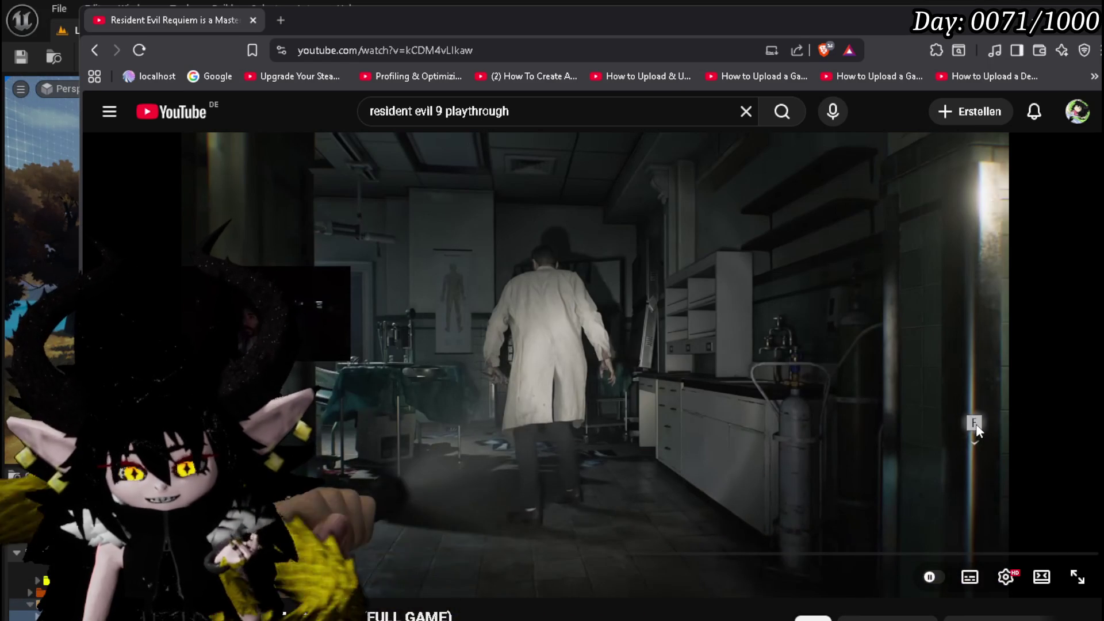
pyautogui.click(744, 361)
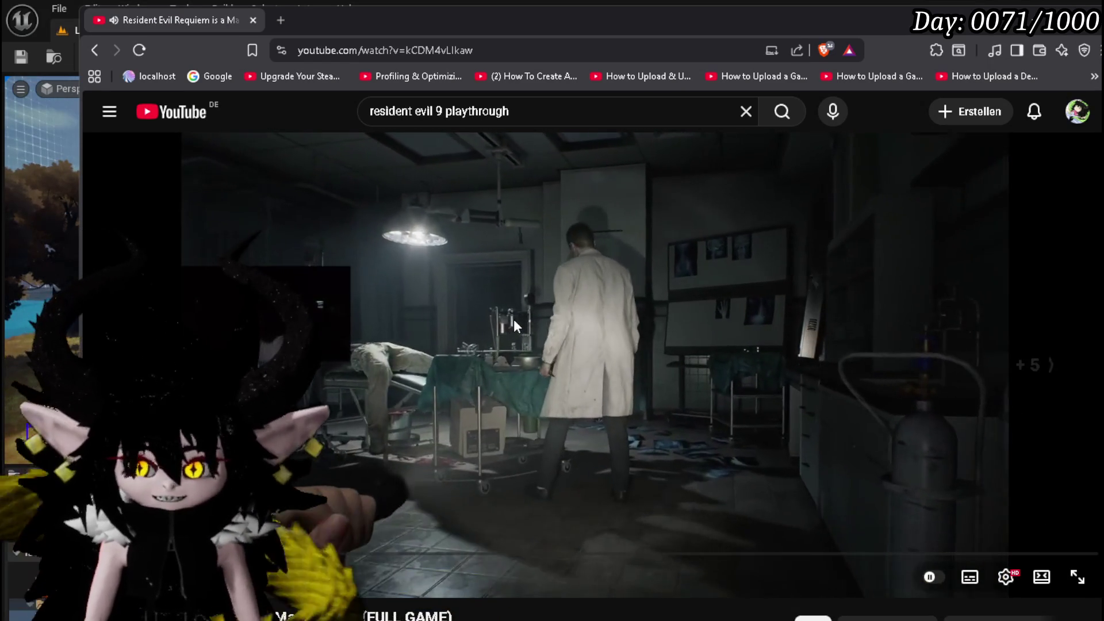
pyautogui.press('Right')
pyautogui.press('Right')
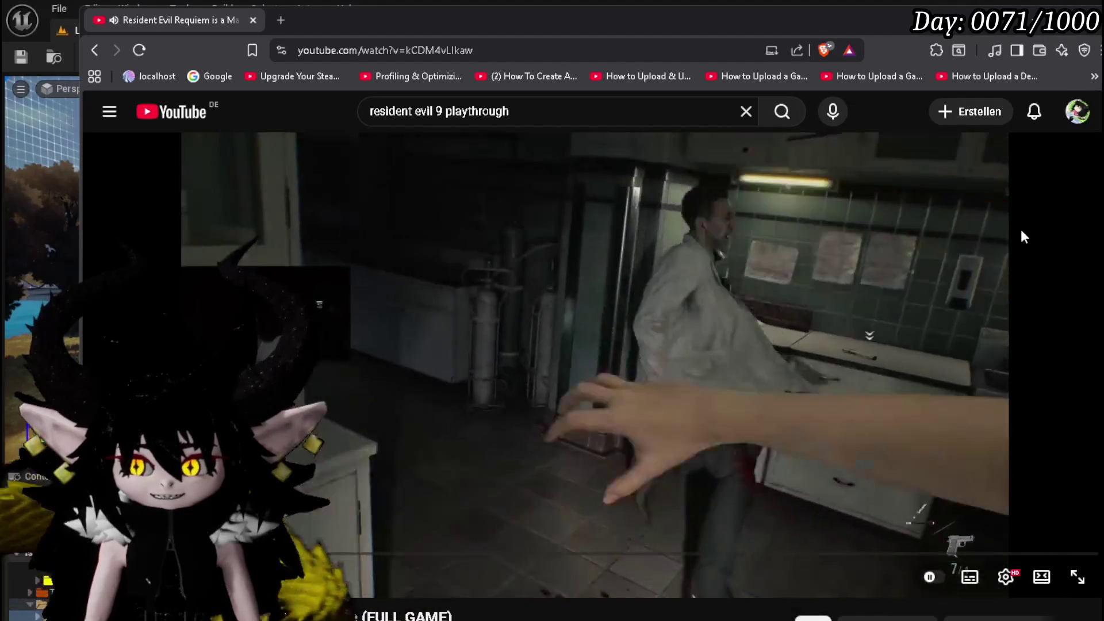
pyautogui.click(924, 320)
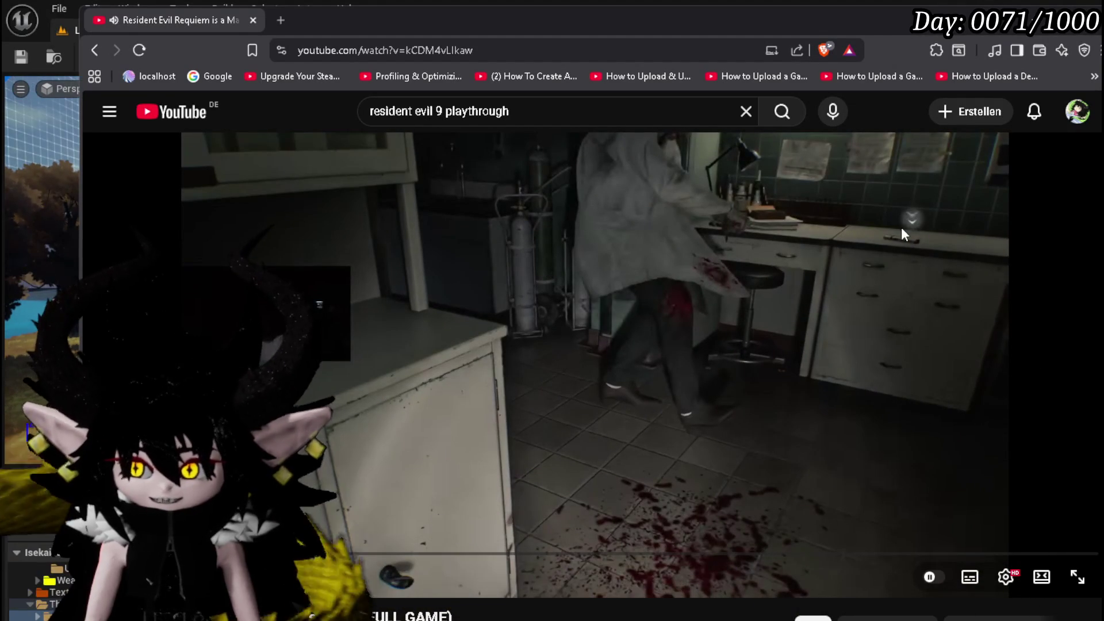
pyautogui.click(771, 273)
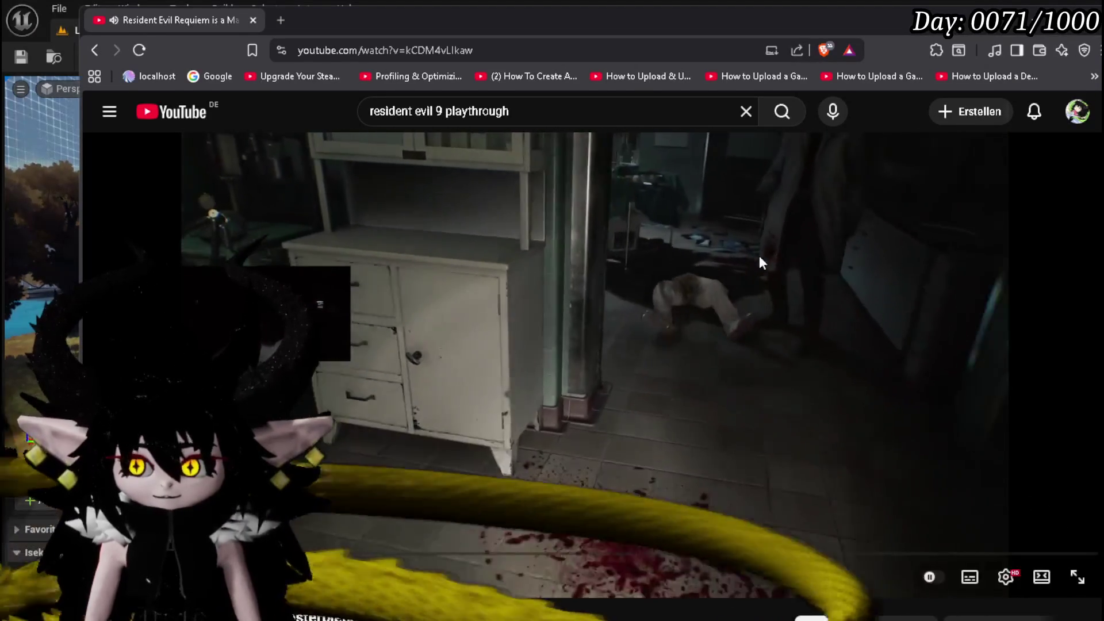
pyautogui.click(759, 255)
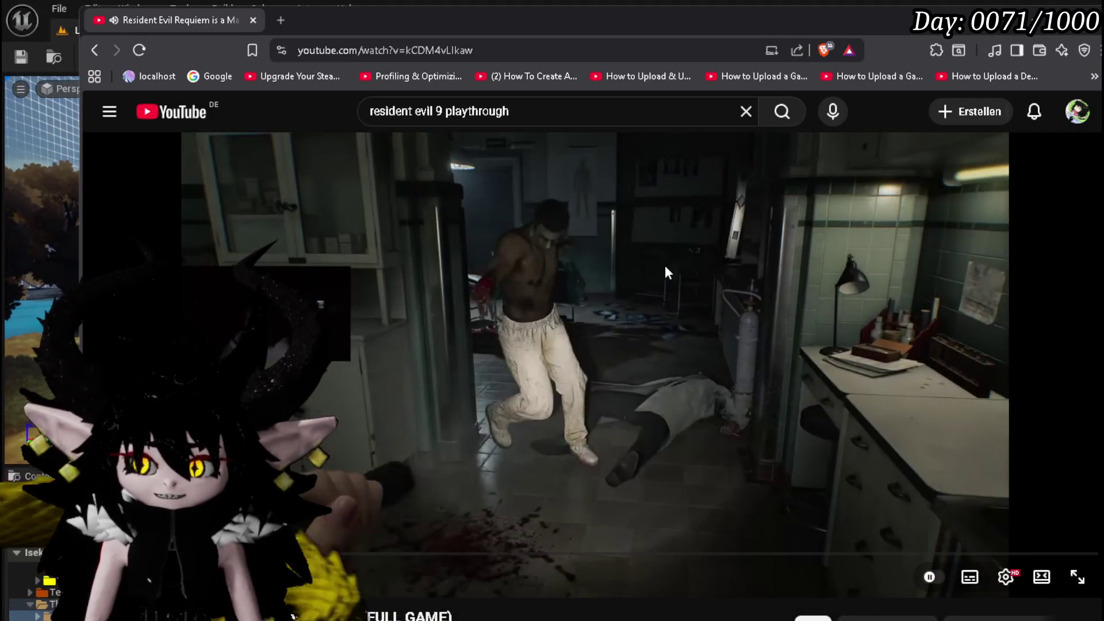
pyautogui.click(665, 267)
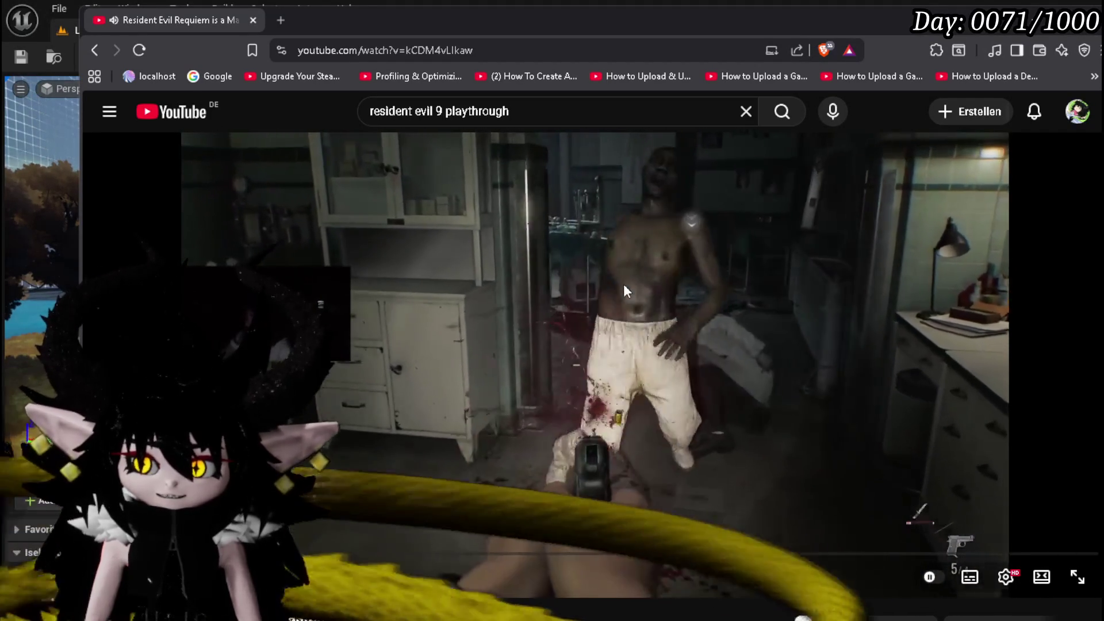
pyautogui.click(623, 284)
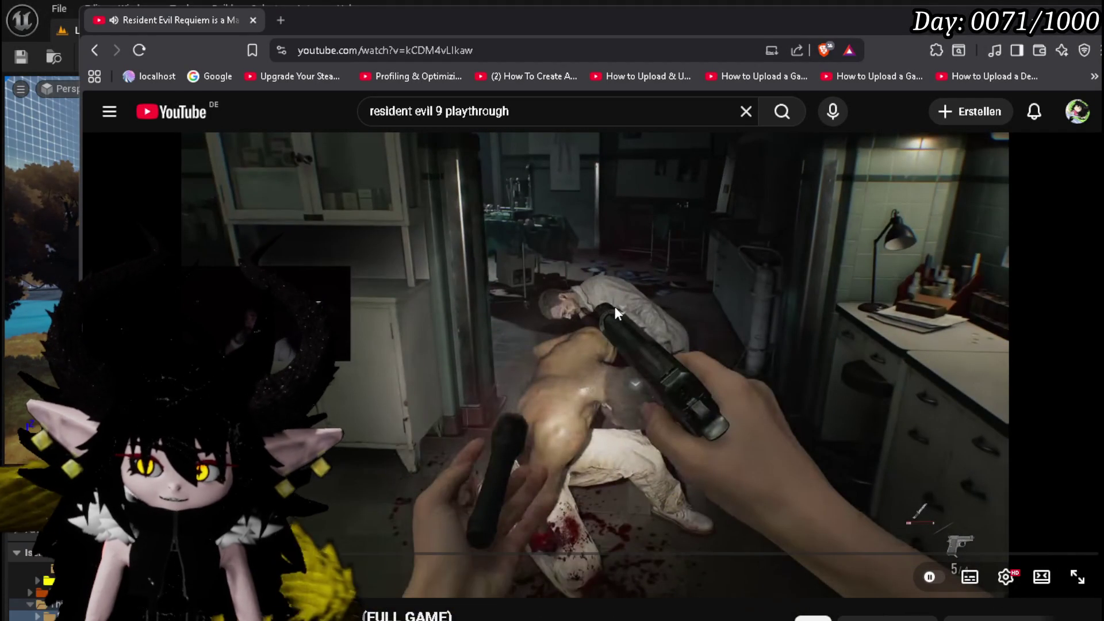
pyautogui.click(615, 305)
pyautogui.click(641, 300)
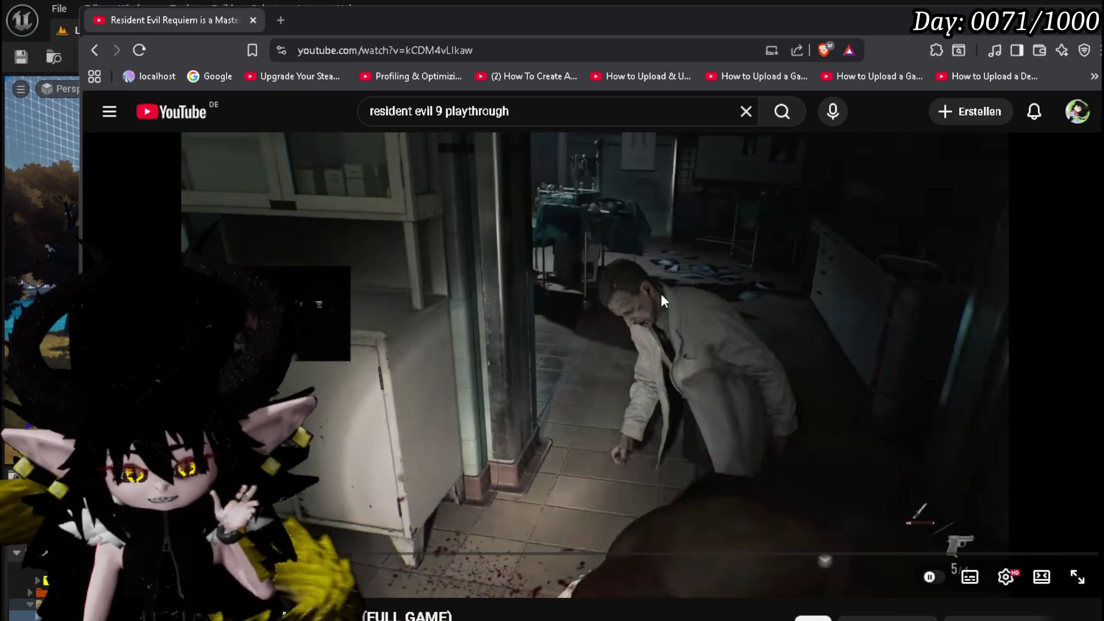
pyautogui.click(650, 284)
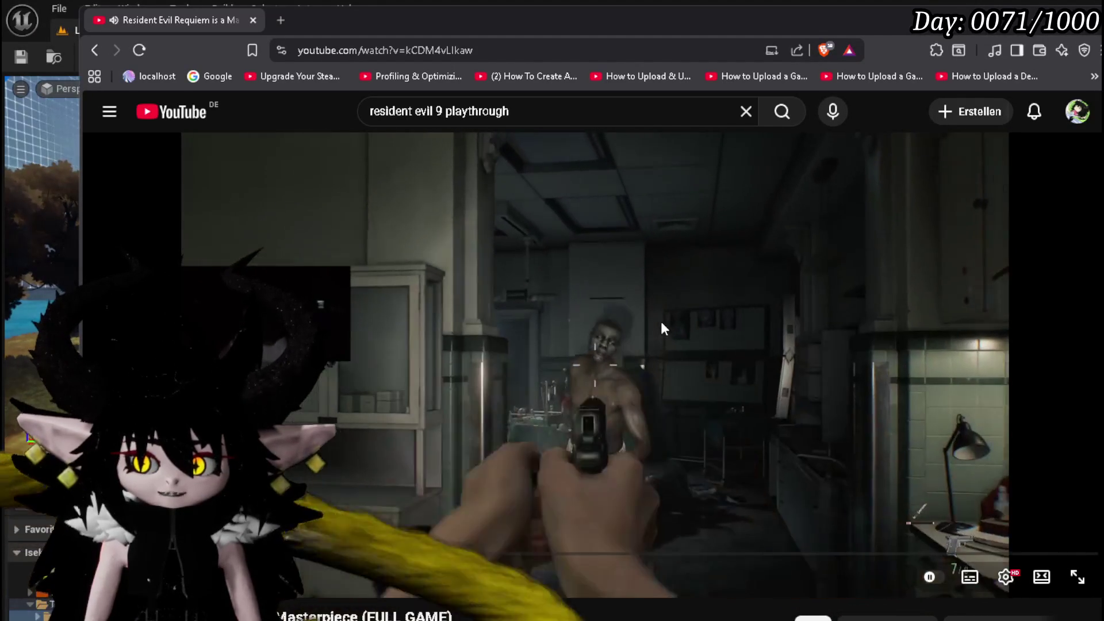
pyautogui.click(660, 319)
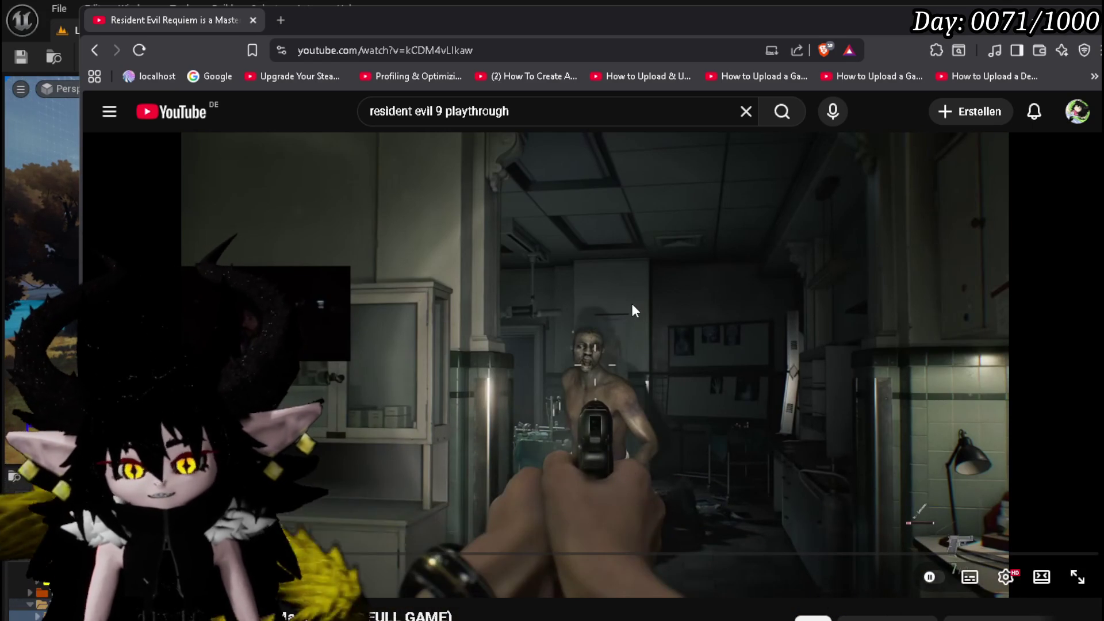
pyautogui.click(606, 305)
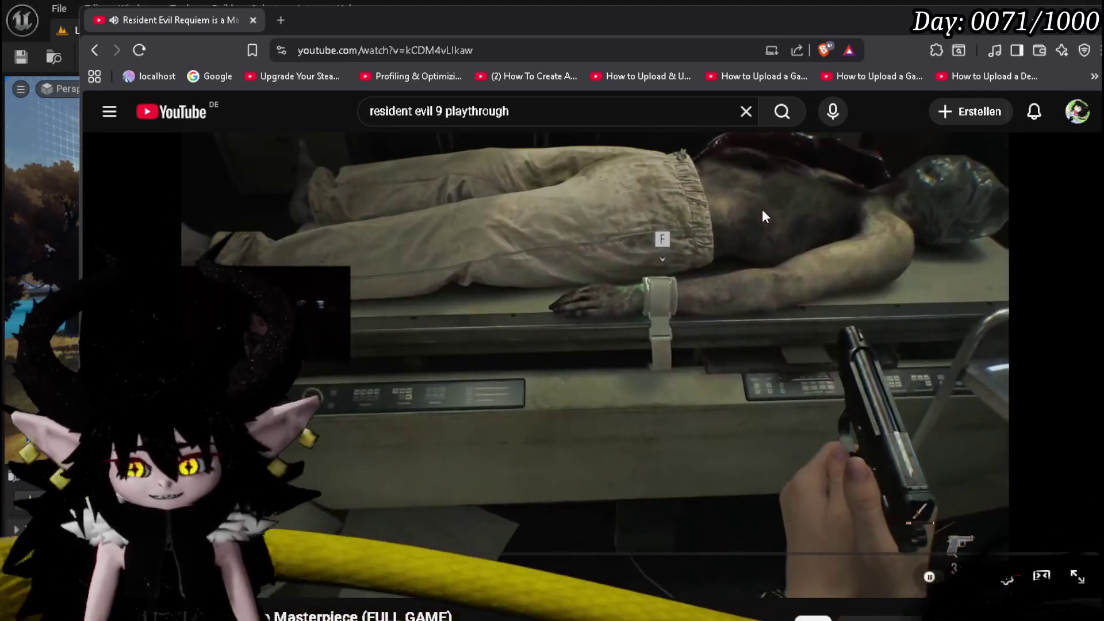
# - Stop on the body-on-table and cabinet-and-safe shots, skipping another 5 seconds ahead
pyautogui.click(760, 207)
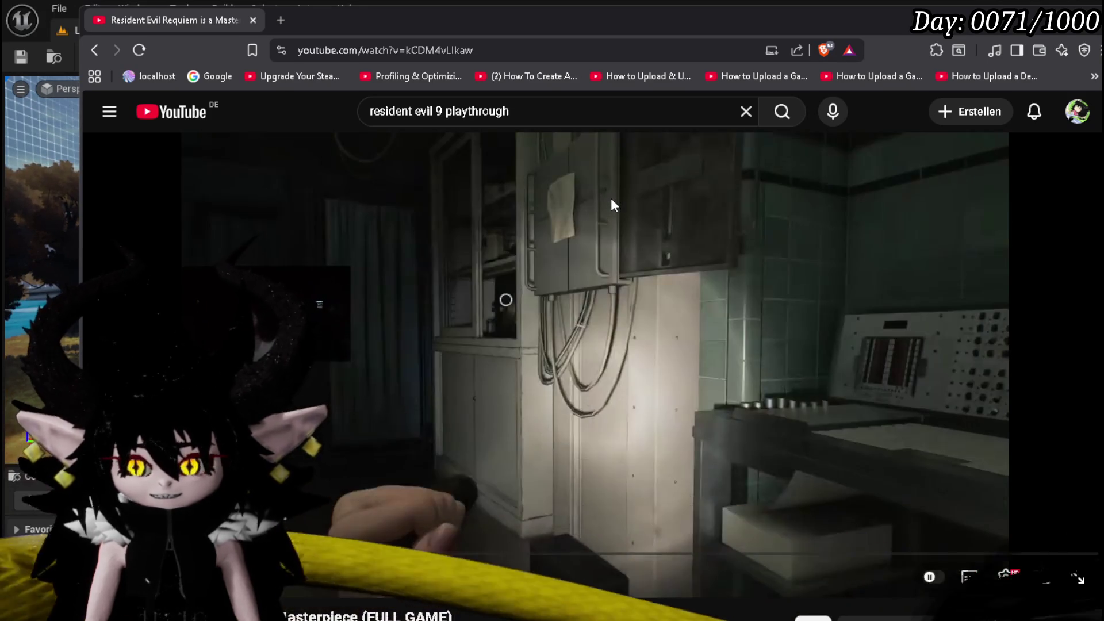
pyautogui.click(611, 199)
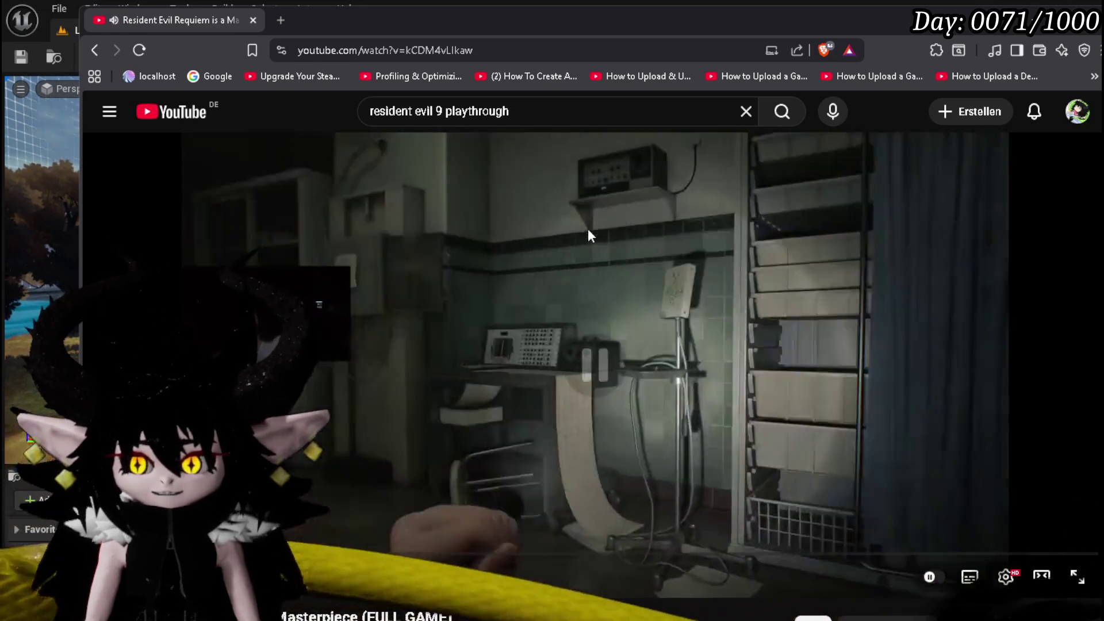
pyautogui.click(489, 442)
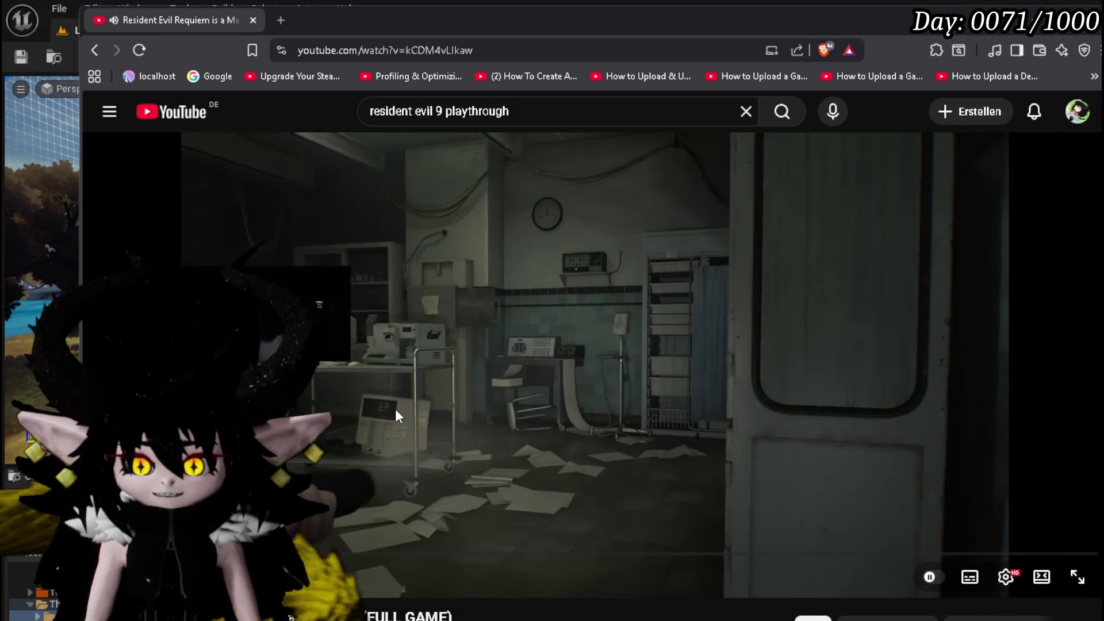
pyautogui.click(572, 399)
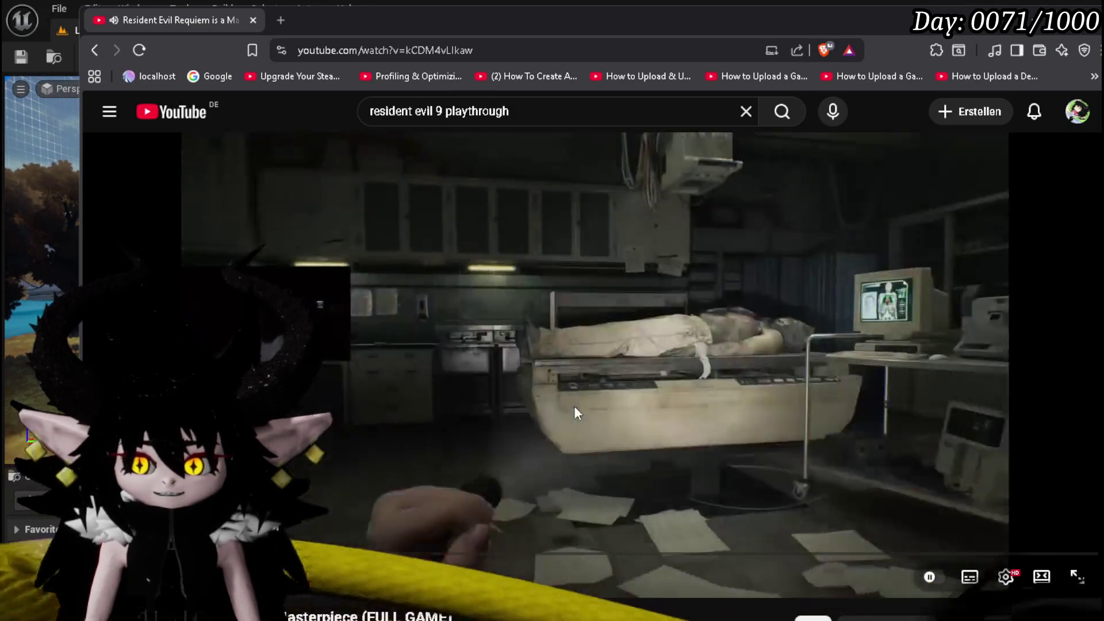
pyautogui.click(573, 405)
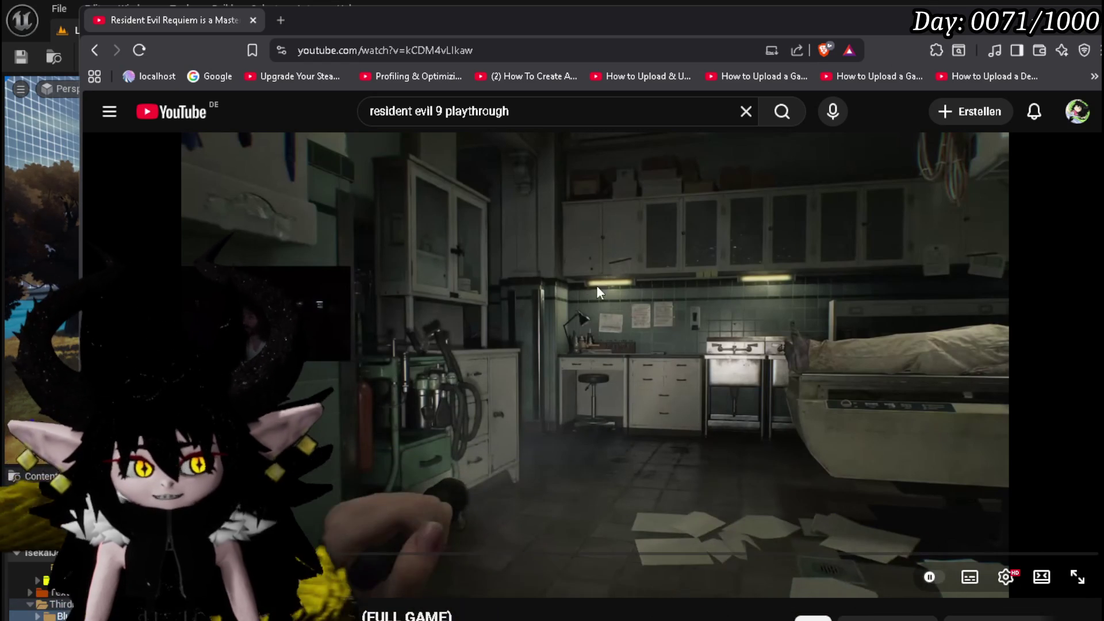
pyautogui.click(580, 292)
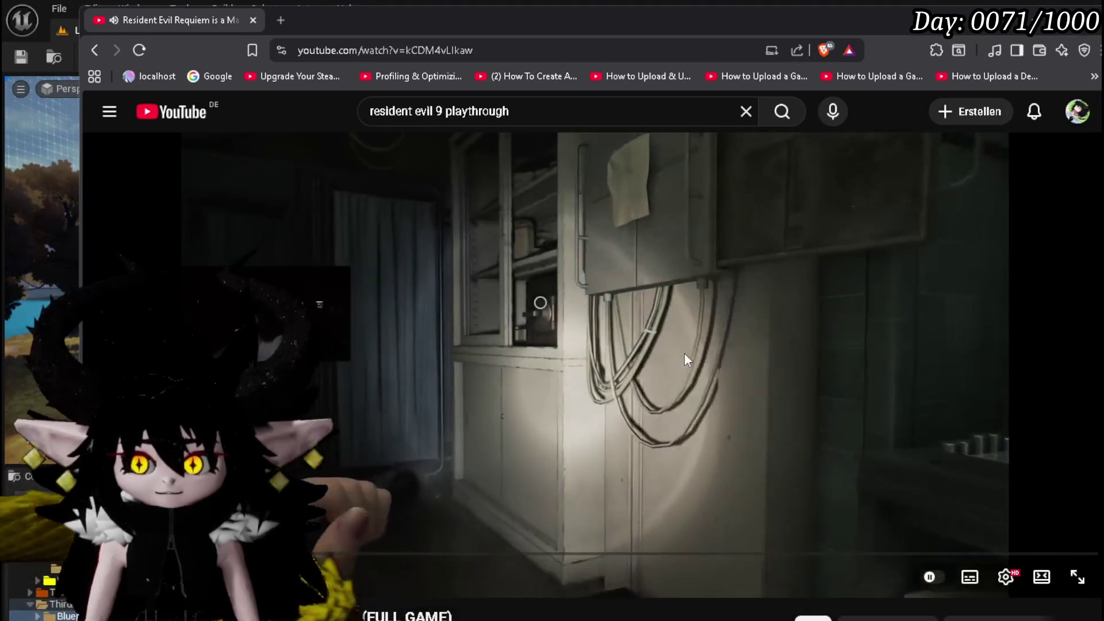
pyautogui.click(628, 338)
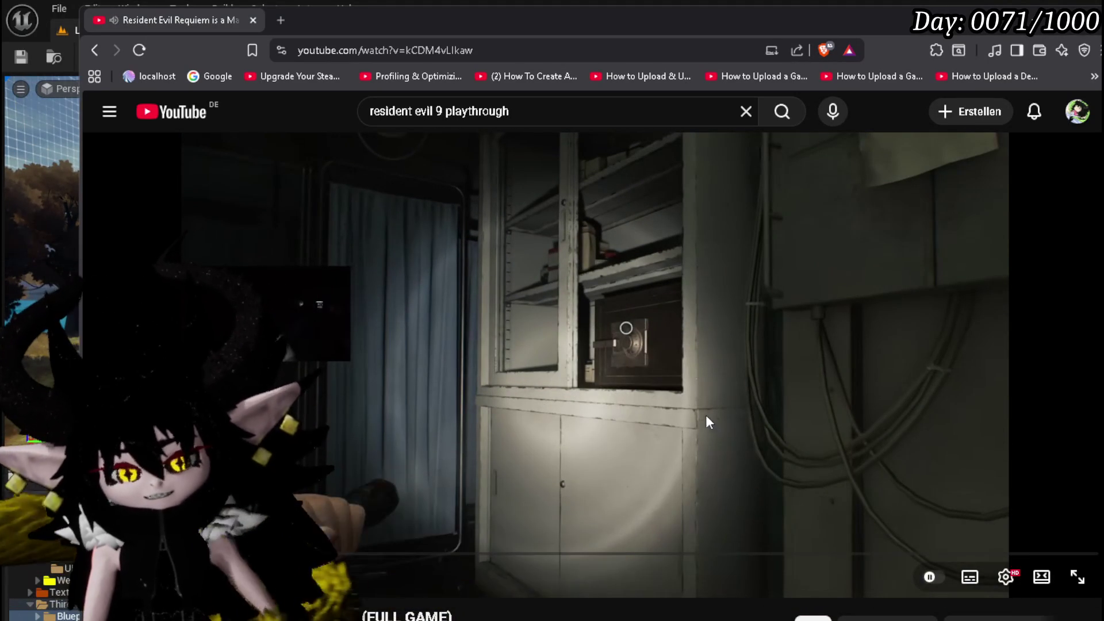
pyautogui.click(633, 406)
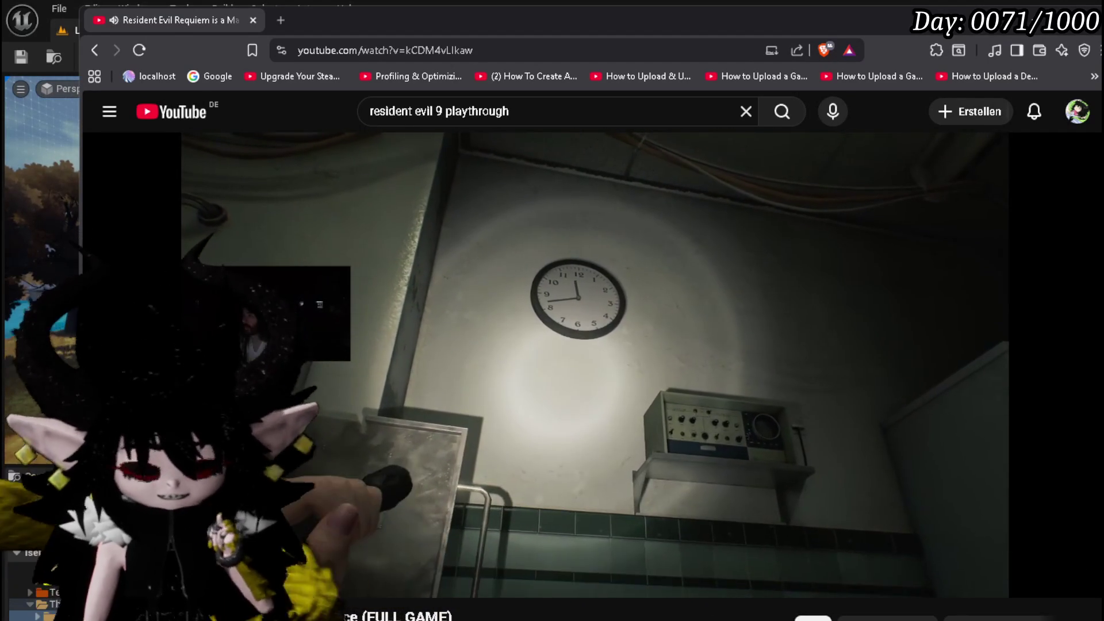
pyautogui.press('Right')
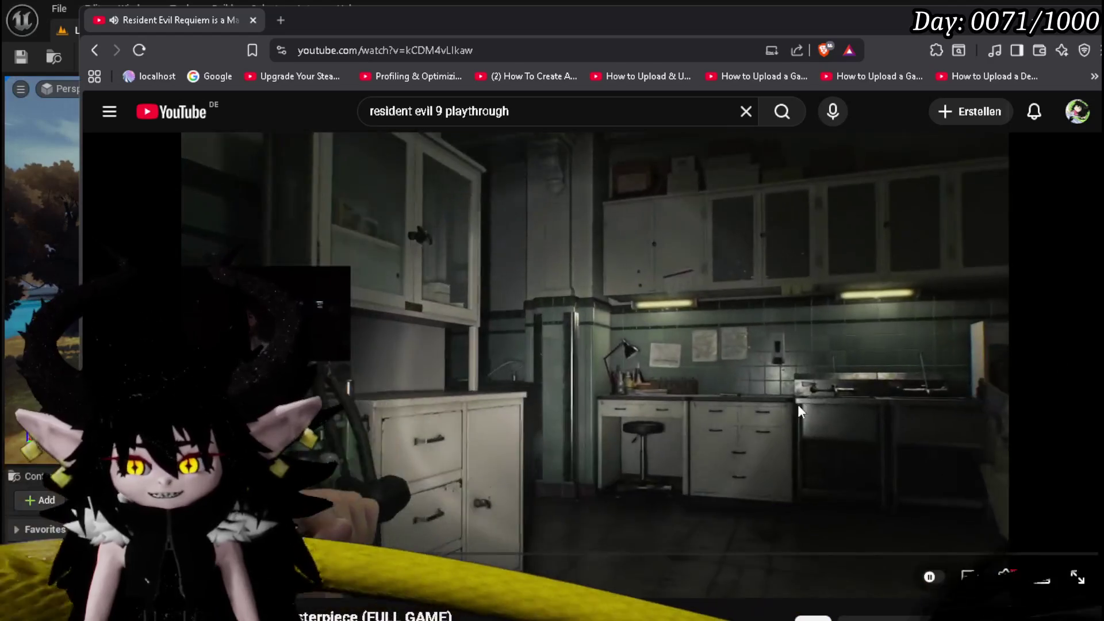
pyautogui.click(746, 392)
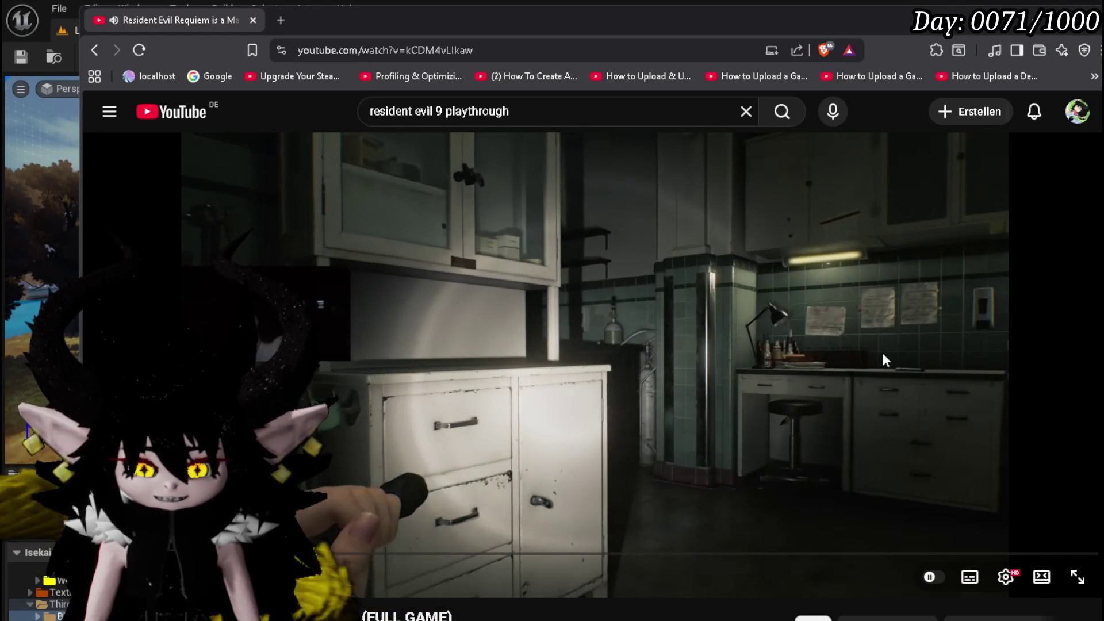
pyautogui.click(699, 347)
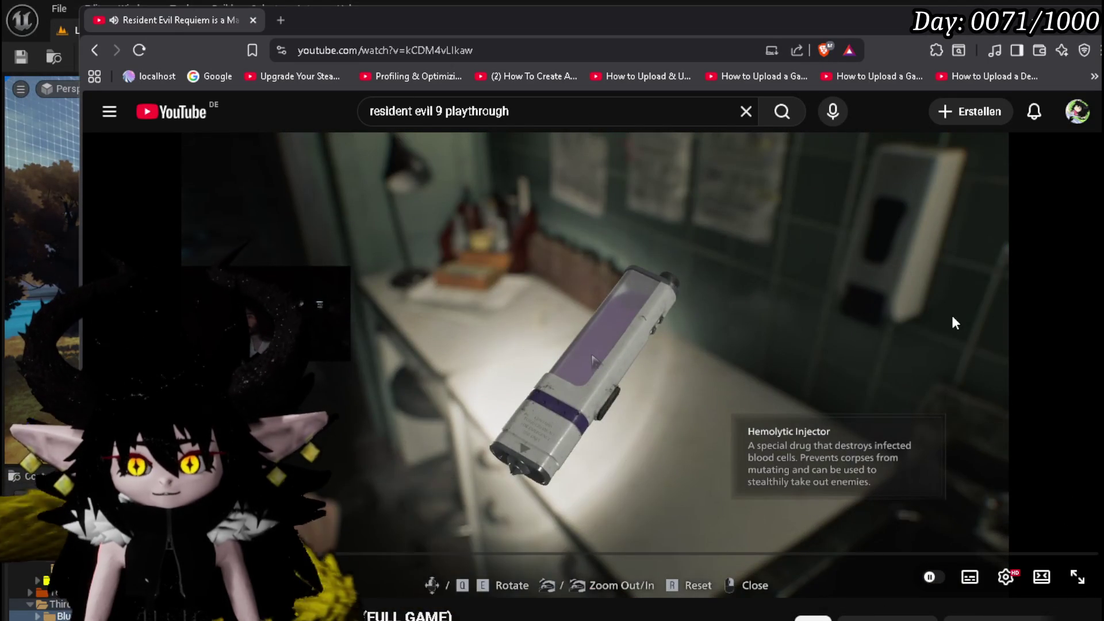
# - Pause on the Hemolytic Injector description and tutorial card, then resume playback
pyautogui.click(865, 313)
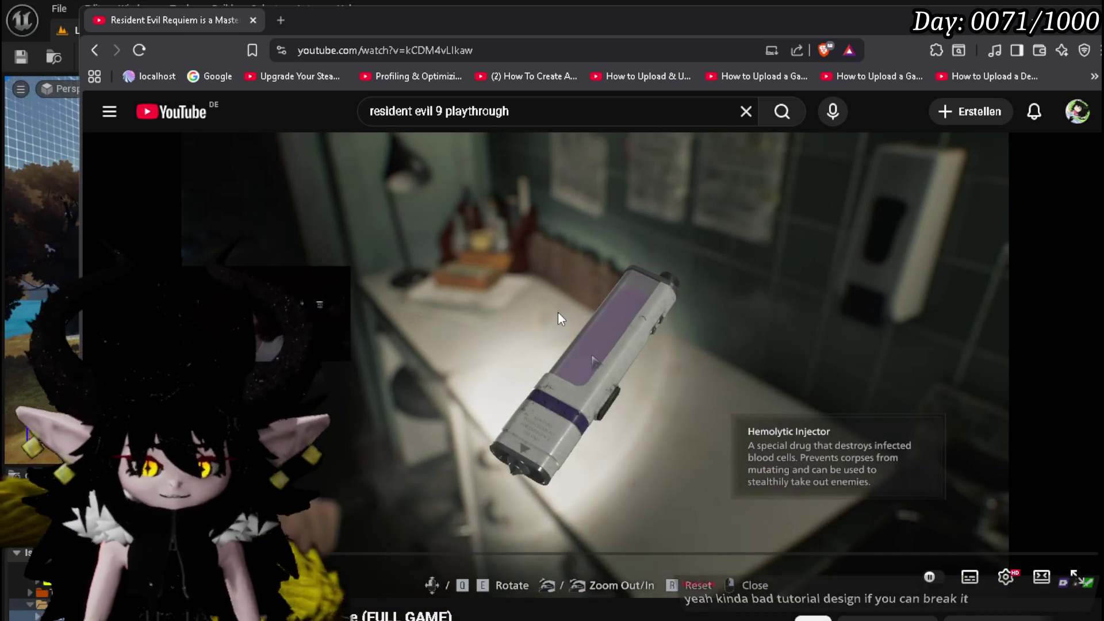
pyautogui.click(557, 311)
pyautogui.click(585, 315)
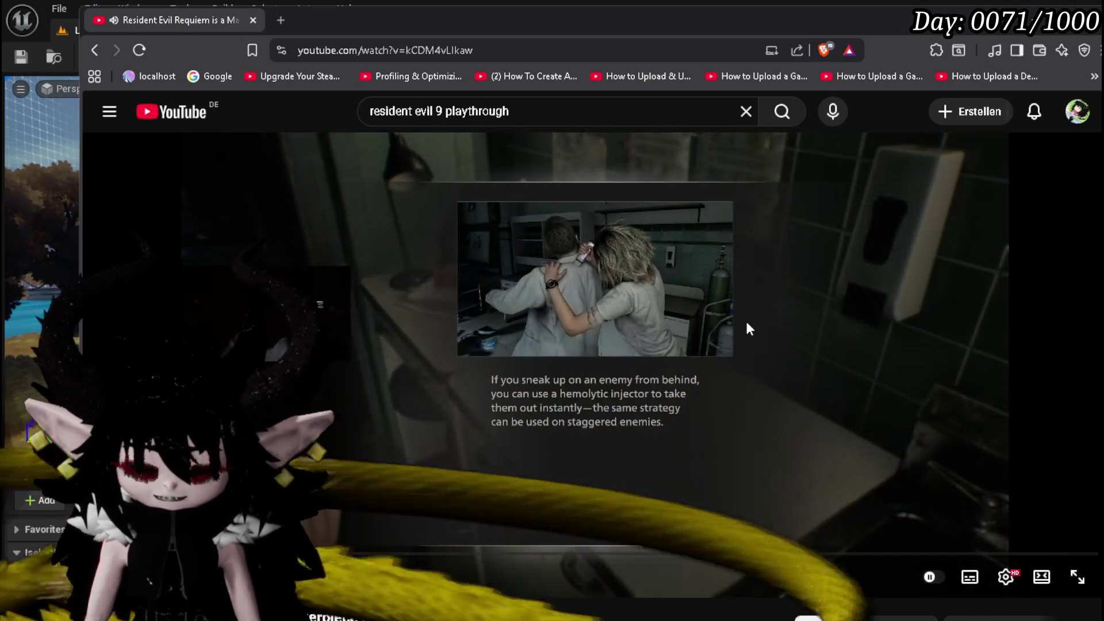
pyautogui.click(745, 319)
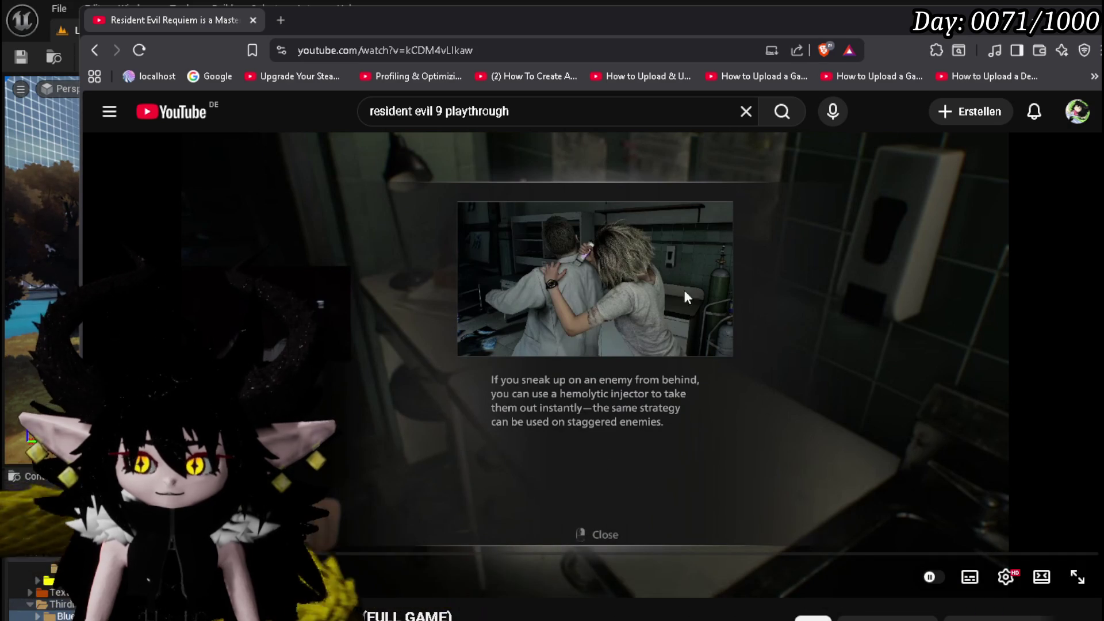
pyautogui.click(760, 265)
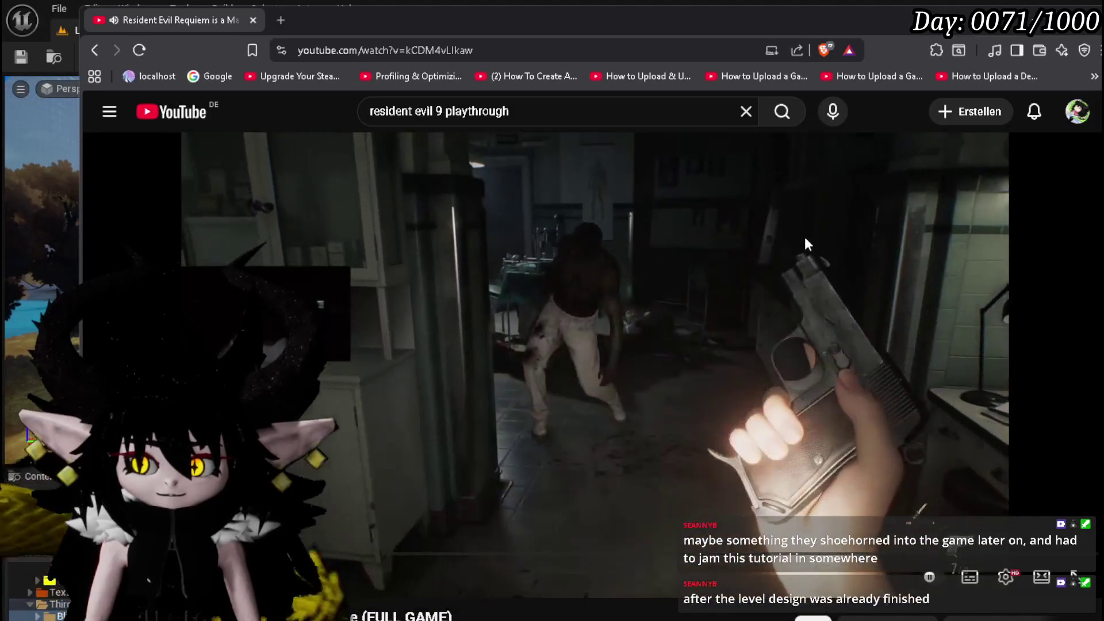
# - Pause the video where the shirtless infected man approaches the player's raised pistol
pyautogui.click(712, 240)
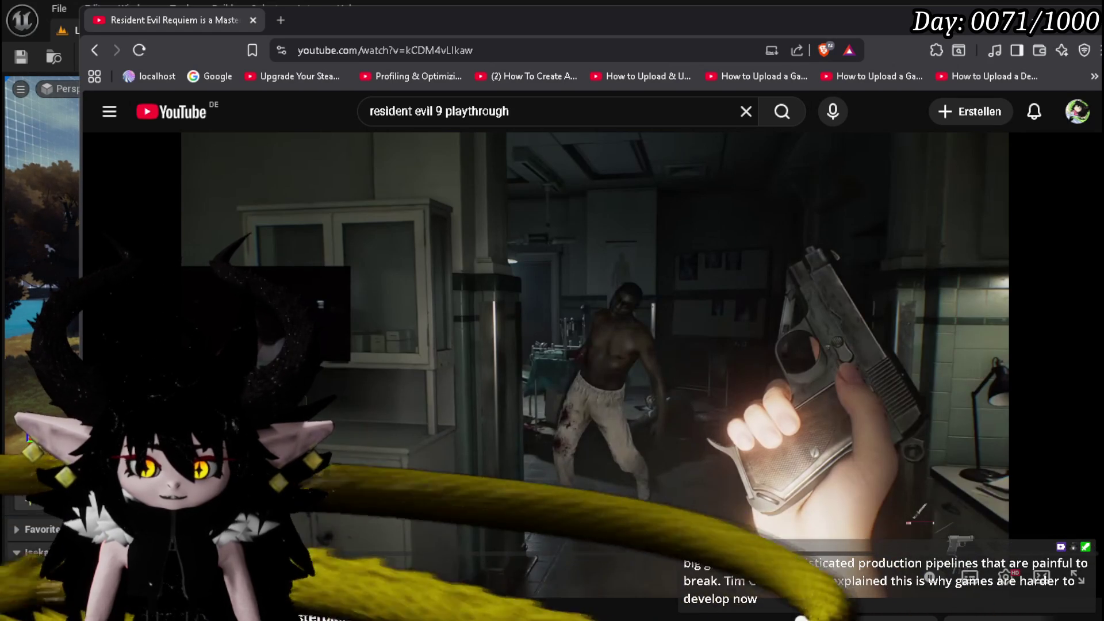
# - Skip the playthrough about a minute ahead and pause on the kitchen Move and Let Go prompt
pyautogui.press('Right')
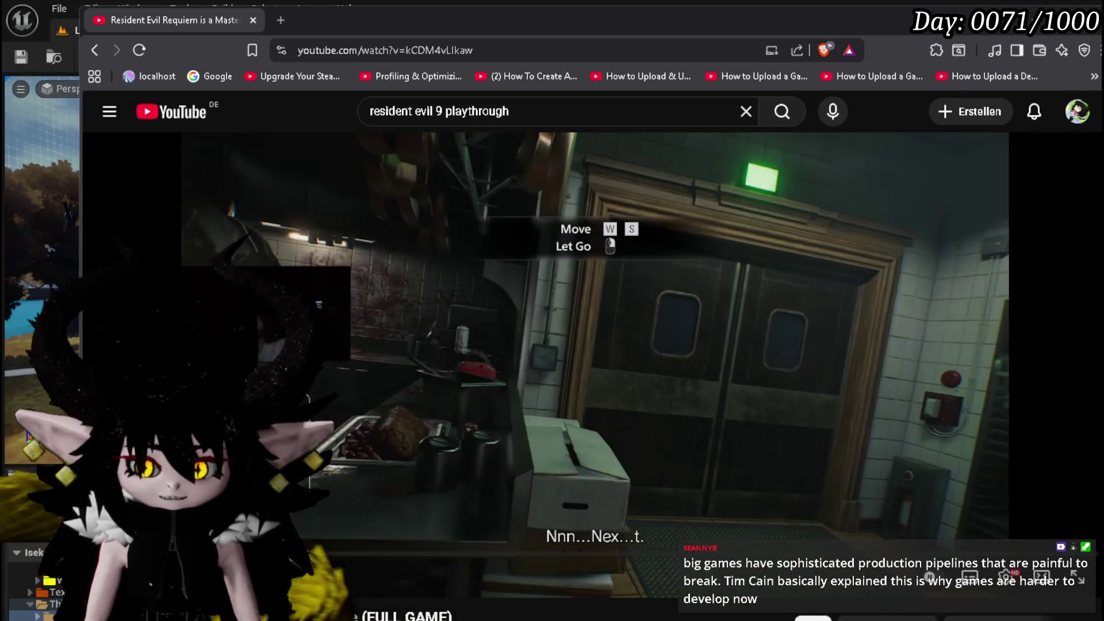
pyautogui.press('Right')
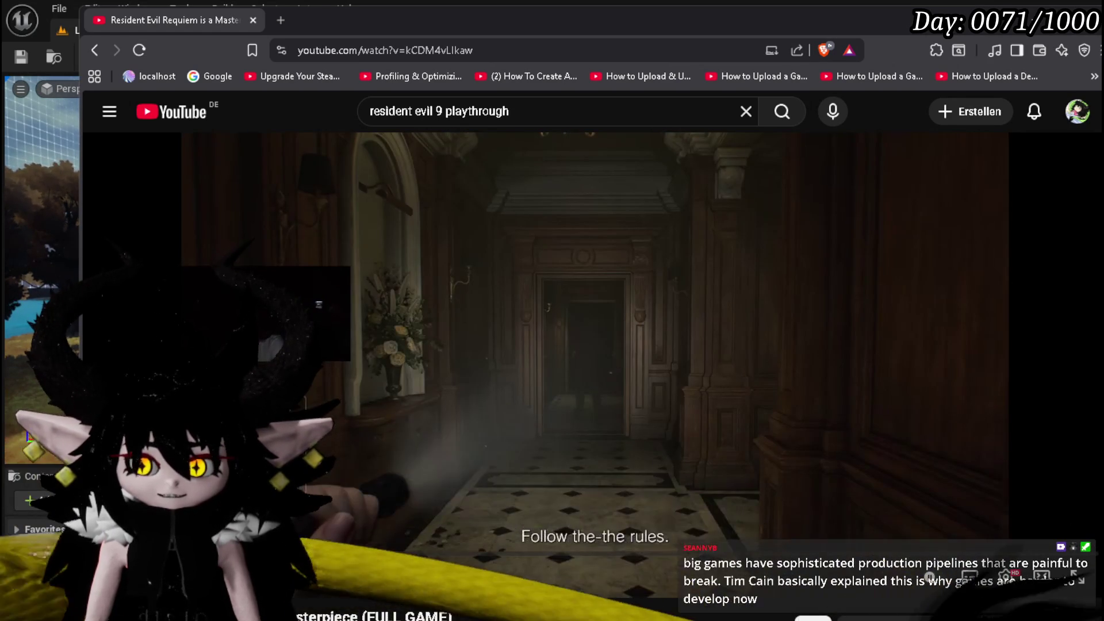
pyautogui.press('Right')
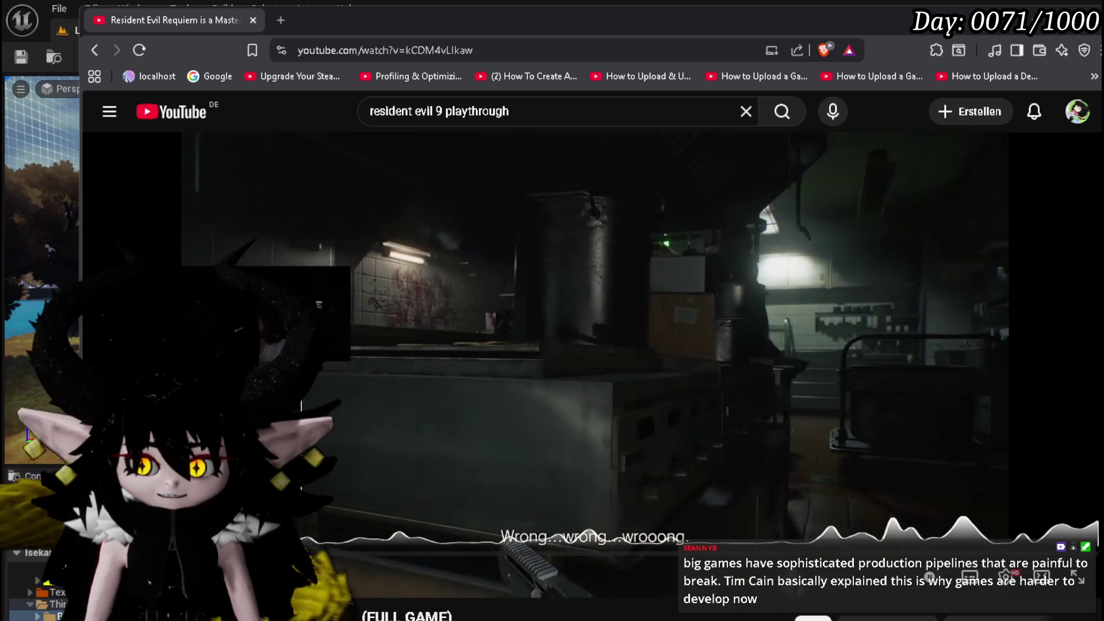
pyautogui.click(551, 362)
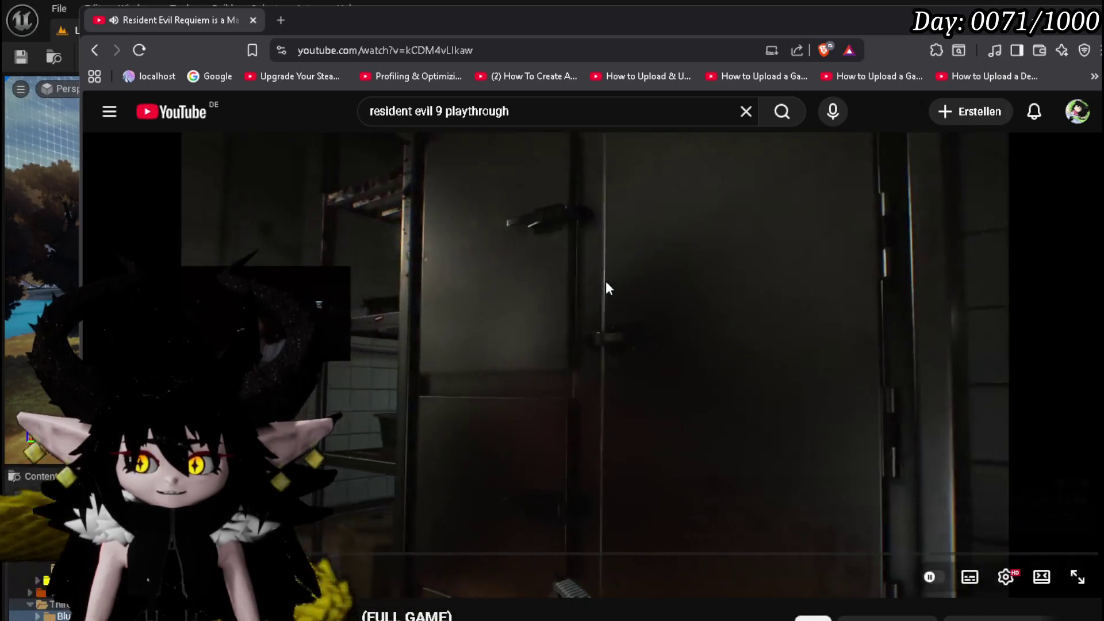
pyautogui.press('Right')
pyautogui.press('Right')
pyautogui.press('Right')
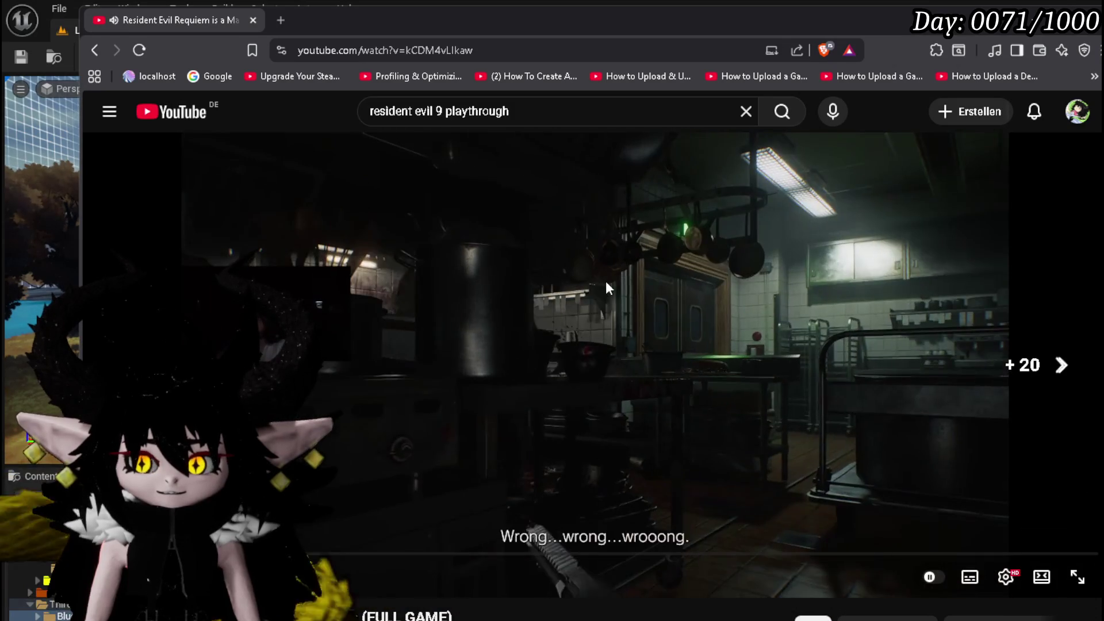
pyautogui.press('Right')
pyautogui.press('Right')
pyautogui.press('Right')
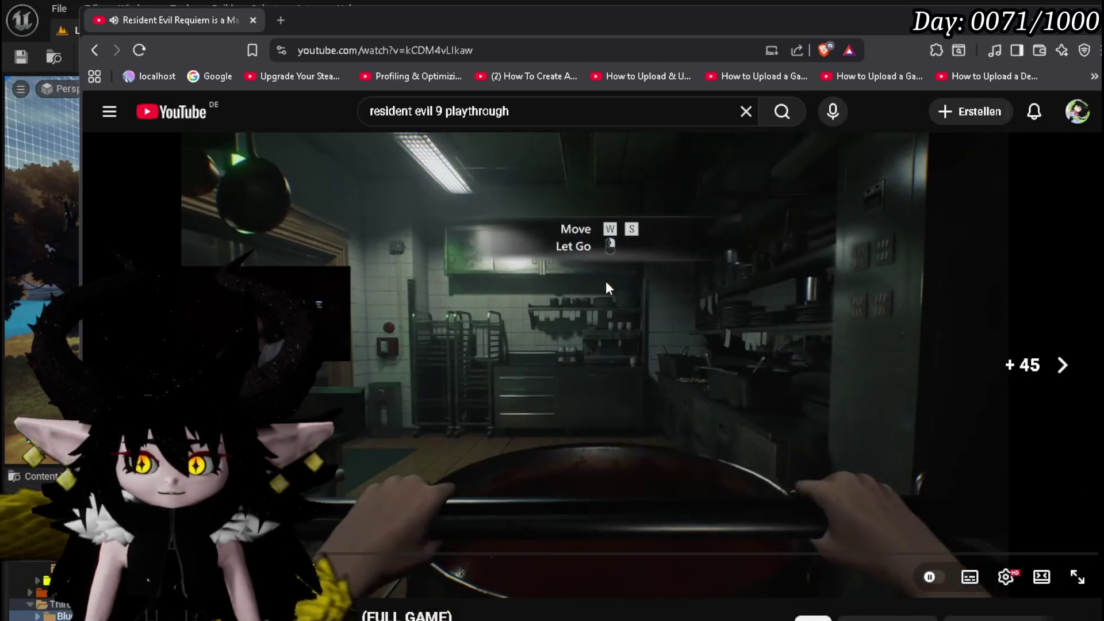
pyautogui.press('Right')
pyautogui.press('Right')
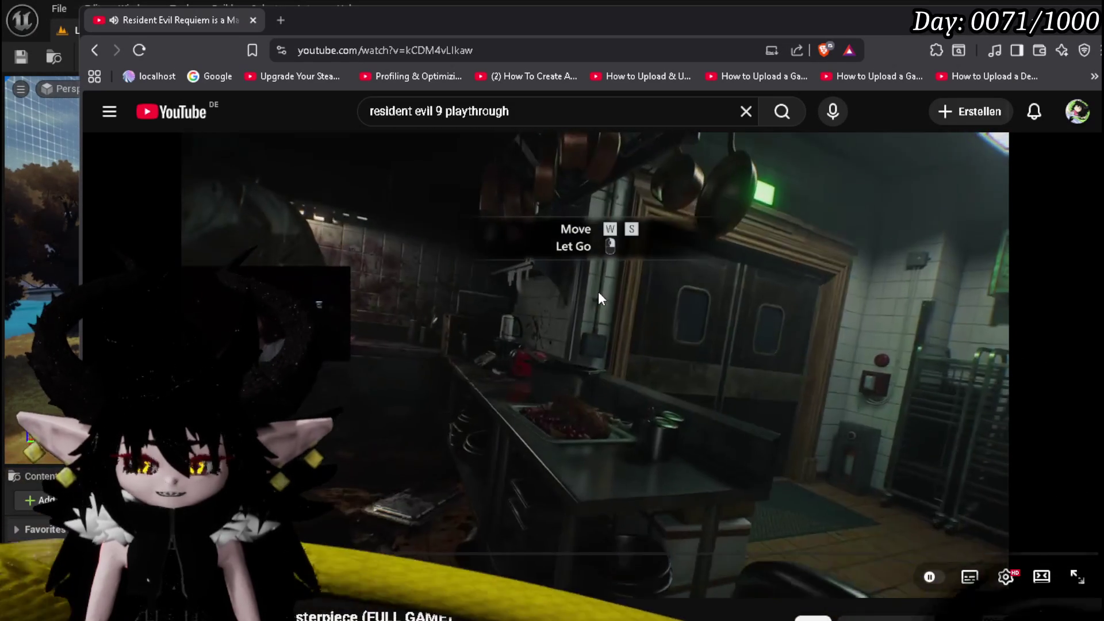
pyautogui.press('k')
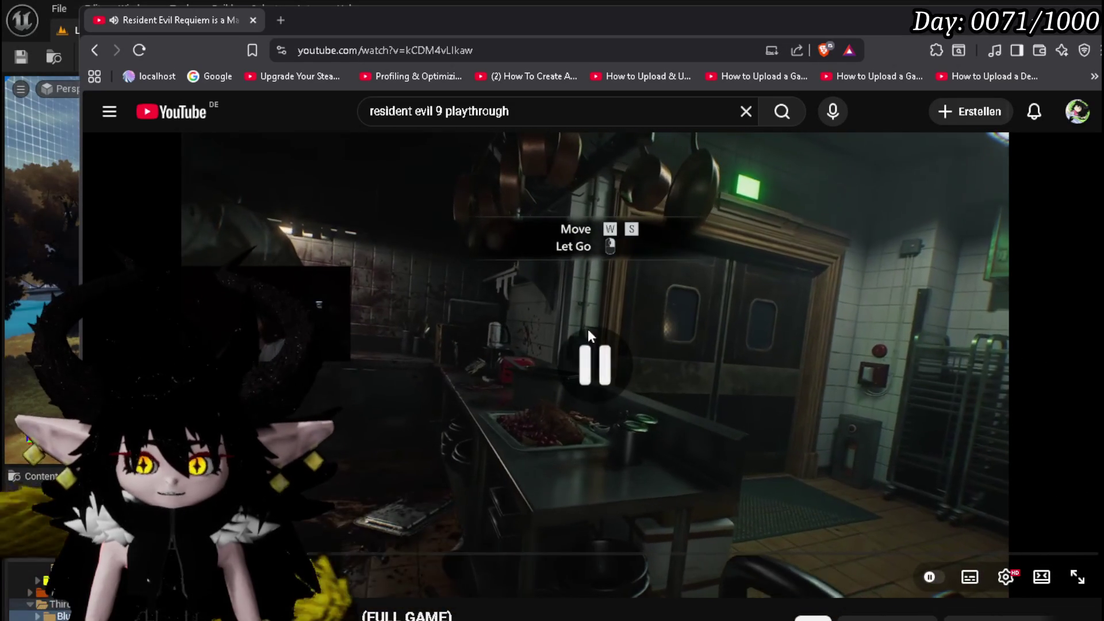
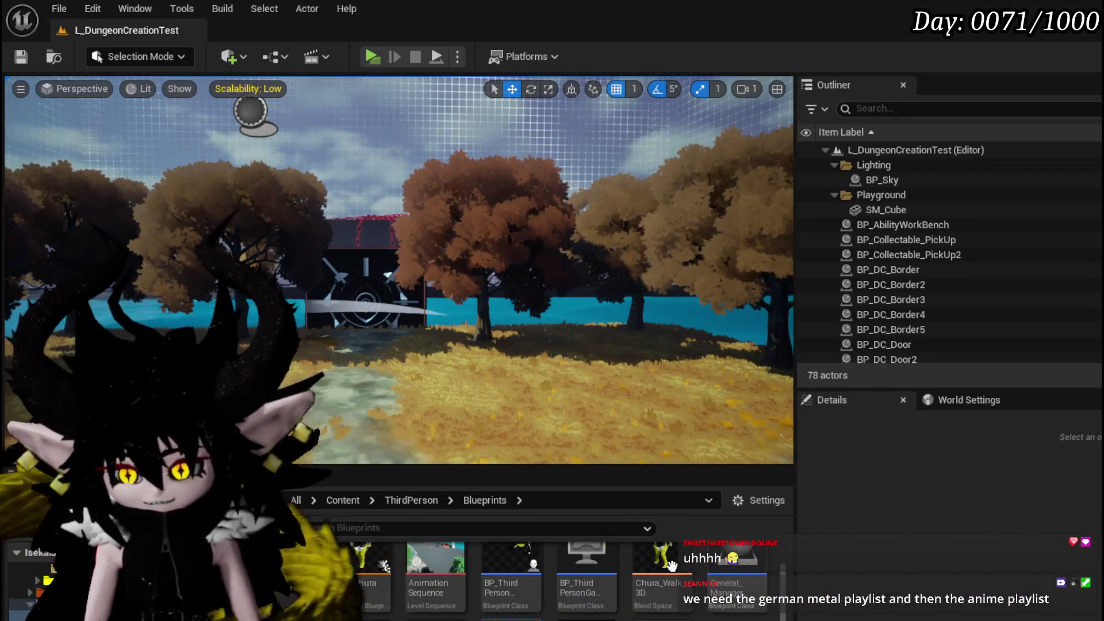
# - Bring up the Brave browser playing the 90s Japanese lofi playlist and focus its page
pyautogui.moveTo(781, 568); pyautogui.dragTo(781, 550)
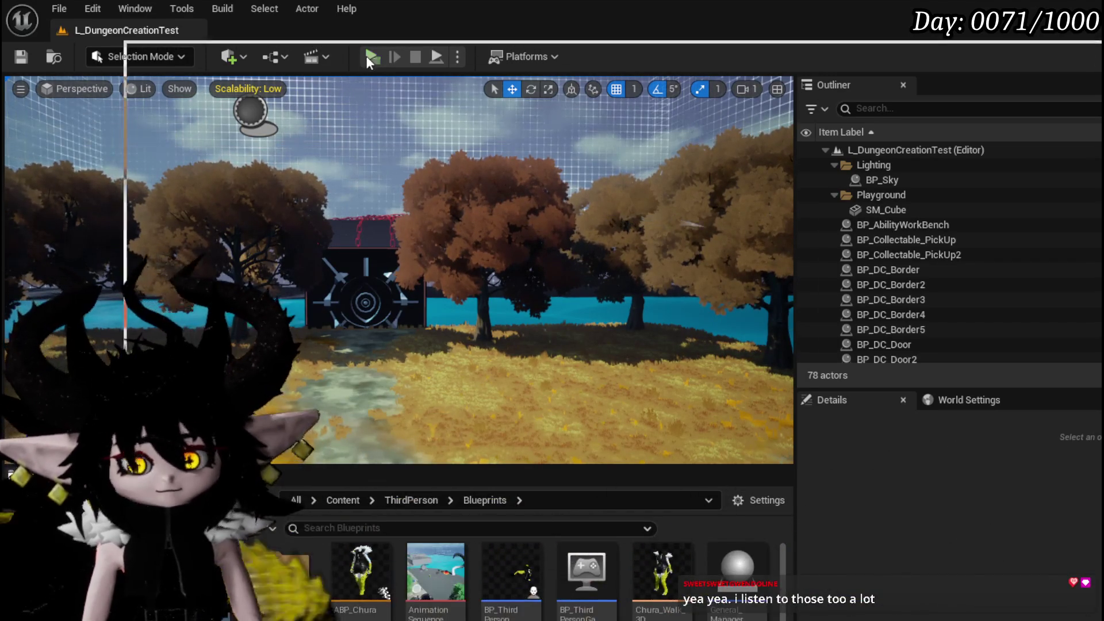
pyautogui.hotkey('alt', 'Tab')
pyautogui.click(306, 388)
# - Expand the playlist description, scroll through its track list, then return to Unreal Editor
pyautogui.scroll(-6, 300, 374)
pyautogui.click(305, 287)
pyautogui.scroll(-4, 305, 287)
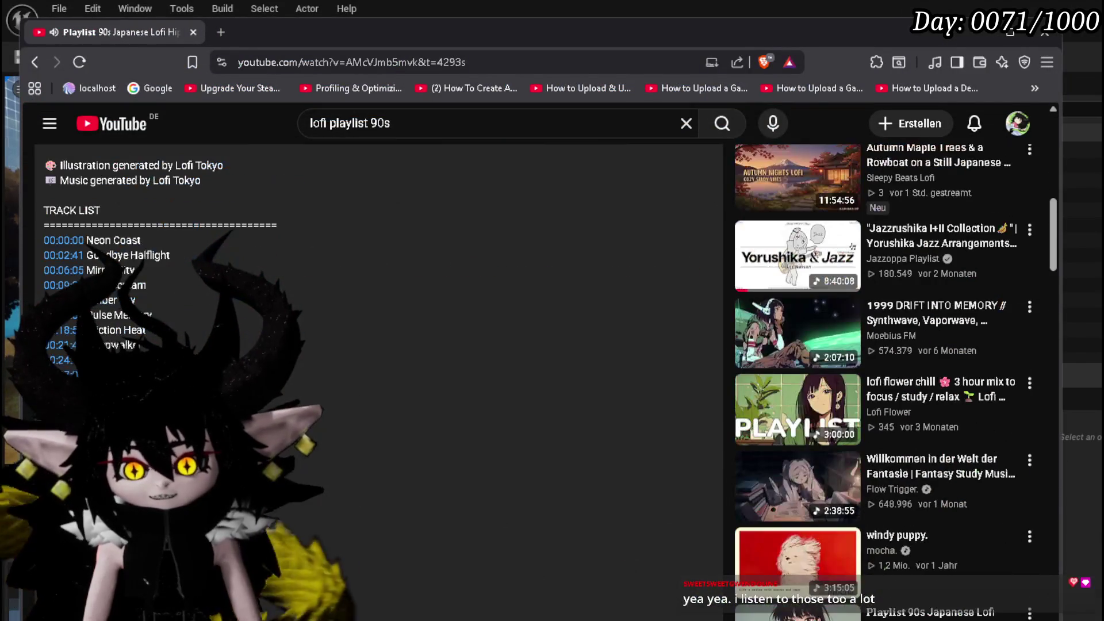
pyautogui.scroll(-1, 305, 288)
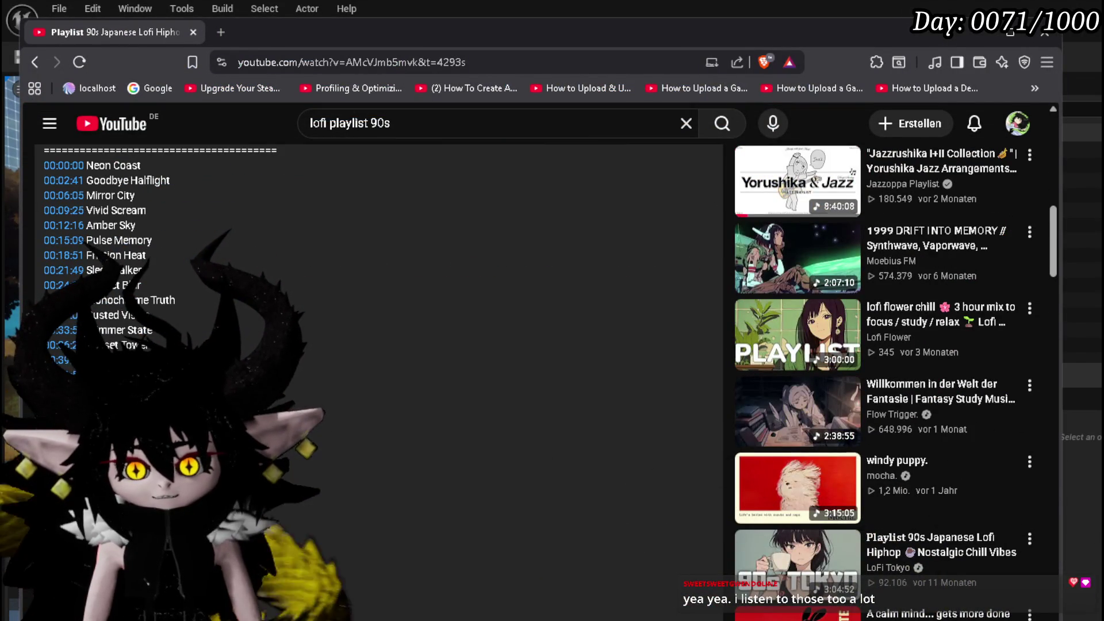
pyautogui.scroll(4, 328, 260)
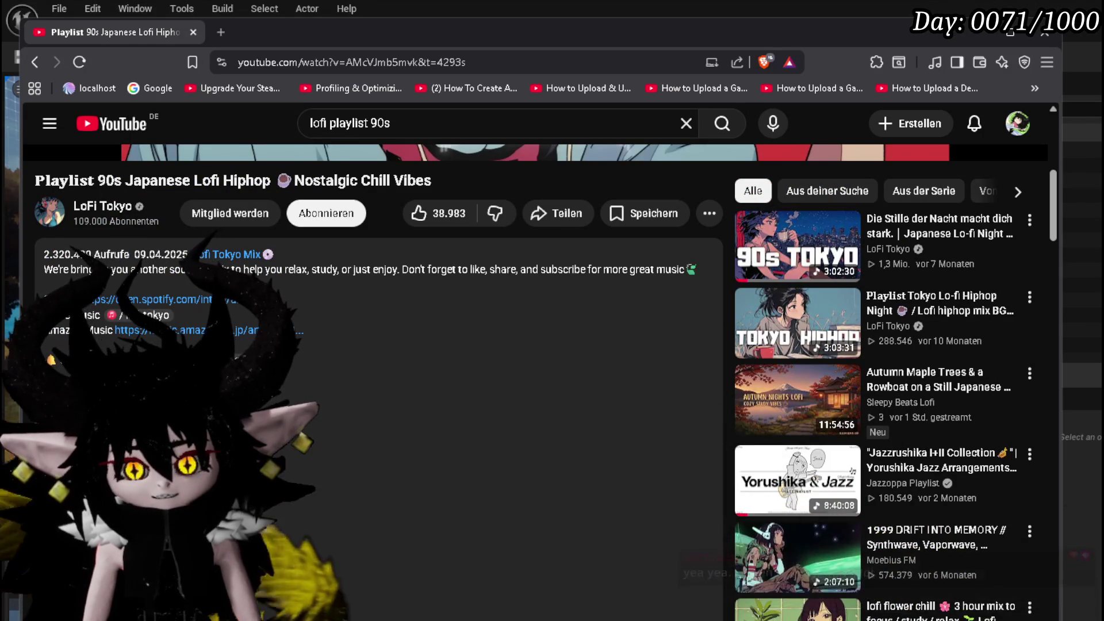
pyautogui.scroll(-4, 163, 281)
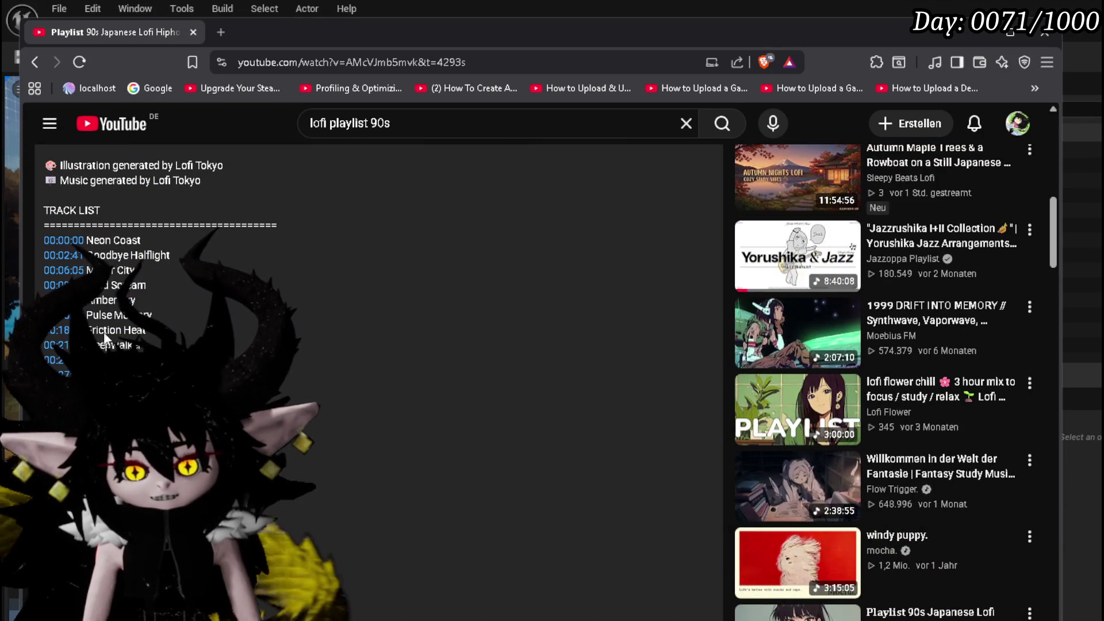
pyautogui.scroll(-3, 232, 327)
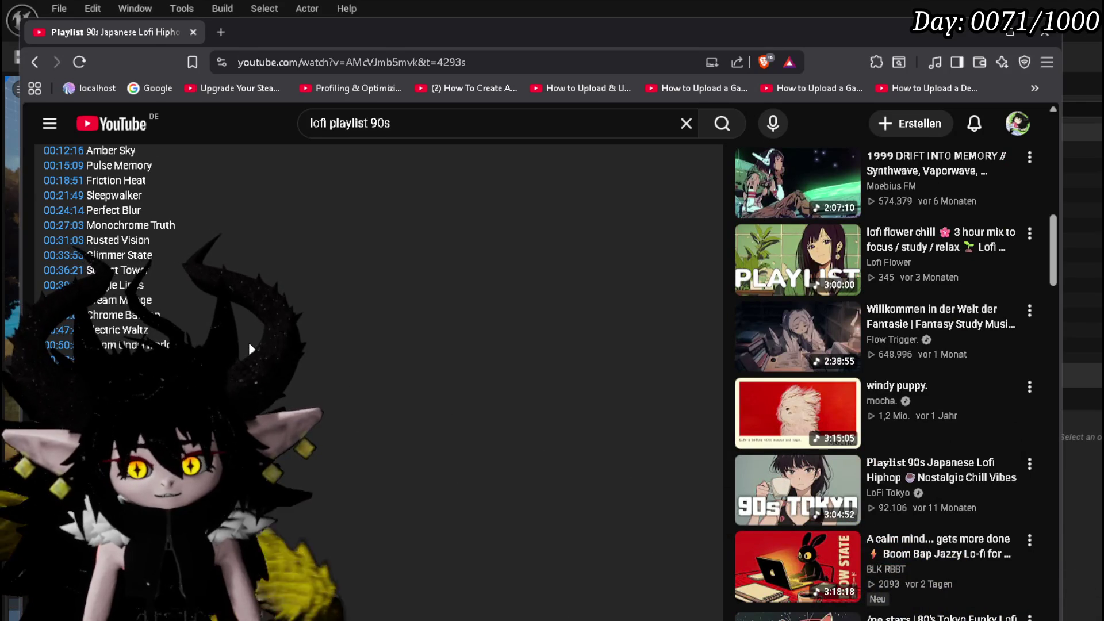
pyautogui.scroll(8, 250, 346)
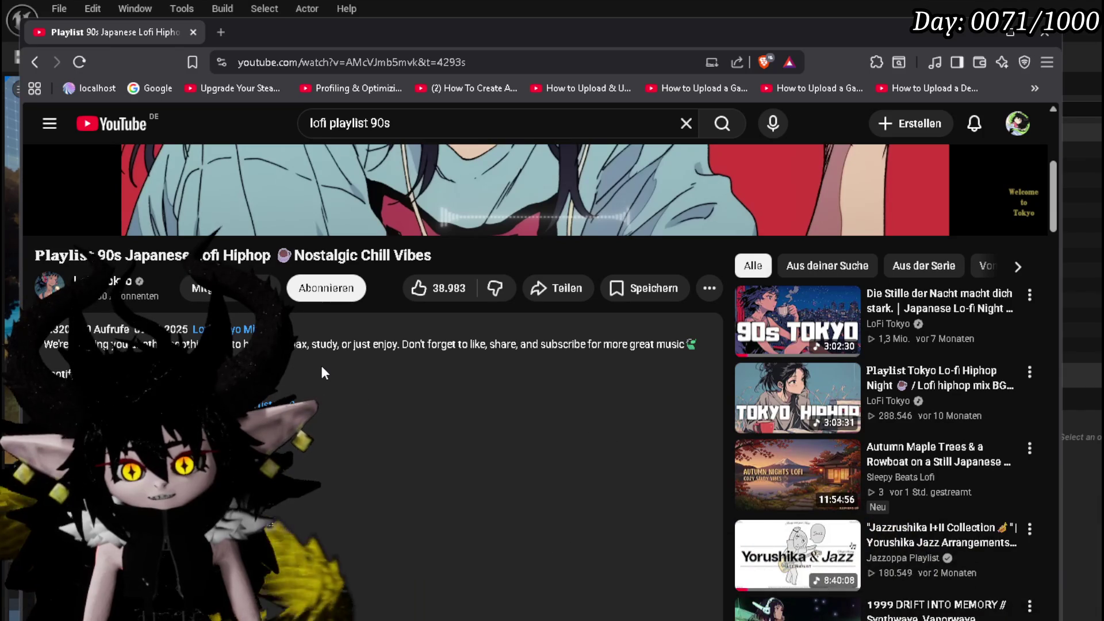
pyautogui.scroll(-10, 321, 366)
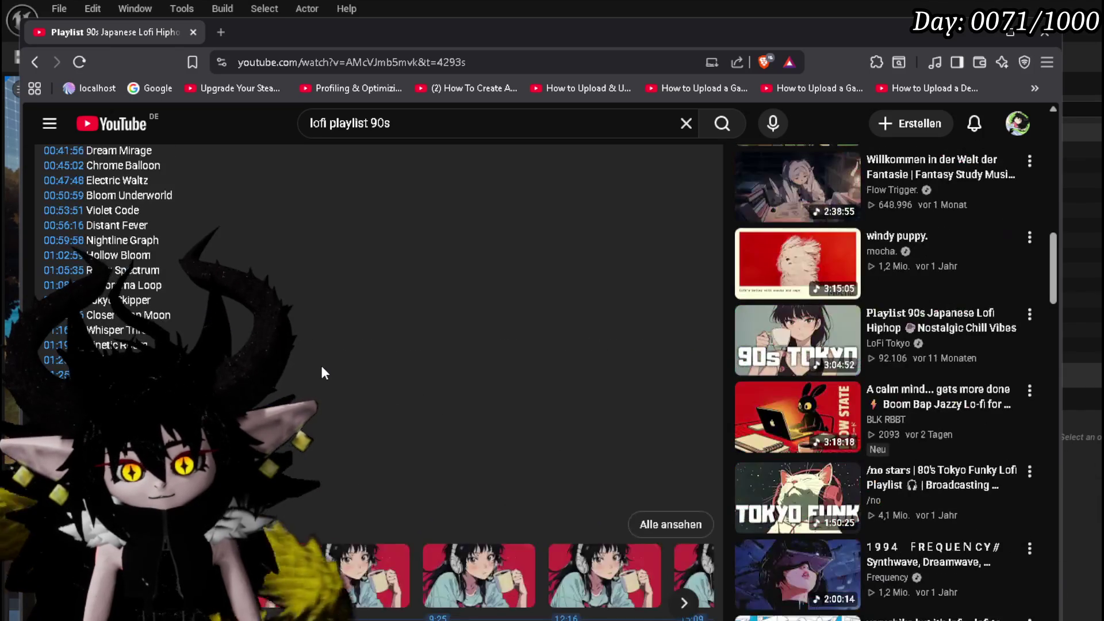
pyautogui.scroll(5, 320, 362)
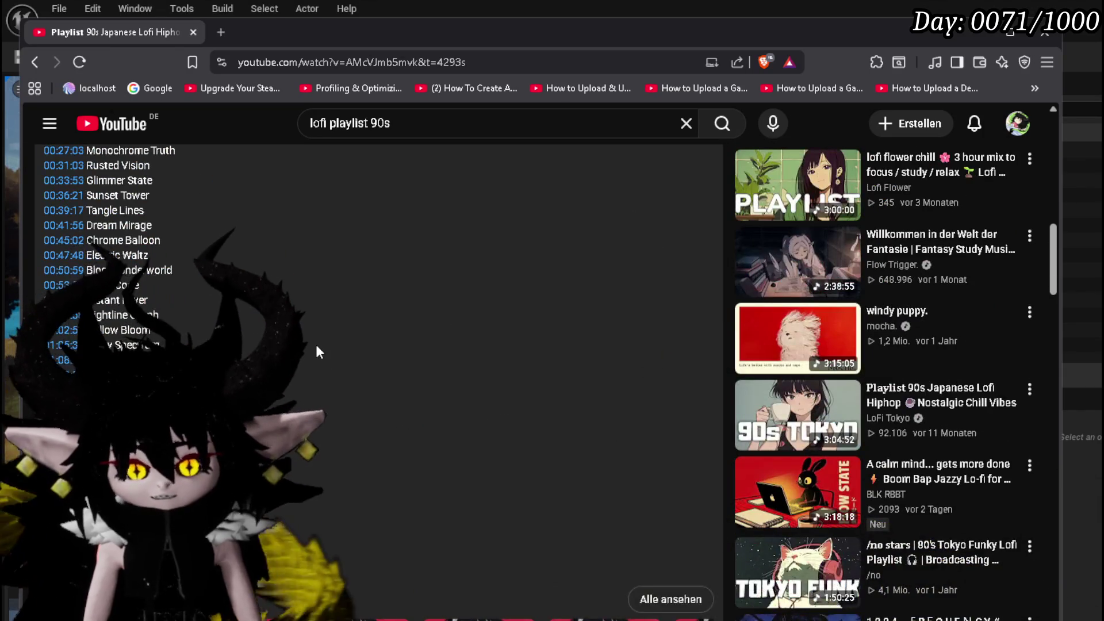
pyautogui.scroll(2, 315, 344)
pyautogui.scroll(3, 315, 344)
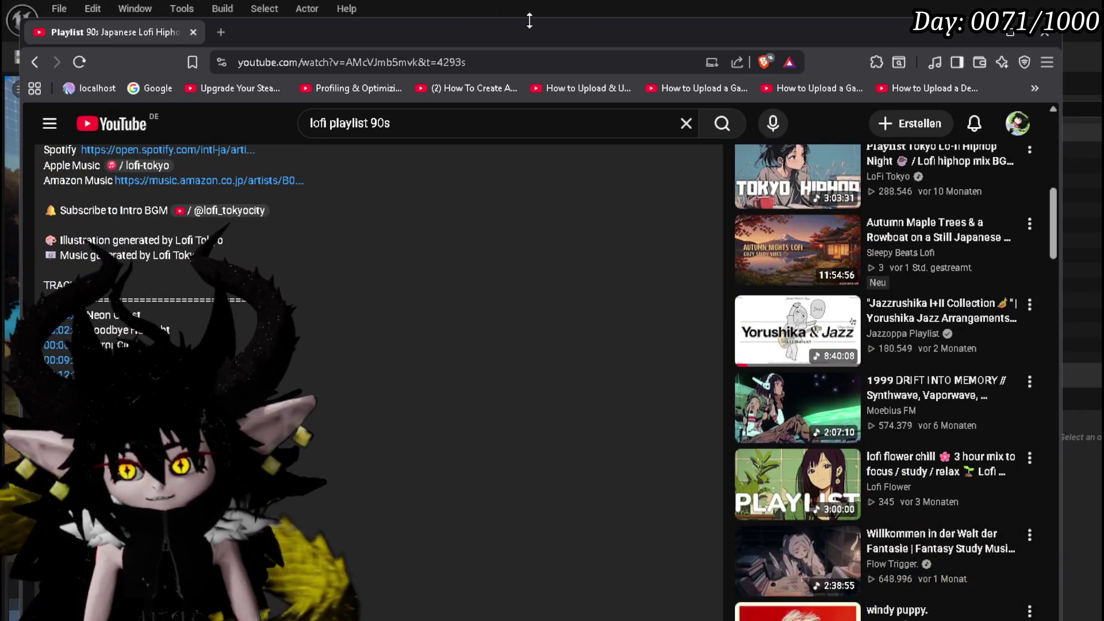
pyautogui.scroll(5, 433, 289)
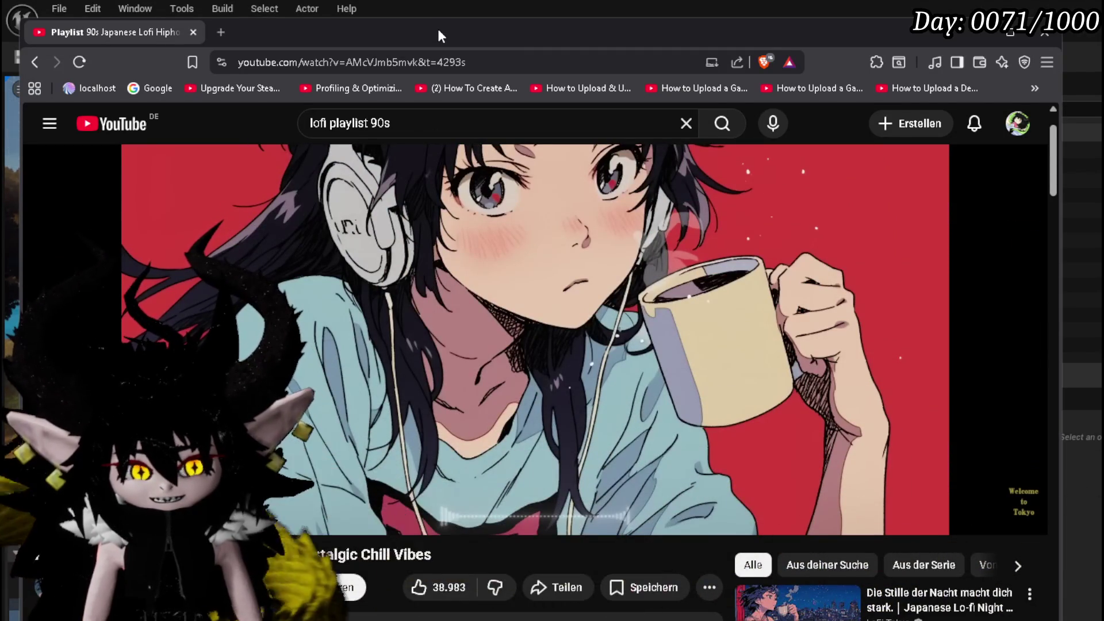
pyautogui.hotkey('alt', 'Tab')
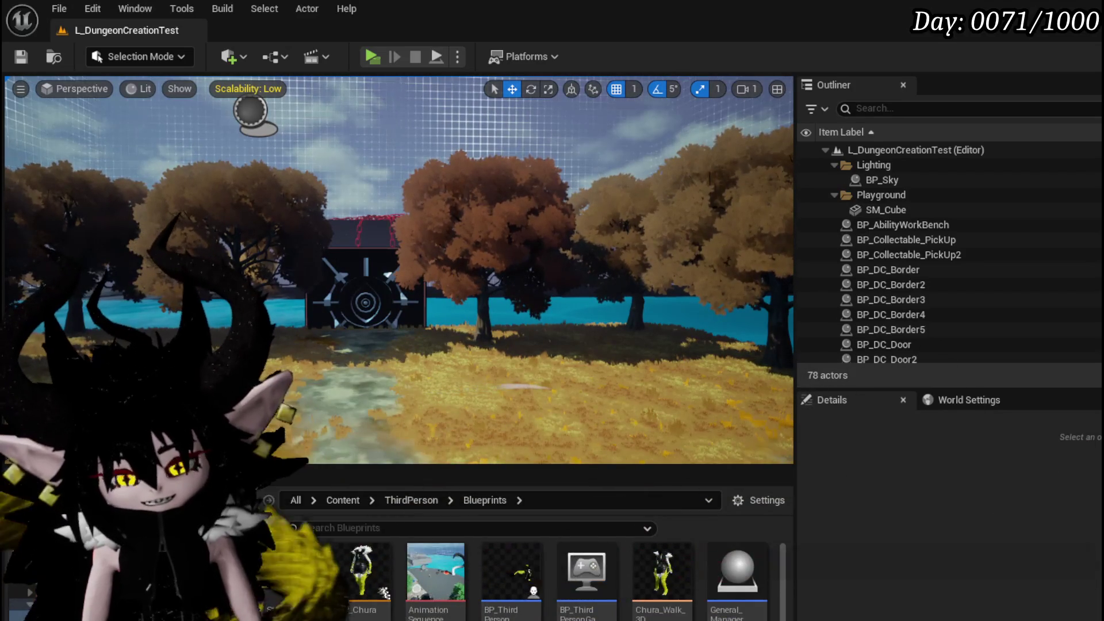
pyautogui.hotkey('alt', 'Tab')
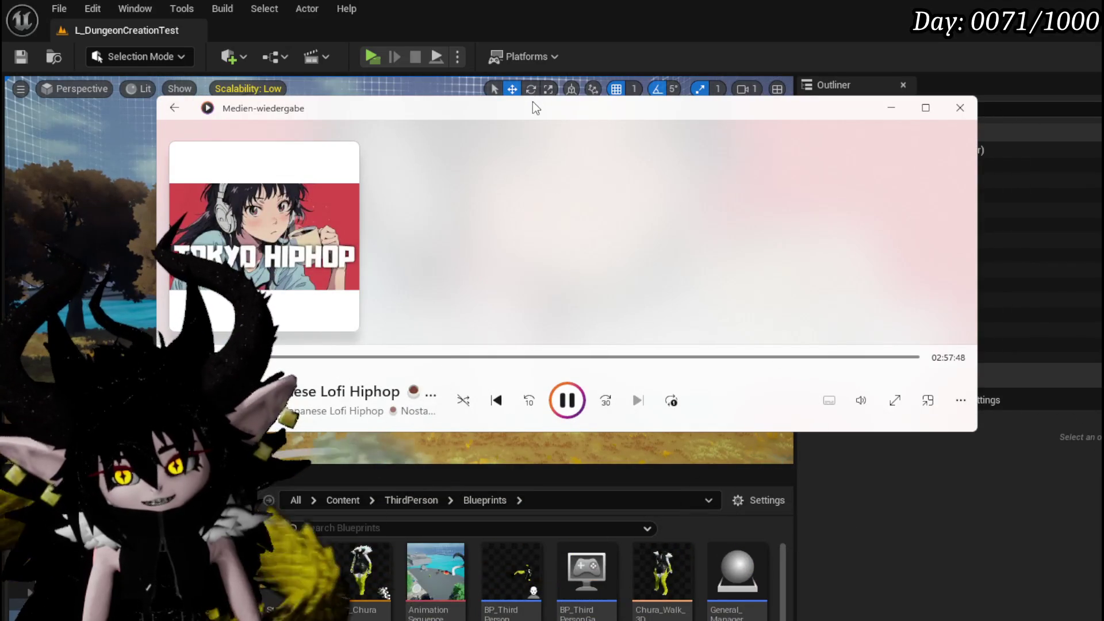
pyautogui.hotkey('alt', 'Tab')
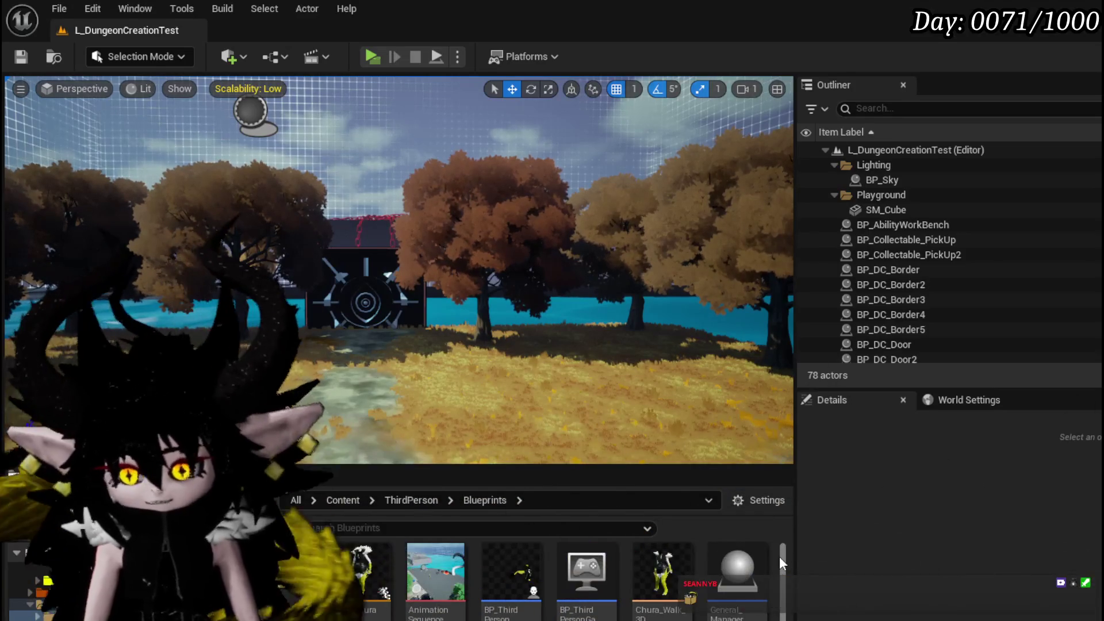
# - Fly the level viewport forward and turn toward the door
pyautogui.moveTo(437, 322)
pyautogui.mouseDown()
pyautogui.moveTo(425, 287)
pyautogui.moveTo(402, 310)
pyautogui.moveTo(460, 305)
pyautogui.moveTo(391, 305)
pyautogui.moveTo(402, 305)
pyautogui.mouseUp()
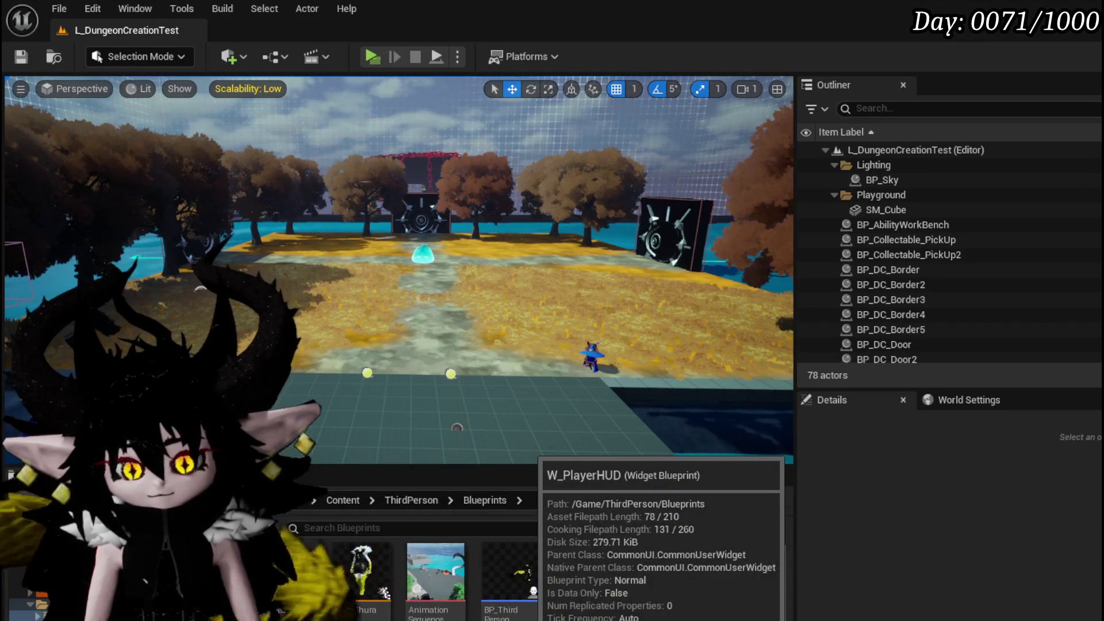
# - Open W_PlayerHUD and create an On Pressed event for WP_ButtonWidget_Settings from its Details Events
pyautogui.doubleClick(508, 567)
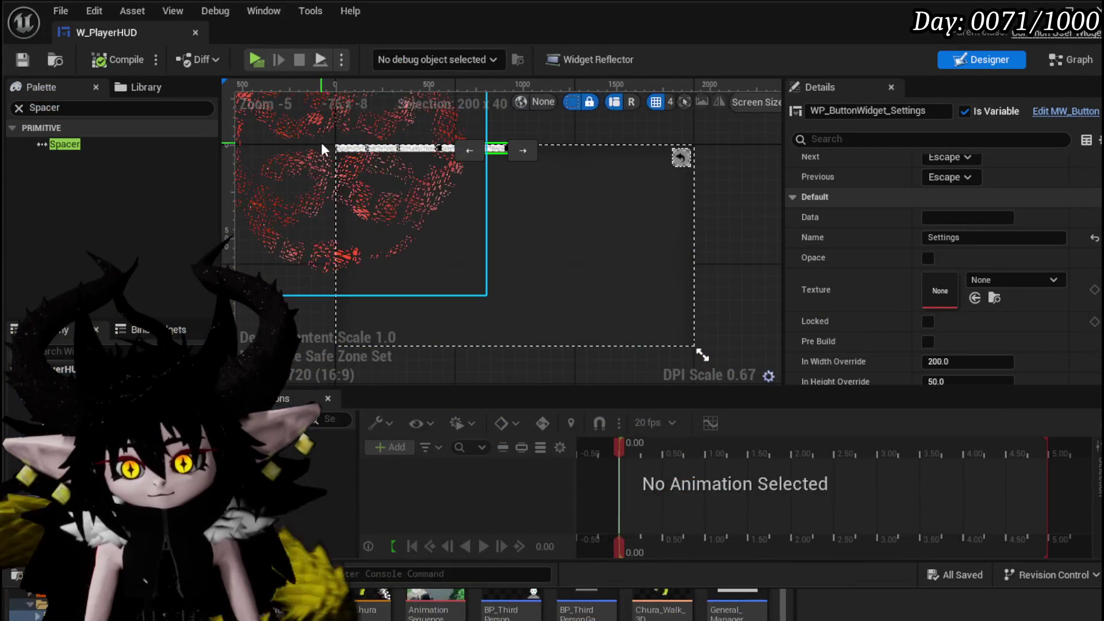
pyautogui.scroll(4, 425, 167)
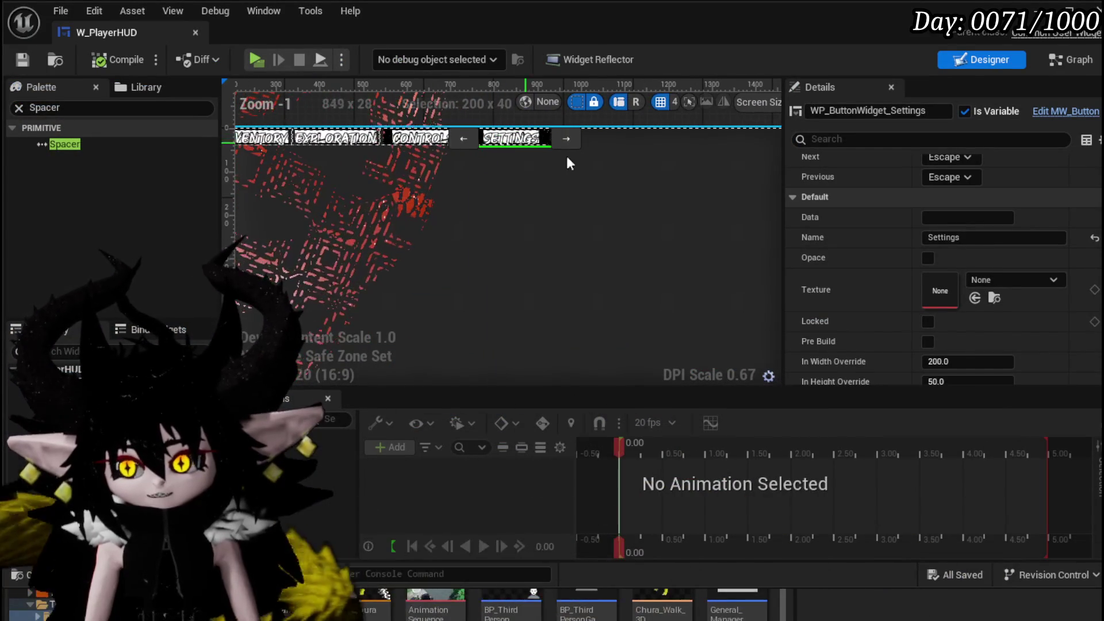
pyautogui.scroll(-1, 925, 241)
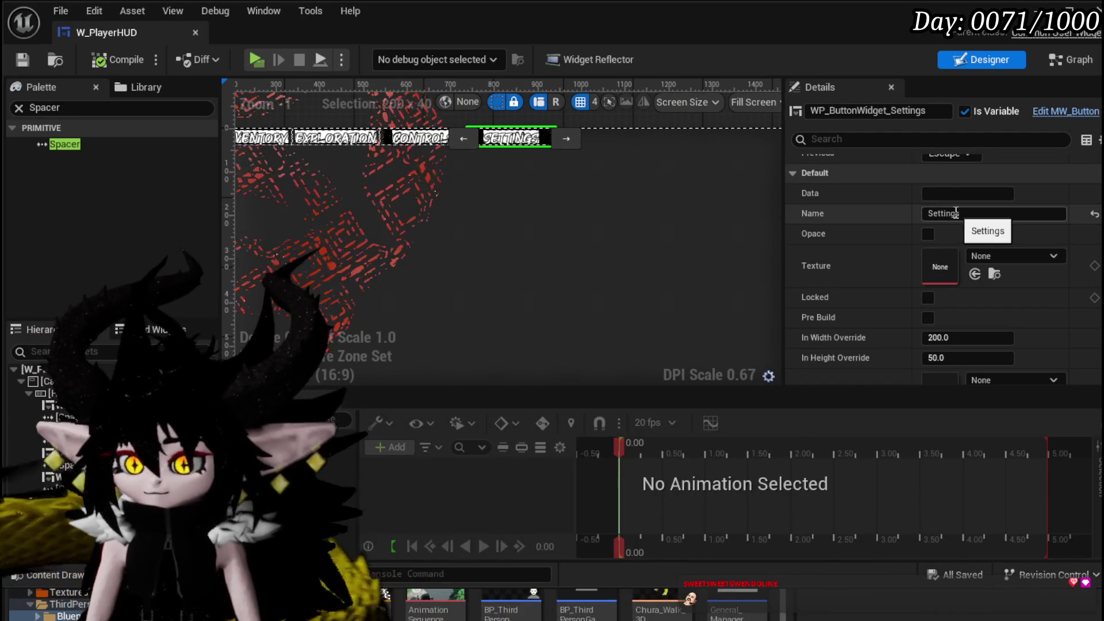
pyautogui.scroll(-3, 914, 239)
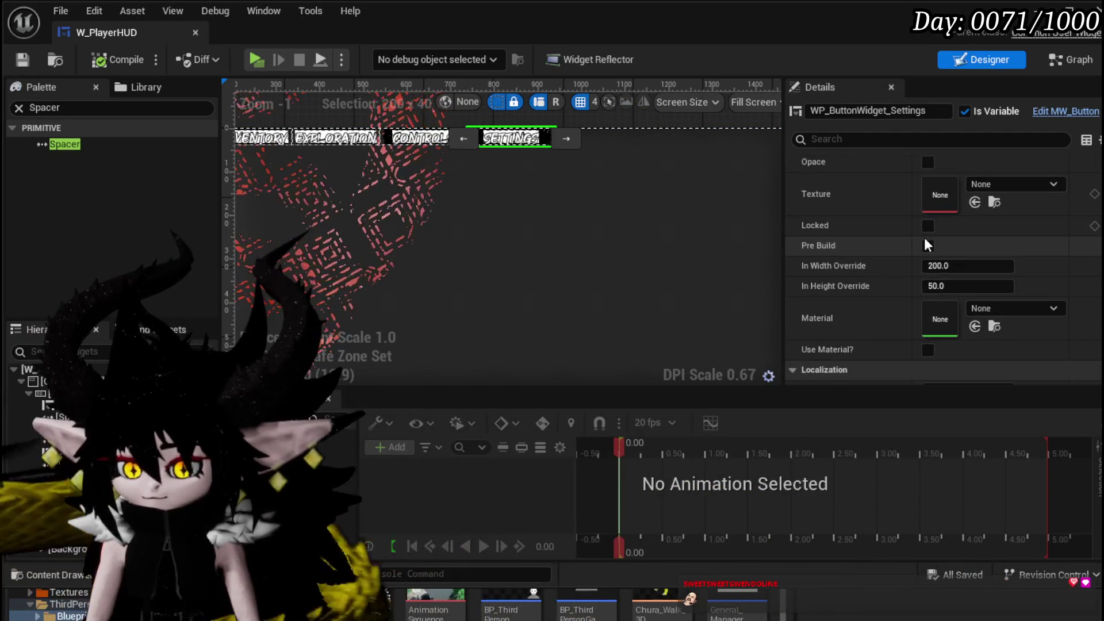
pyautogui.scroll(-6, 871, 241)
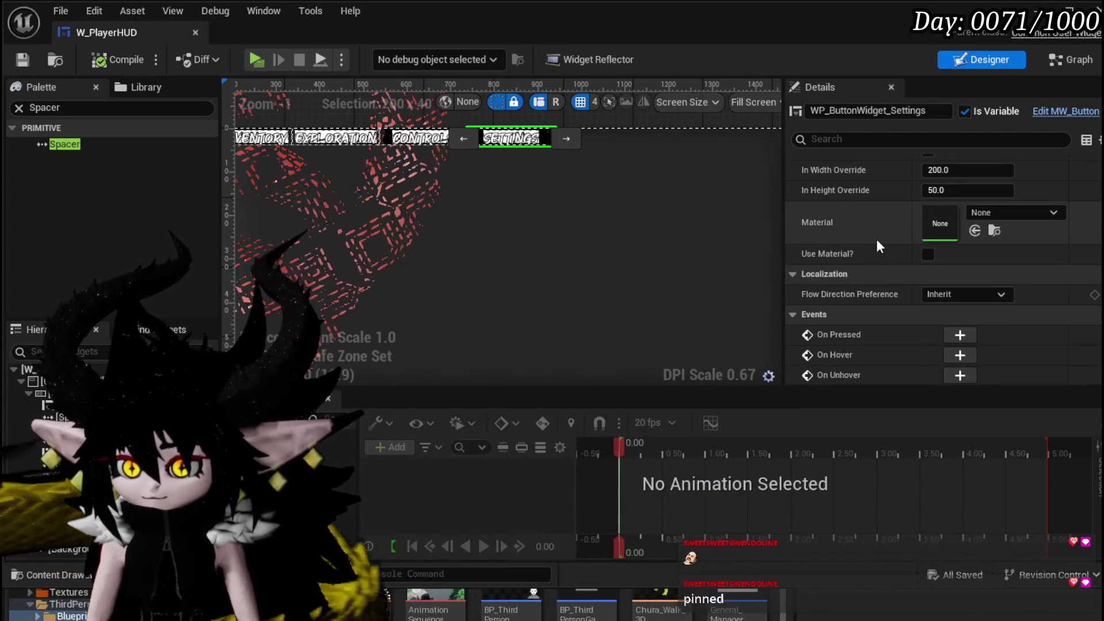
pyautogui.click(966, 275)
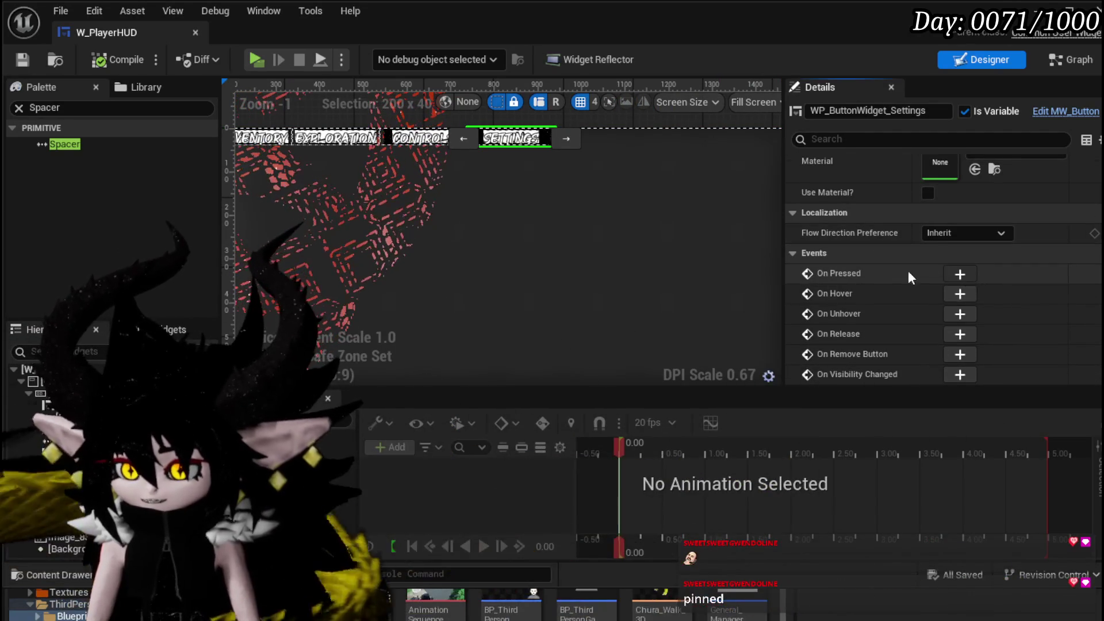
pyautogui.moveTo(760, 258)
pyautogui.mouseDown()
pyautogui.moveTo(879, 140)
pyautogui.moveTo(512, 240)
pyautogui.moveTo(378, 305)
pyautogui.moveTo(380, 247)
pyautogui.moveTo(443, 286)
pyautogui.moveTo(551, 233)
pyautogui.moveTo(616, 236)
pyautogui.moveTo(533, 269)
pyautogui.moveTo(610, 234)
pyautogui.moveTo(632, 299)
pyautogui.moveTo(609, 226)
pyautogui.moveTo(623, 222)
pyautogui.moveTo(443, 300)
pyautogui.moveTo(342, 218)
pyautogui.moveTo(299, 247)
pyautogui.moveTo(437, 299)
pyautogui.moveTo(518, 172)
pyautogui.moveTo(529, 127)
pyautogui.moveTo(593, 172)
pyautogui.moveTo(600, 220)
pyautogui.mouseUp()
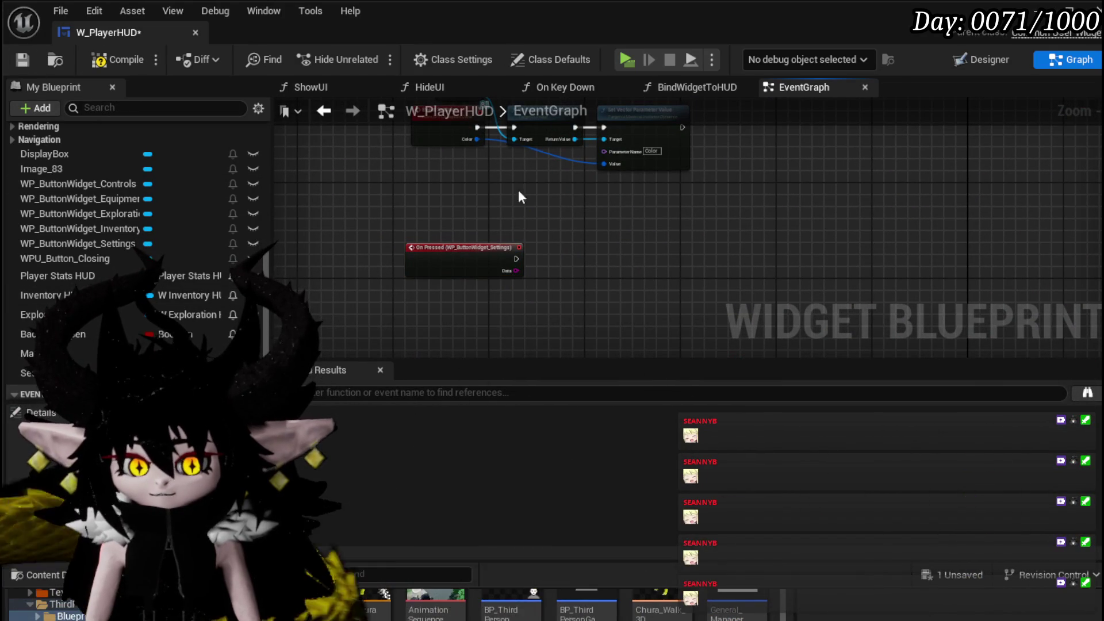
pyautogui.click(116, 53)
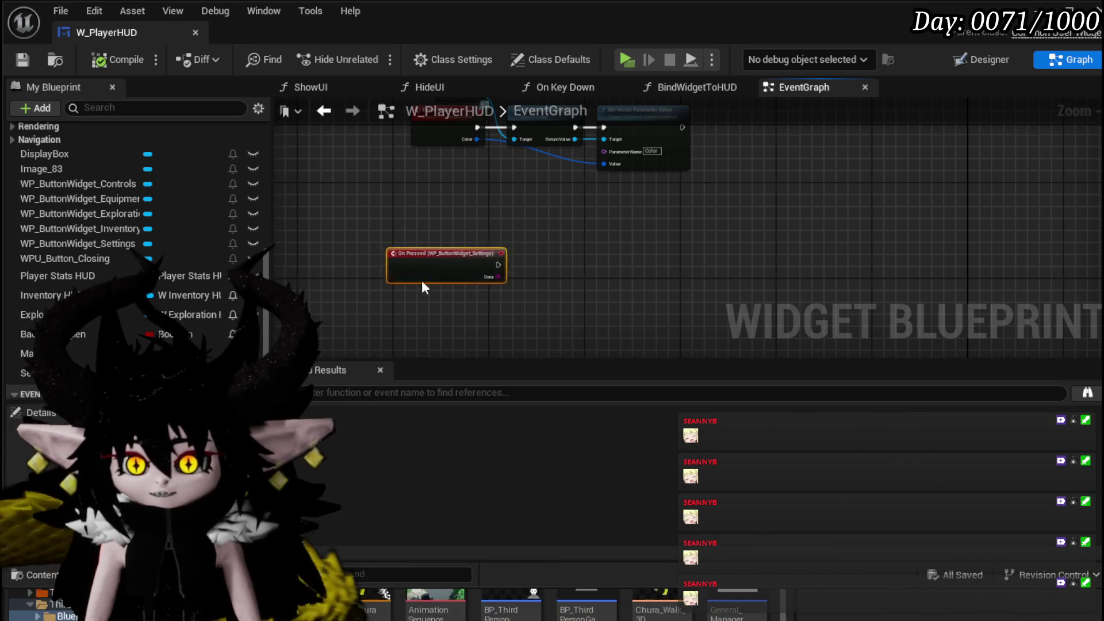
pyautogui.scroll(3, 168, 279)
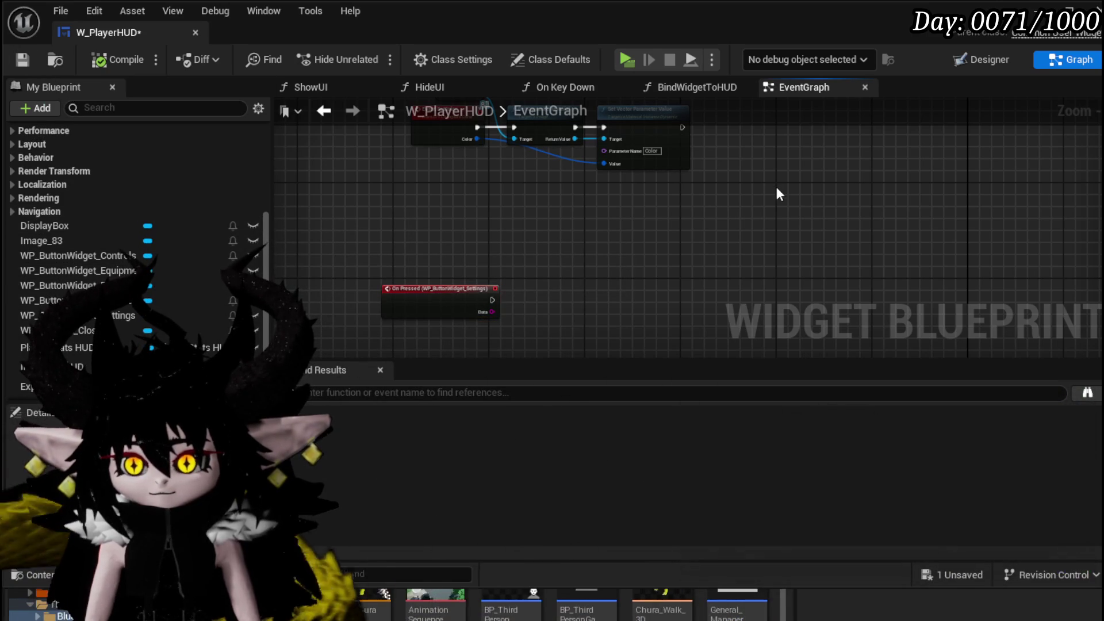
pyautogui.hotkey('ctrl', 's')
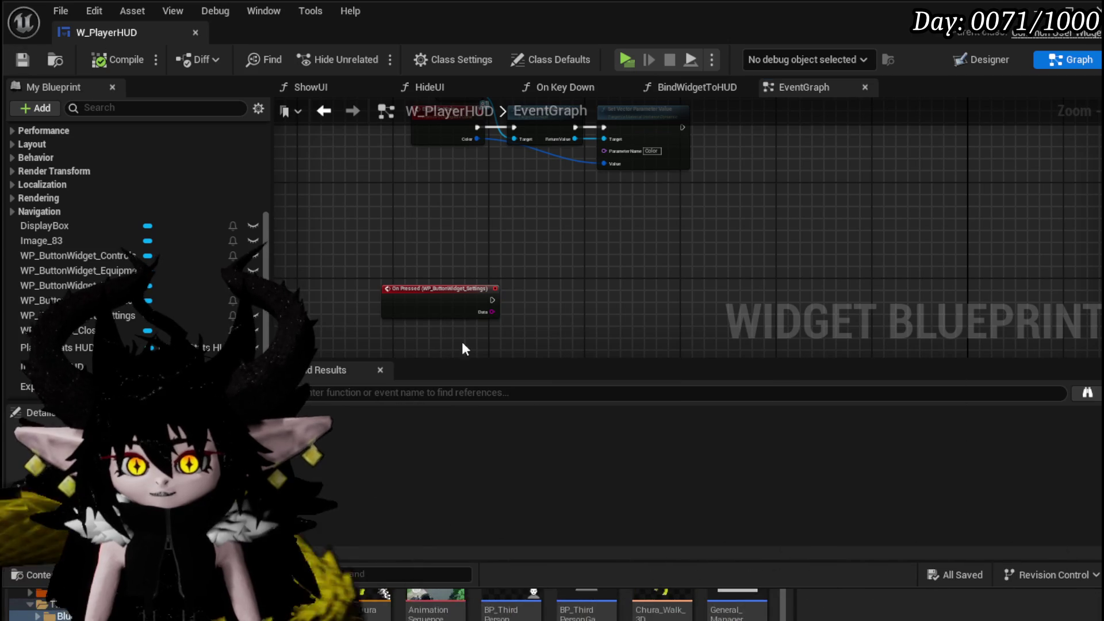
pyautogui.scroll(-1, 382, 243)
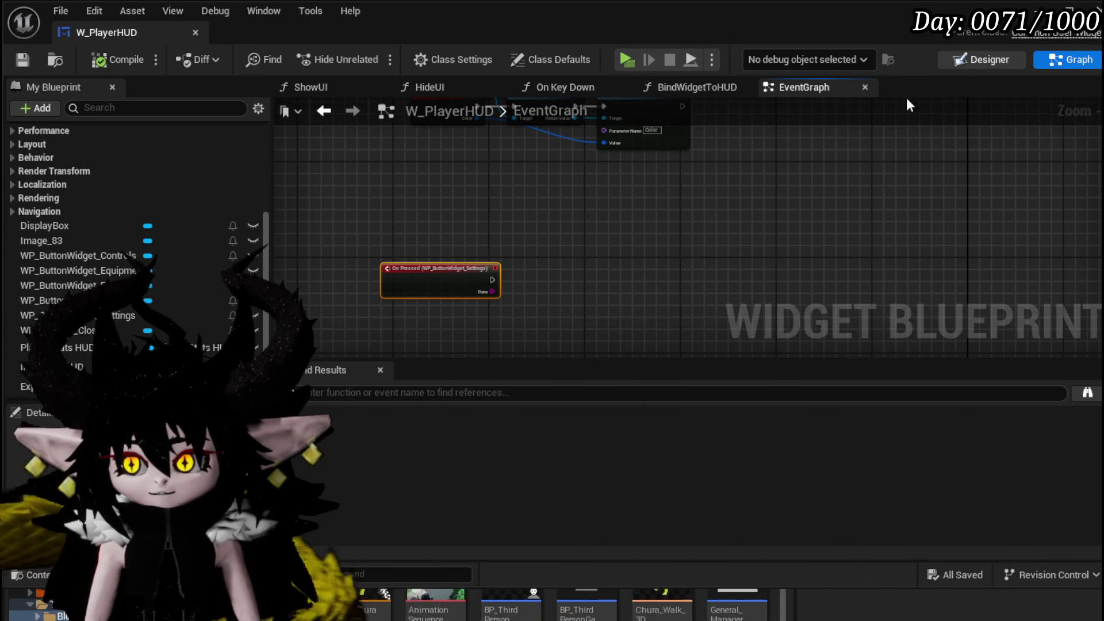
pyautogui.click(957, 64)
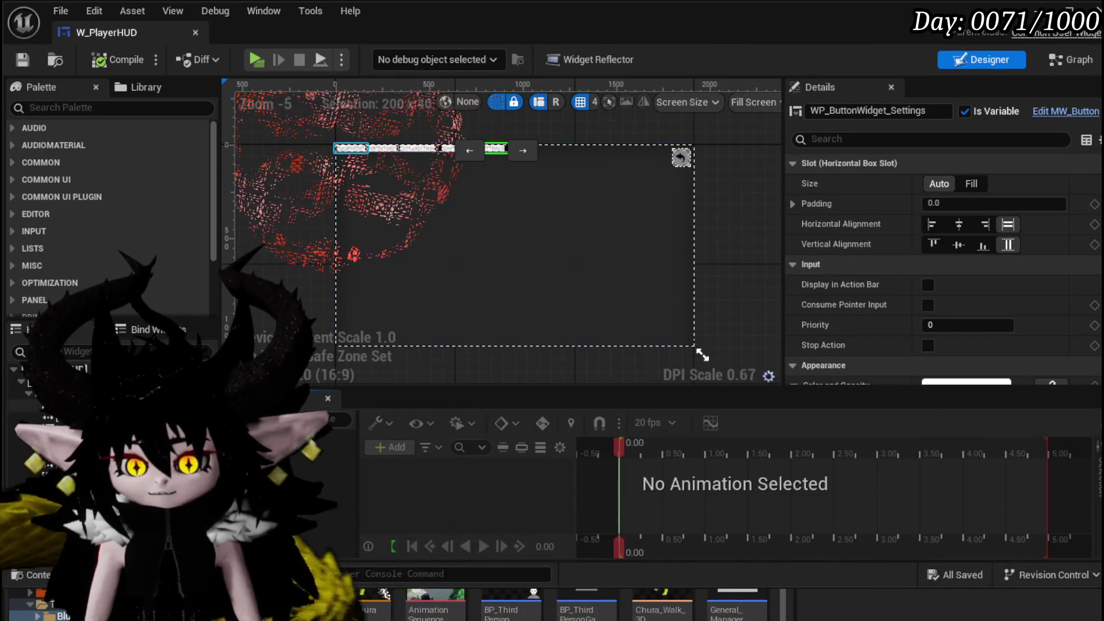
pyautogui.click(34, 516)
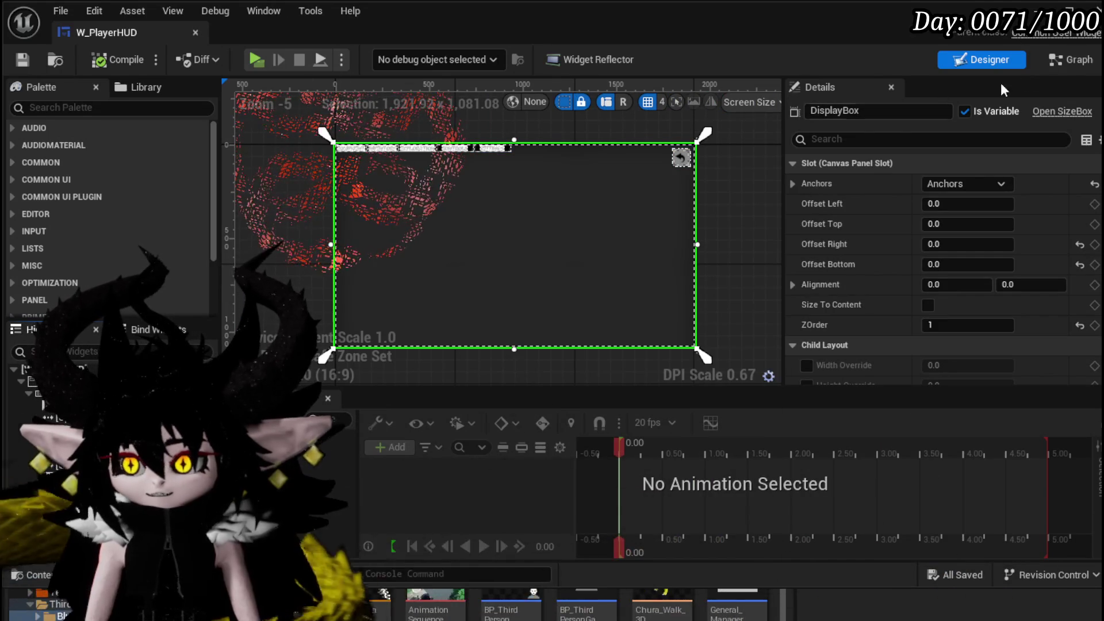
pyautogui.click(1063, 61)
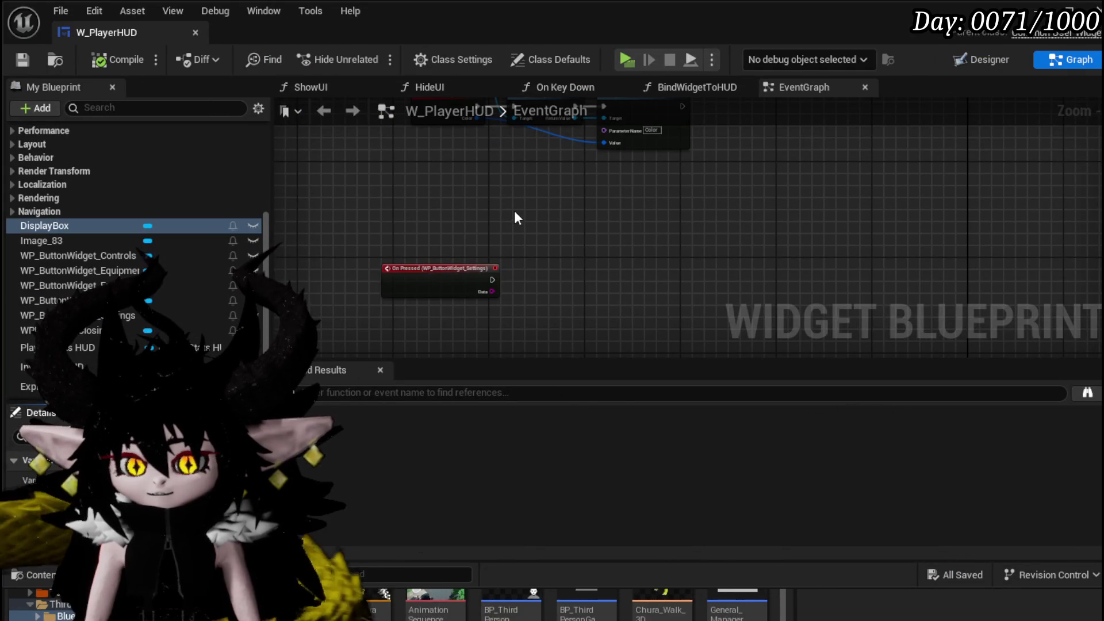
pyautogui.moveTo(103, 213); pyautogui.dragTo(410, 217)
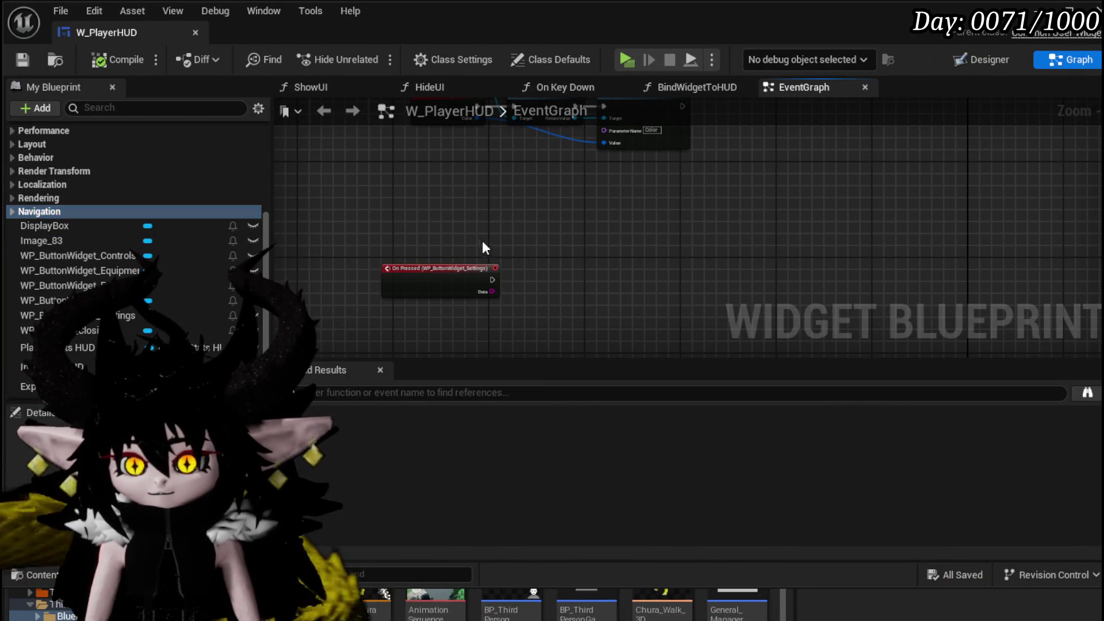
# - Get a DisplayBox reference, wire it into a new Add Child node, and arrange nodes beside Construct
pyautogui.moveTo(52, 226); pyautogui.dragTo(499, 216)
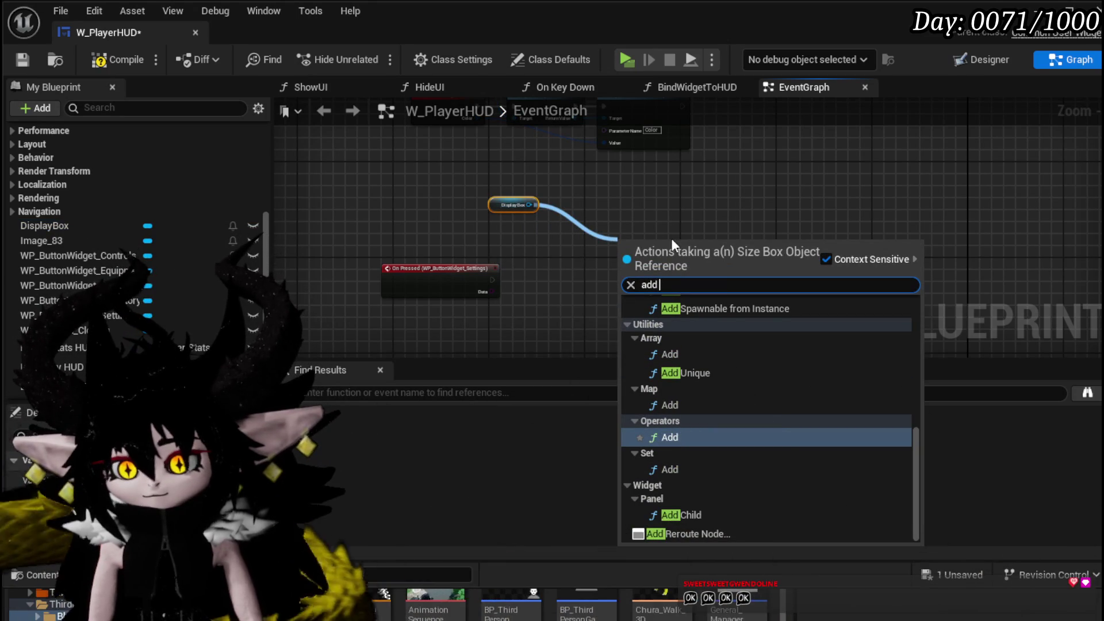
pyautogui.click(695, 514)
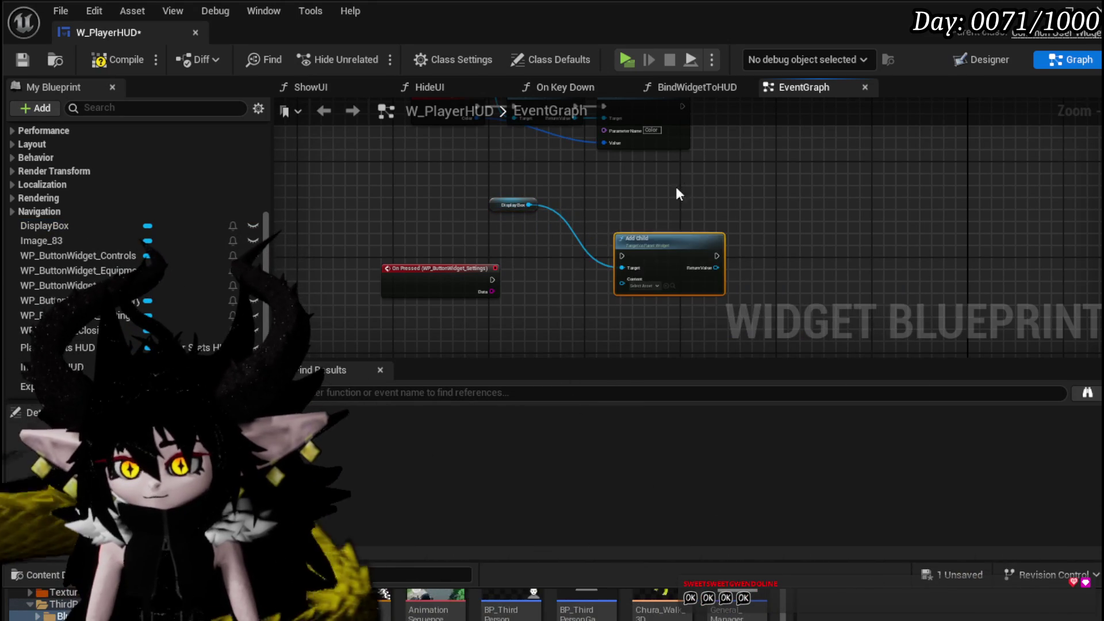
pyautogui.moveTo(664, 257); pyautogui.dragTo(783, 308)
pyautogui.moveTo(596, 275)
pyautogui.mouseDown()
pyautogui.moveTo(634, 346)
pyautogui.moveTo(697, 227)
pyautogui.moveTo(698, 167)
pyautogui.mouseUp()
pyautogui.moveTo(483, 181)
pyautogui.mouseDown()
pyautogui.moveTo(396, 205)
pyautogui.moveTo(460, 222)
pyautogui.moveTo(478, 198)
pyautogui.moveTo(540, 195)
pyautogui.mouseUp()
pyautogui.scroll(2, 556, 229)
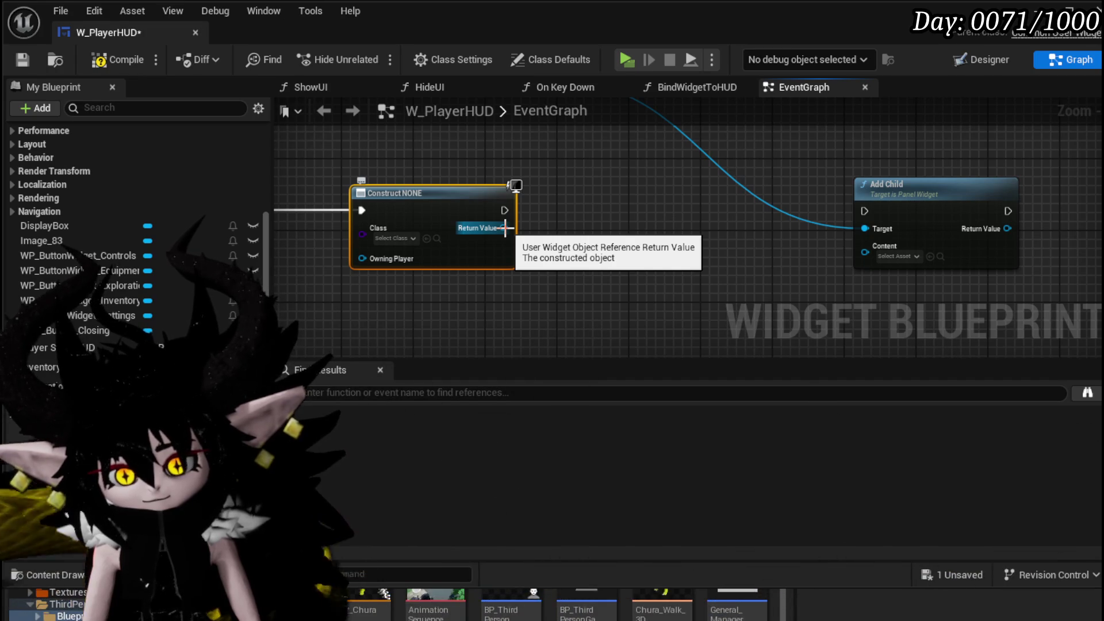
pyautogui.moveTo(645, 230); pyautogui.dragTo(645, 230)
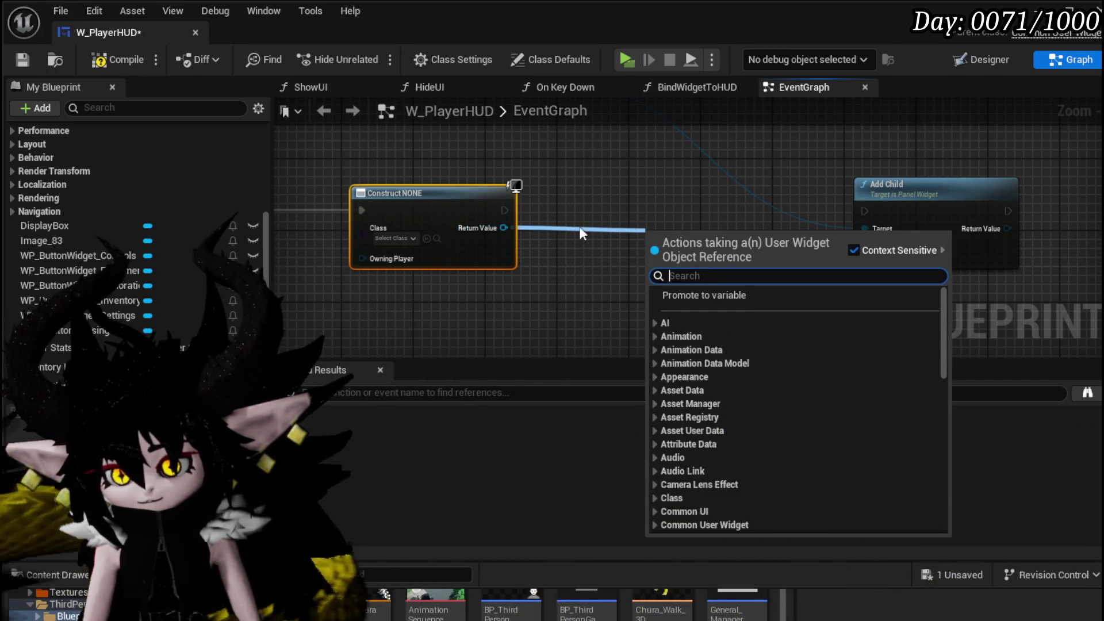
pyautogui.click(394, 238)
pyautogui.scroll(-2, 471, 316)
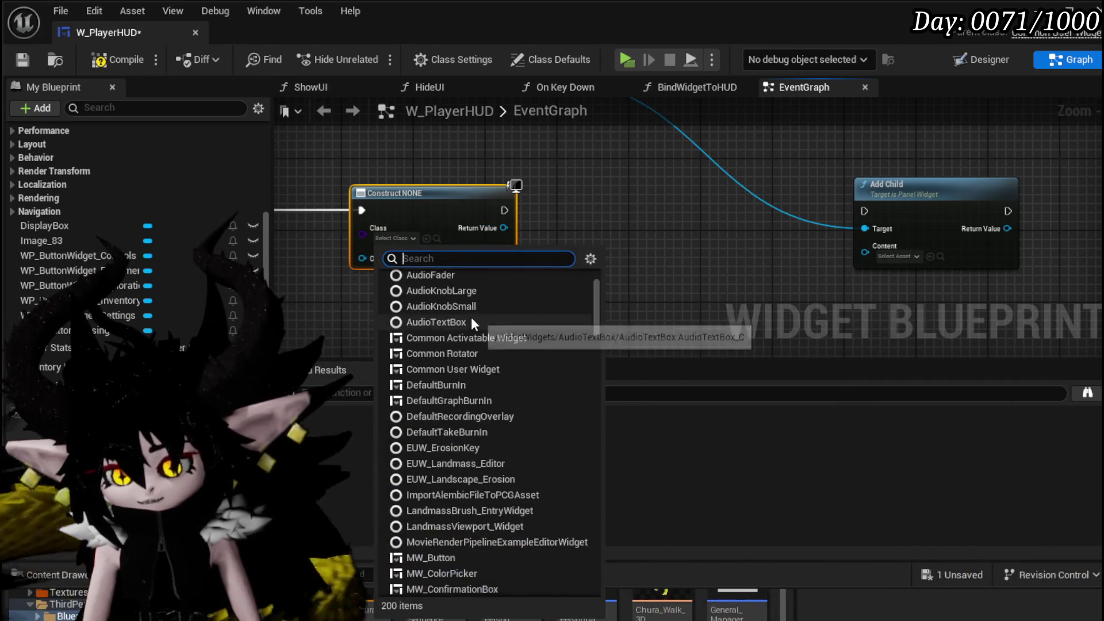
pyautogui.scroll(-4, 472, 315)
pyautogui.scroll(-3, 472, 313)
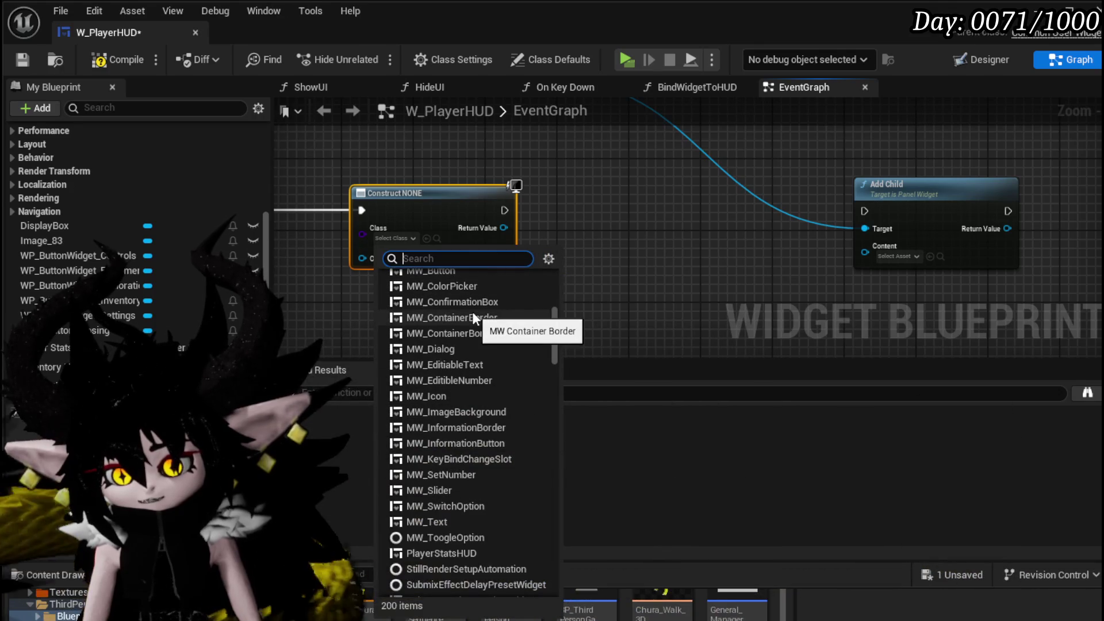
pyautogui.scroll(1, 471, 312)
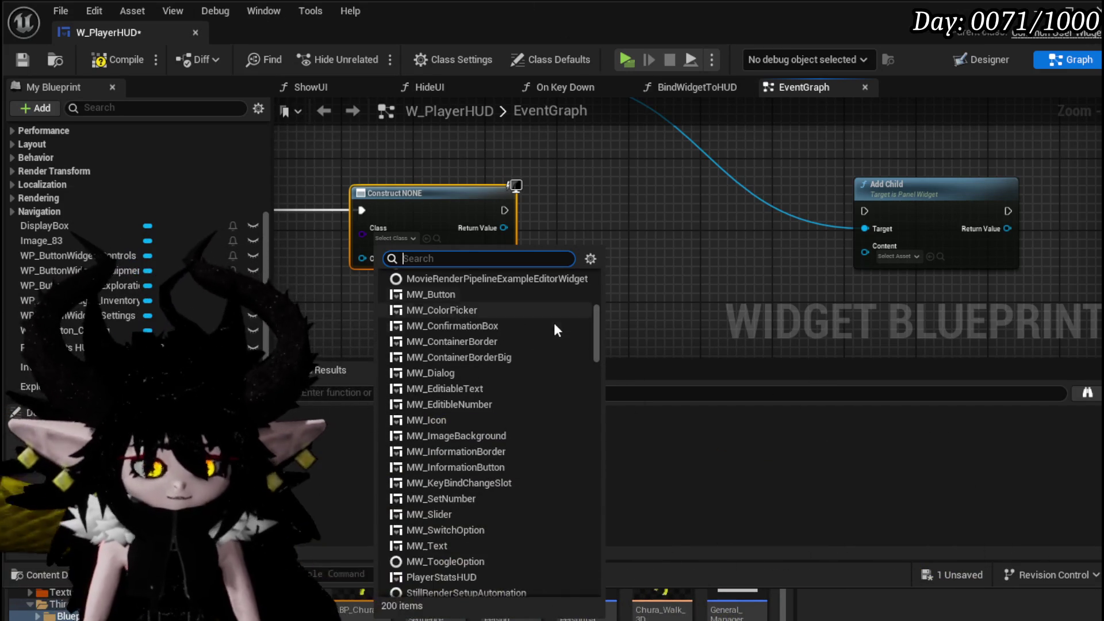
pyautogui.moveTo(674, 244); pyautogui.dragTo(599, 224)
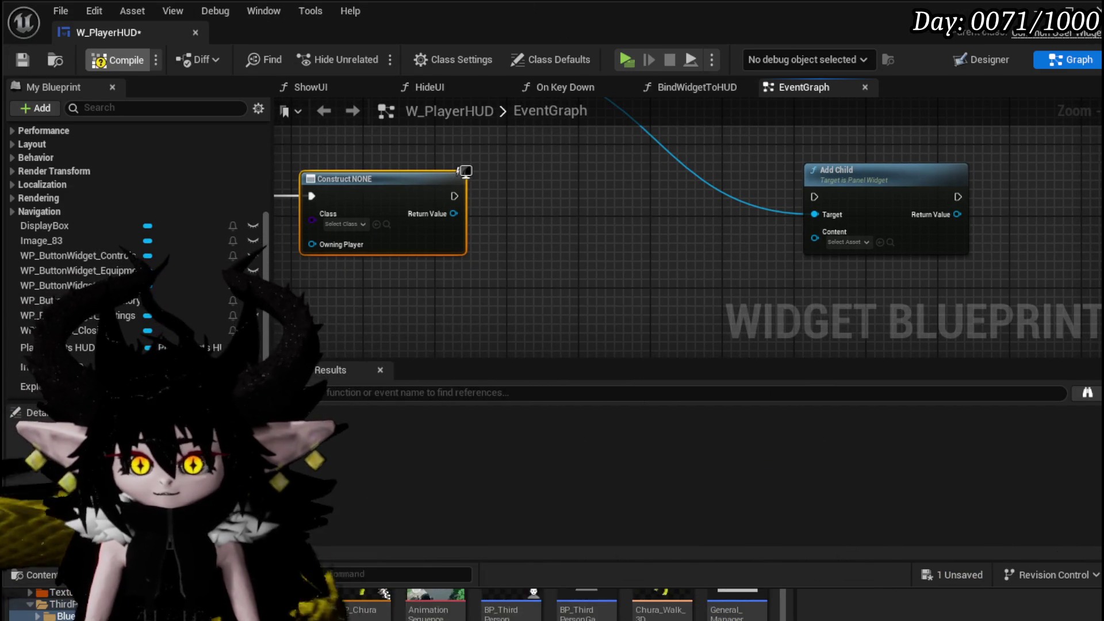
# - Compile W_PlayerHUD and start a test play, surfacing the Create Widget error
pyautogui.click(118, 60)
pyautogui.moveTo(571, 287)
pyautogui.mouseDown()
pyautogui.moveTo(740, 284)
pyautogui.moveTo(702, 270)
pyautogui.moveTo(717, 281)
pyautogui.mouseUp()
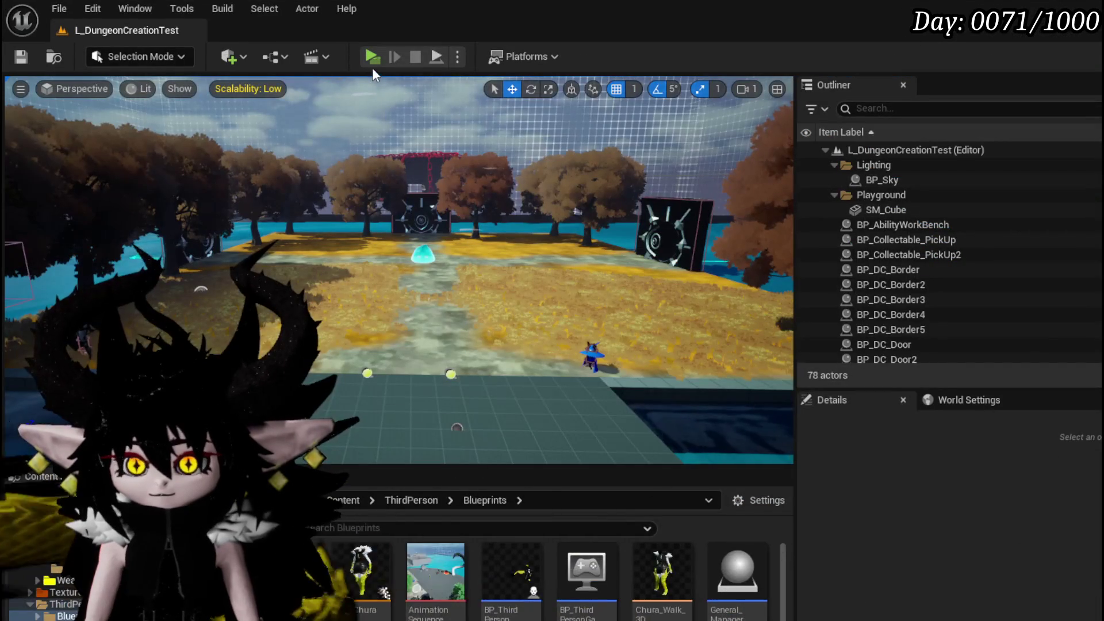
pyautogui.click(373, 58)
# - Open W_PlayerHUD from the error, break the exec link into Construct, and play again
pyautogui.click(553, 393)
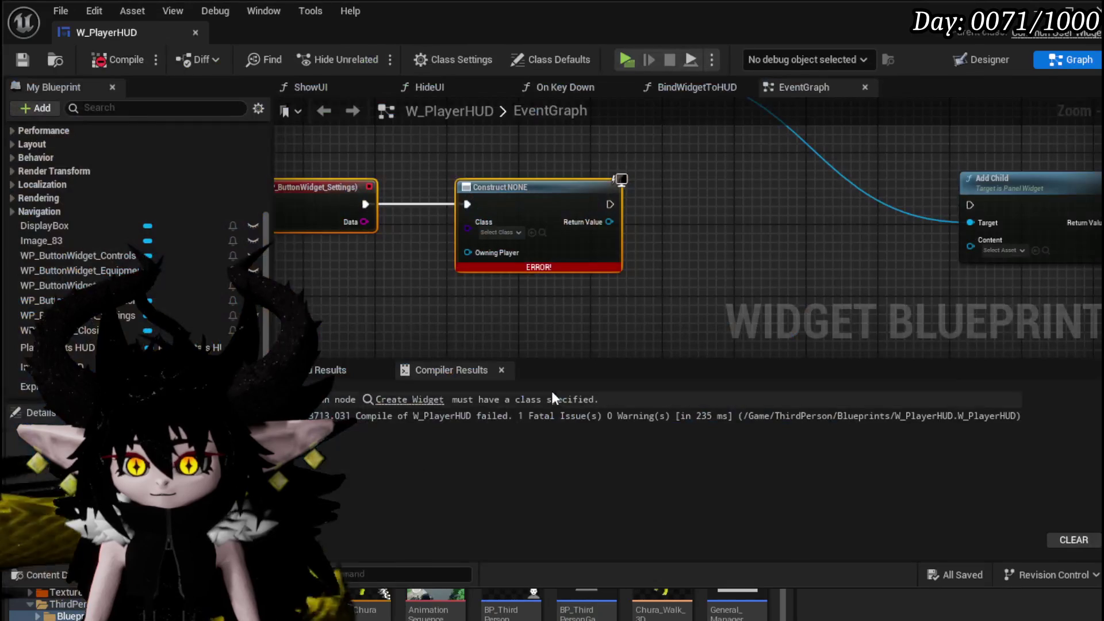
pyautogui.hotkey('ctrl', 'z')
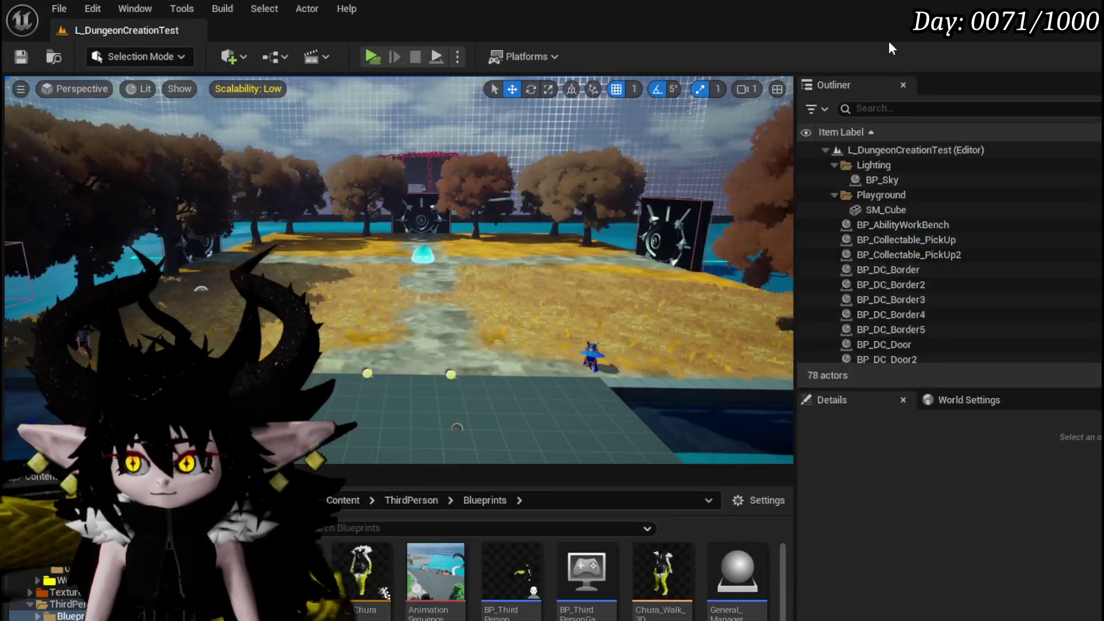
pyautogui.click(373, 56)
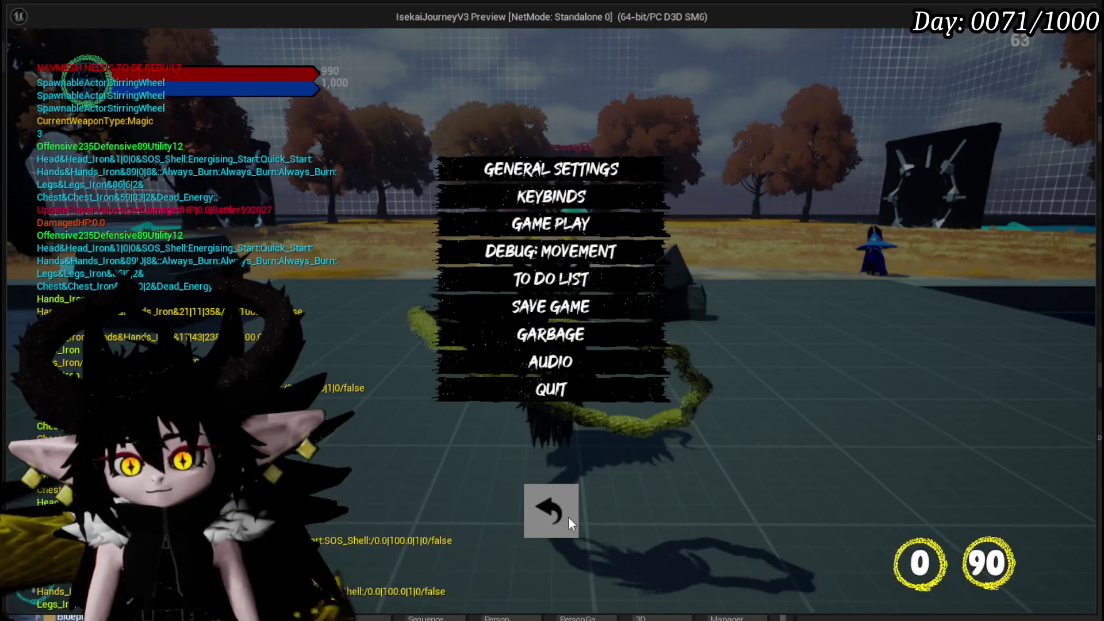
pyautogui.click(559, 512)
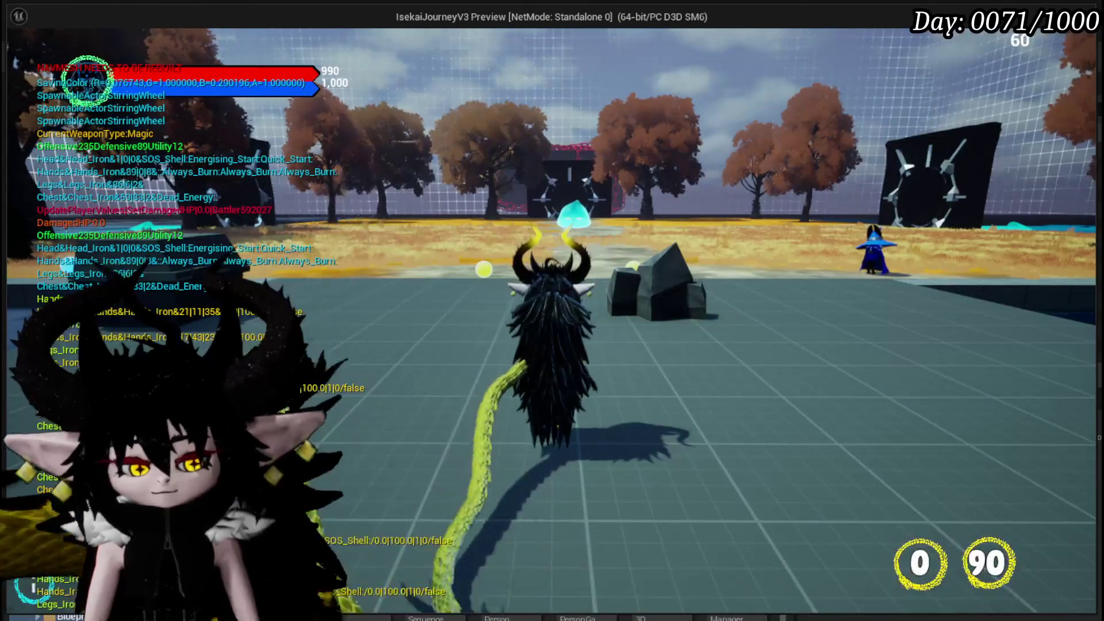
pyautogui.press('Tab')
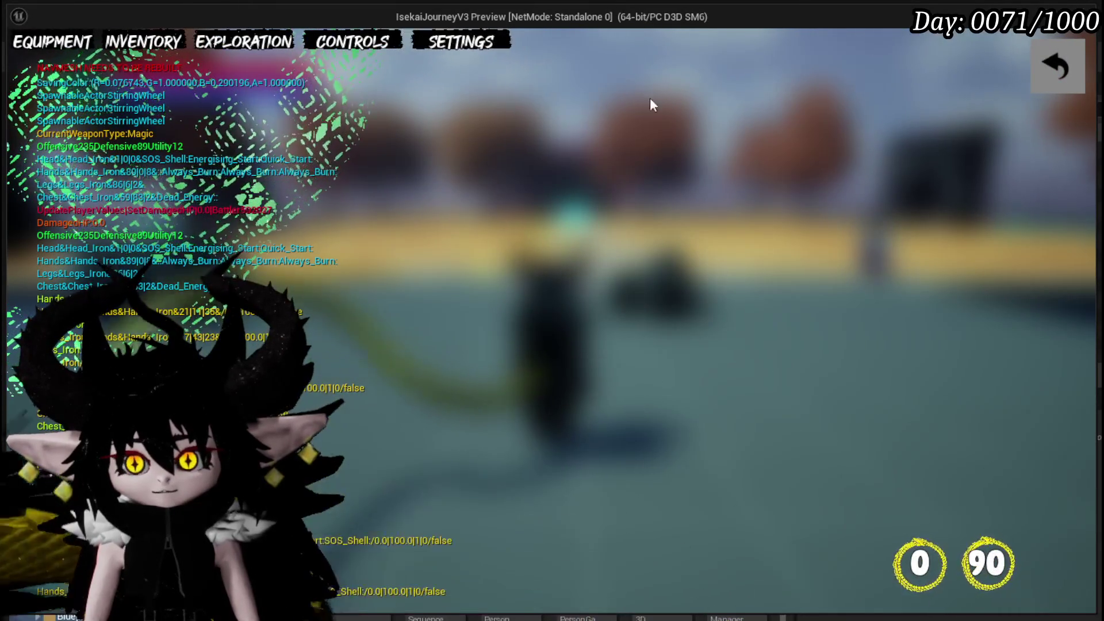
pyautogui.click(1064, 68)
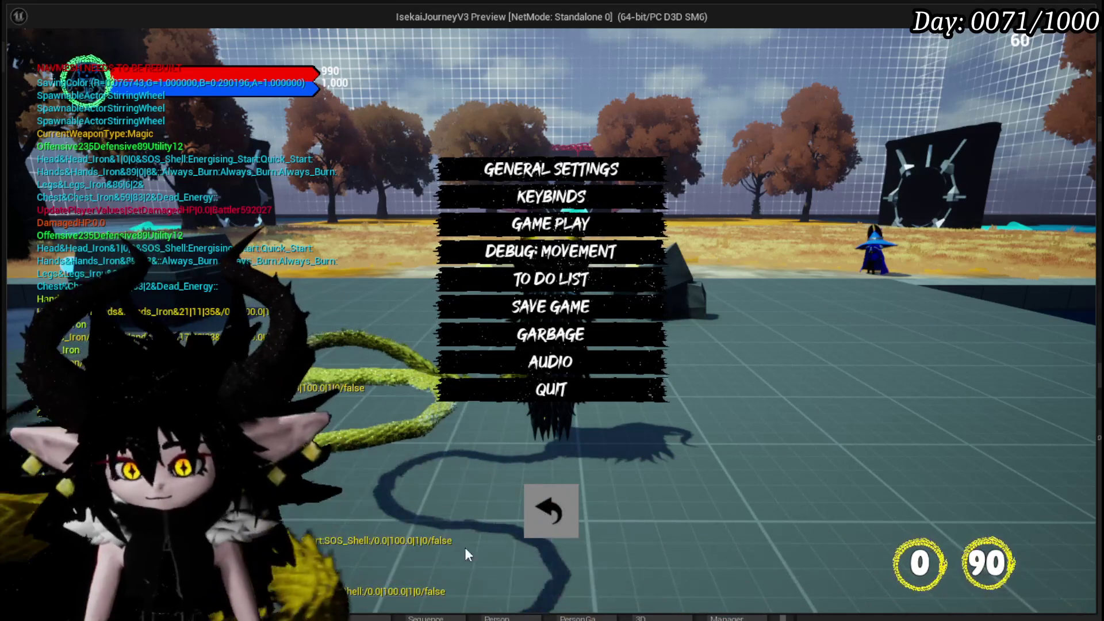
pyautogui.click(538, 525)
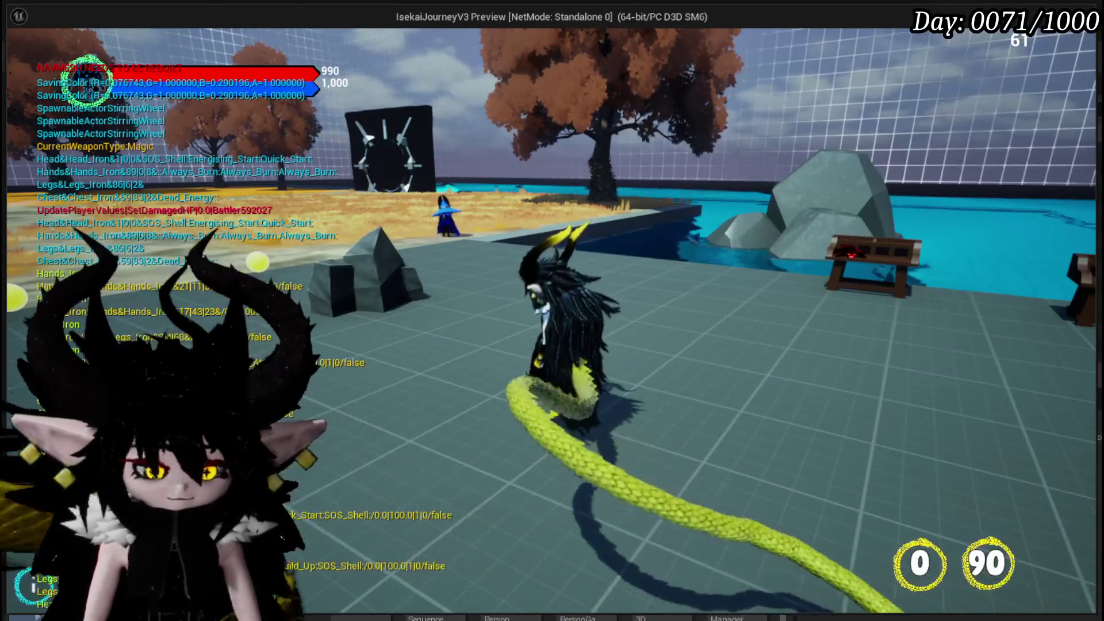
pyautogui.hotkey('alt', 'Tab')
pyautogui.press('Escape')
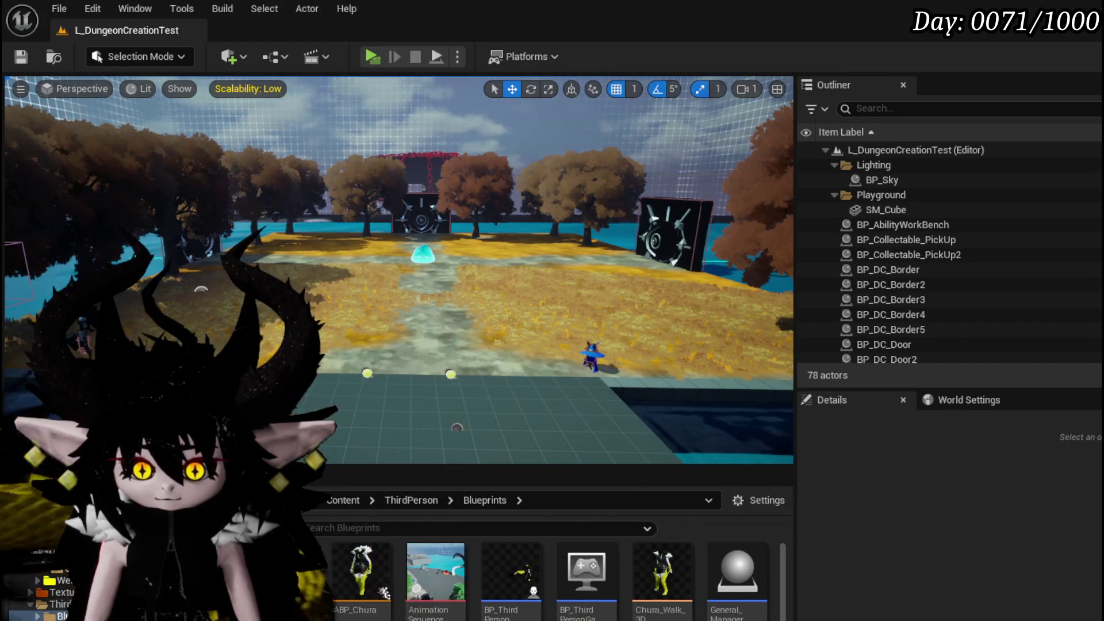
# - In BP_ThirdPersonCharacter, search 'Settings' and jump to the IA_Settings event
pyautogui.doubleClick(512, 569)
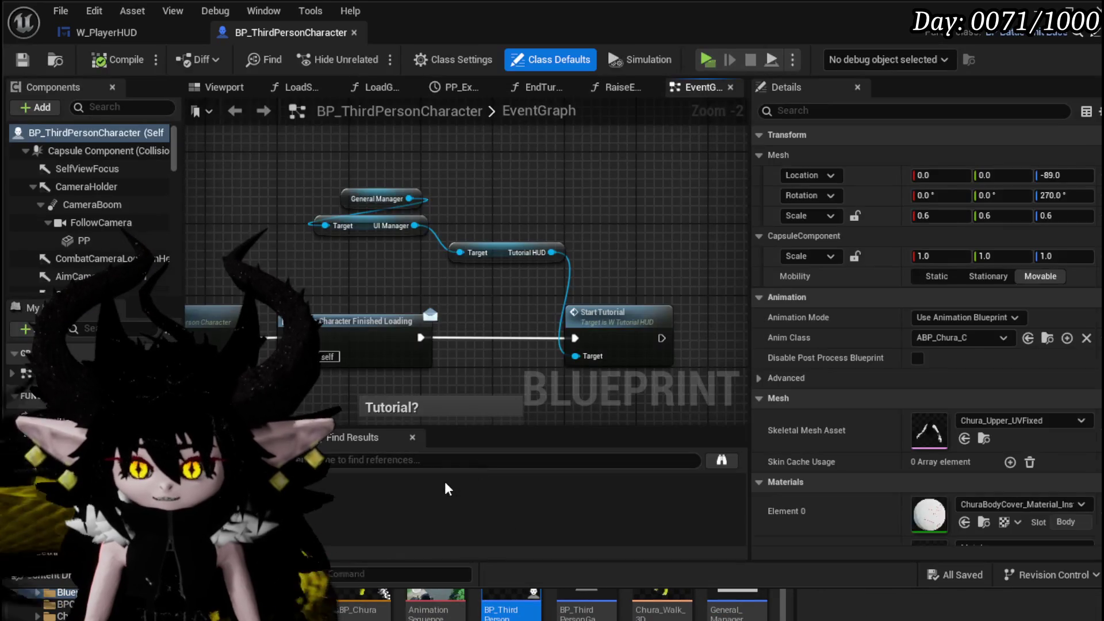
pyautogui.click(377, 460)
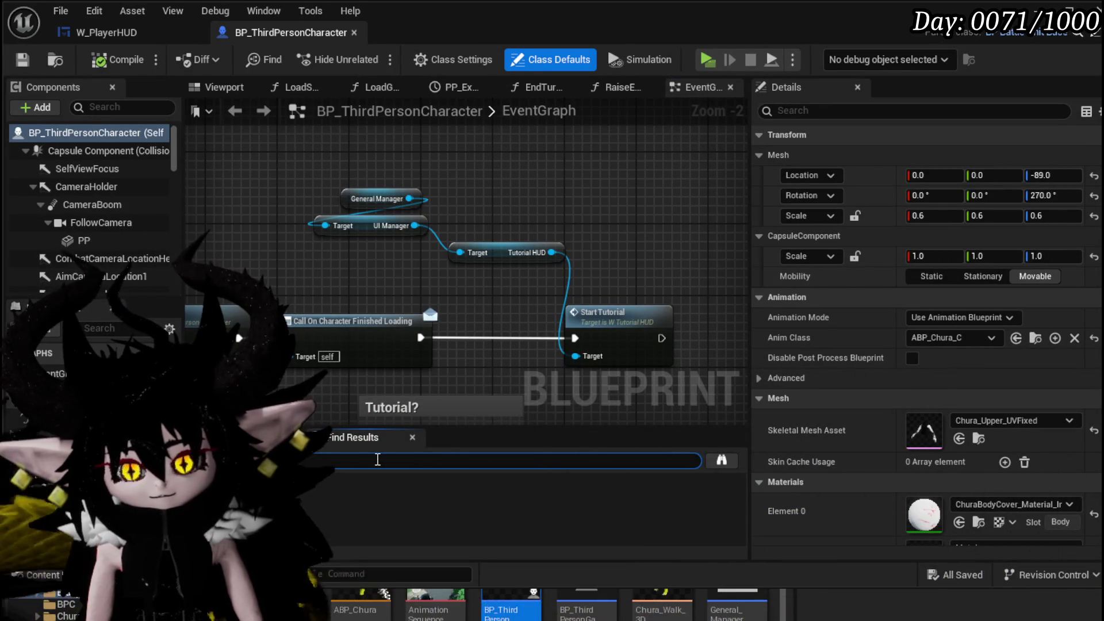
pyautogui.write('Settings')
pyautogui.press('Return')
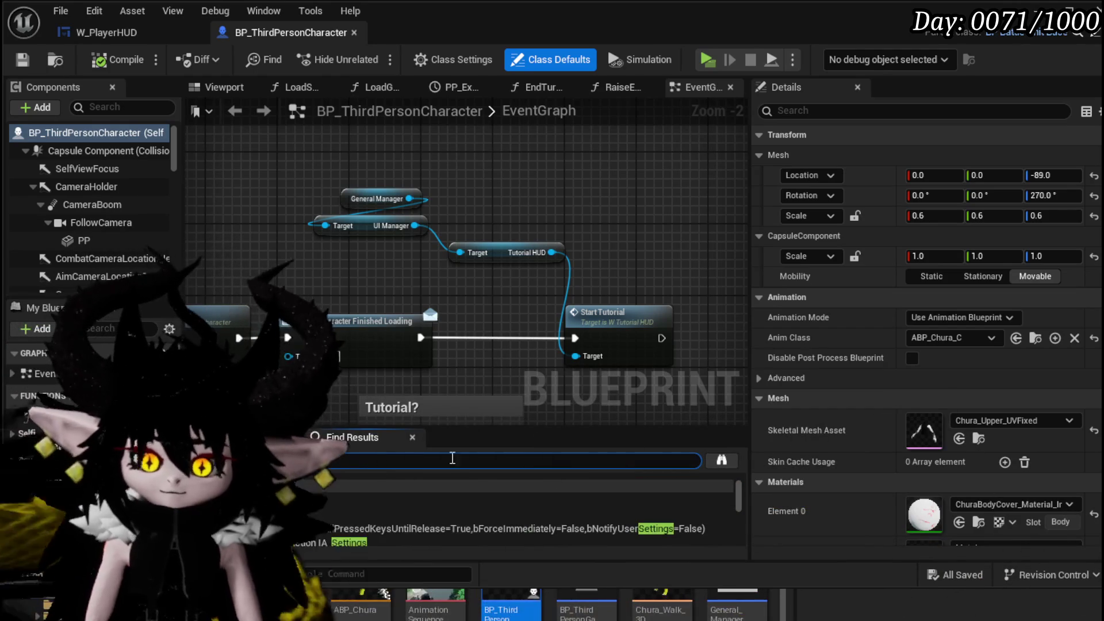
pyautogui.doubleClick(460, 513)
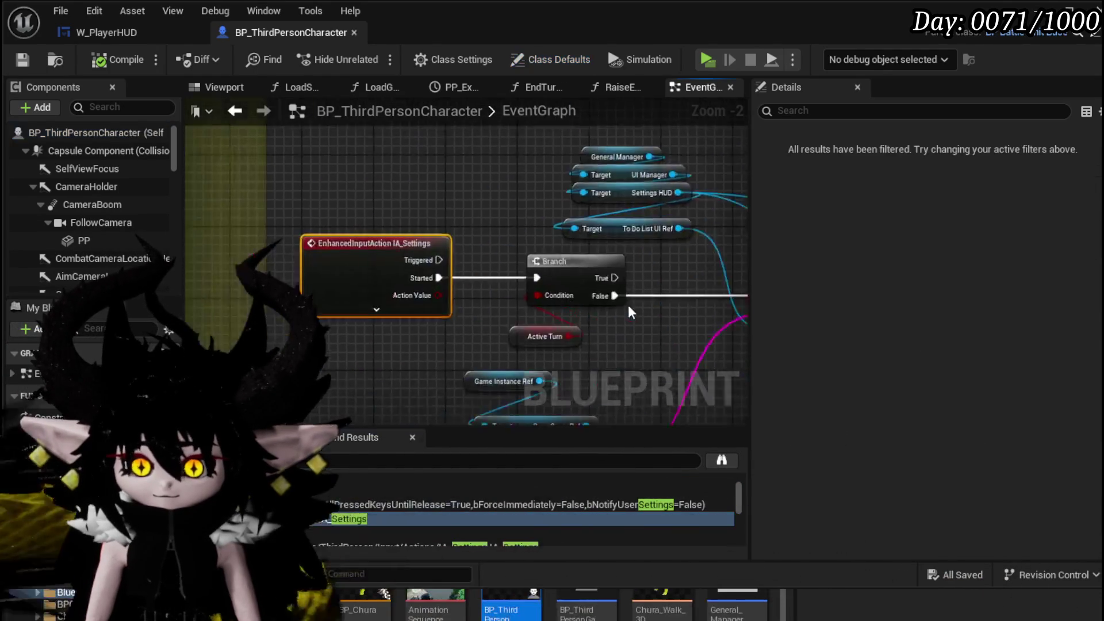
# - Select the input-mode, visibility and pause nodes and paste them into W_PlayerHUD's graph
pyautogui.scroll(1, 345, 287)
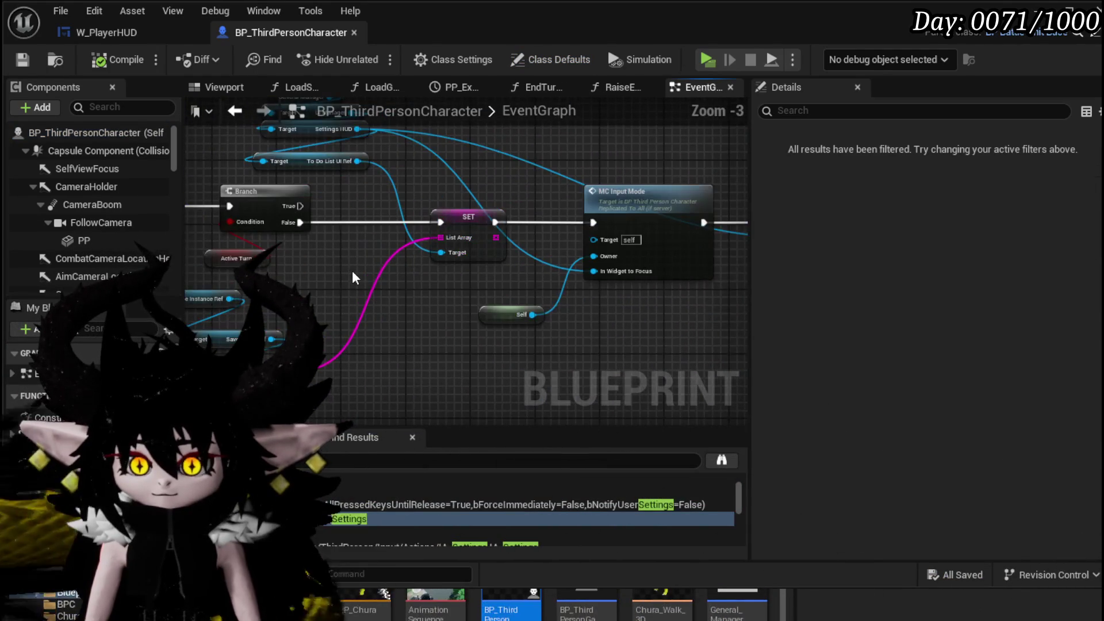
pyautogui.moveTo(374, 296); pyautogui.dragTo(85, 302)
pyautogui.moveTo(212, 159); pyautogui.dragTo(477, 219)
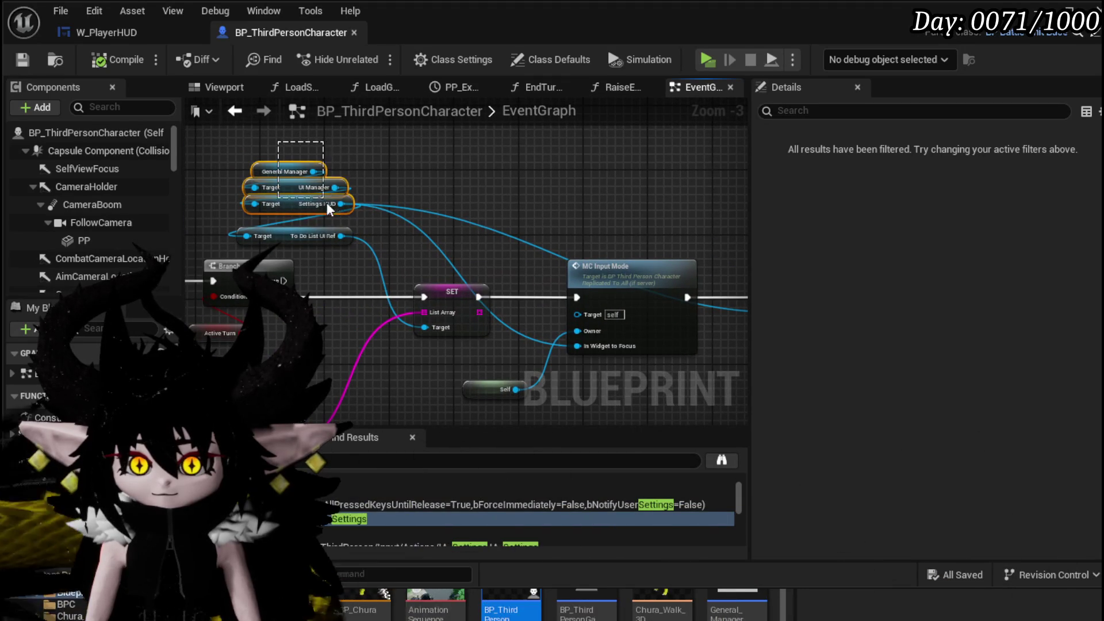
pyautogui.scroll(-1, 366, 238)
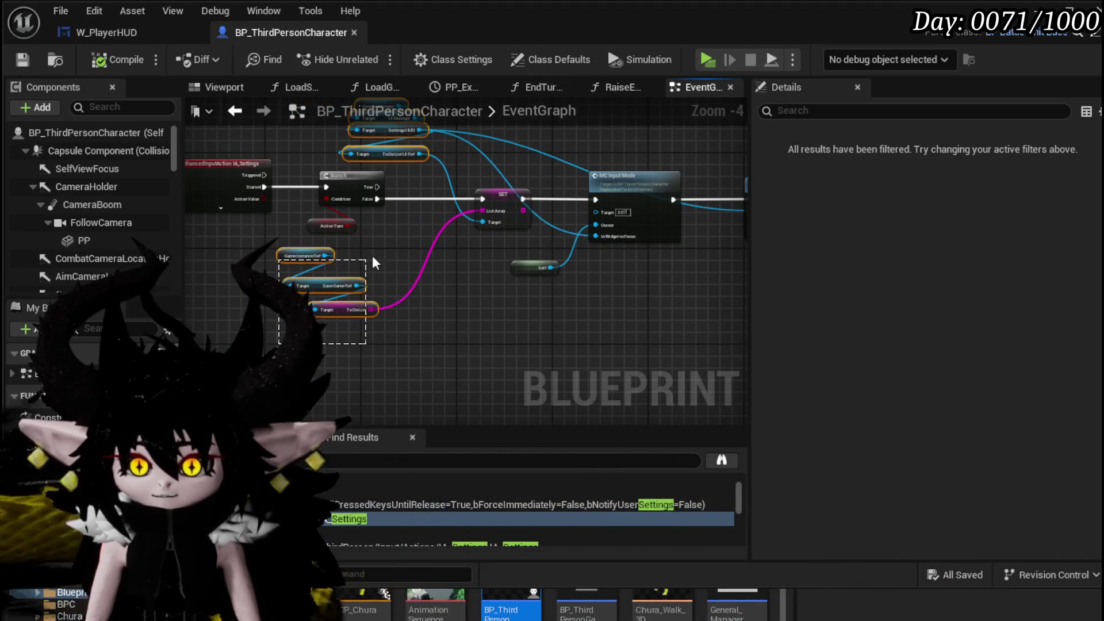
pyautogui.moveTo(441, 304)
pyautogui.mouseDown()
pyautogui.moveTo(222, 350)
pyautogui.moveTo(645, 198)
pyautogui.moveTo(631, 206)
pyautogui.moveTo(642, 206)
pyautogui.mouseUp()
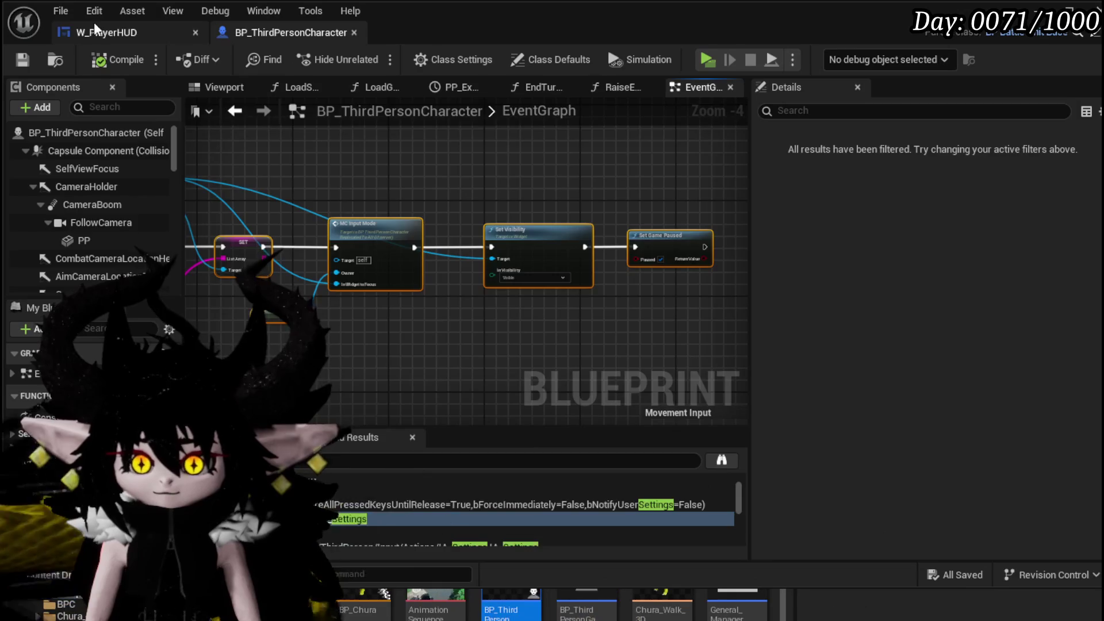
pyautogui.click(97, 30)
pyautogui.hotkey('ctrl', 'v')
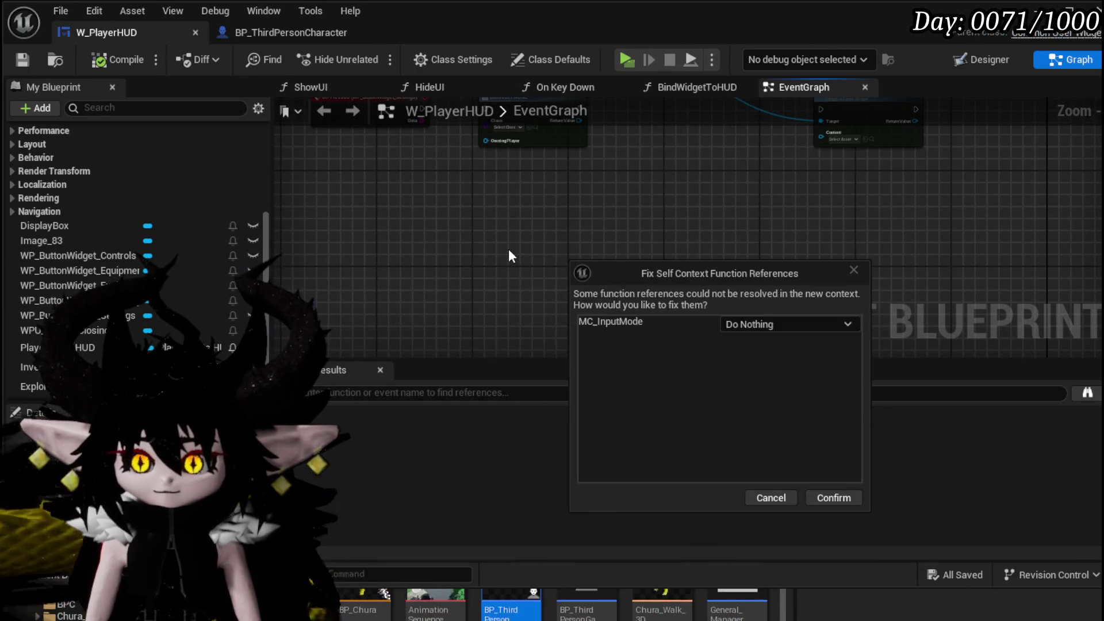
# - Accept the paste without fixing MC_InputMode references and delete the MC Input Mode node
pyautogui.click(816, 497)
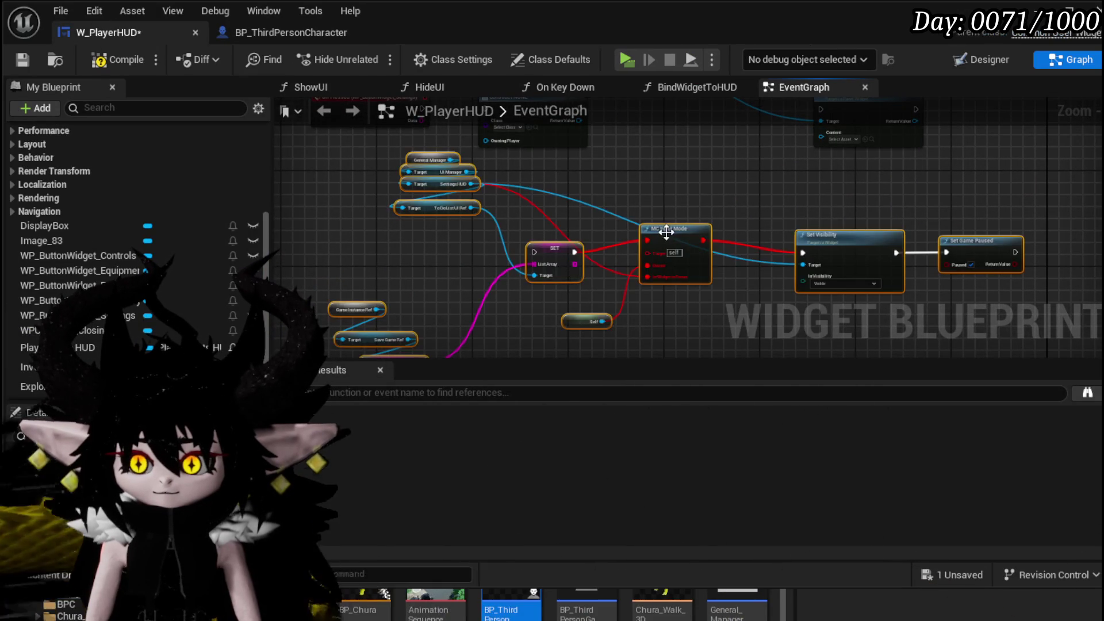
pyautogui.moveTo(665, 232); pyautogui.dragTo(578, 235)
pyautogui.scroll(2, 489, 216)
pyautogui.moveTo(499, 202)
pyautogui.mouseDown()
pyautogui.moveTo(592, 197)
pyautogui.moveTo(525, 168)
pyautogui.moveTo(495, 111)
pyautogui.moveTo(584, 177)
pyautogui.moveTo(547, 144)
pyautogui.moveTo(501, 137)
pyautogui.moveTo(537, 189)
pyautogui.moveTo(628, 243)
pyautogui.moveTo(516, 183)
pyautogui.moveTo(697, 313)
pyautogui.moveTo(709, 301)
pyautogui.moveTo(751, 313)
pyautogui.mouseUp()
pyautogui.press('Delete')
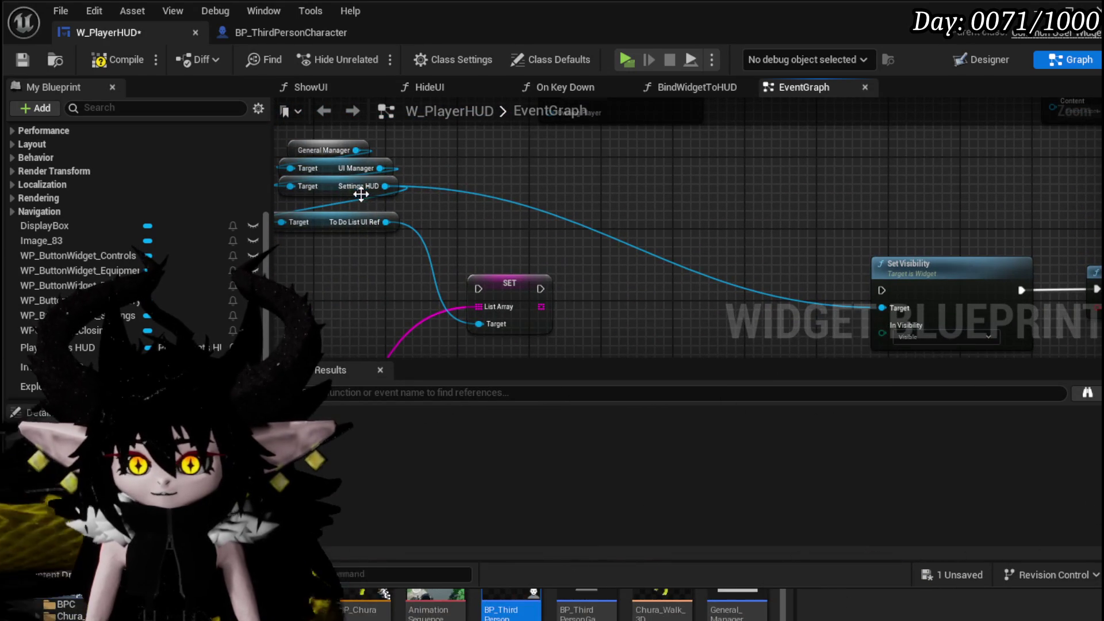
# - Rearrange the pasted nodes near Create Widget, moving the UI Manager node up and left
pyautogui.click(339, 187)
pyautogui.moveTo(339, 187)
pyautogui.mouseDown()
pyautogui.moveTo(411, 170)
pyautogui.moveTo(451, 191)
pyautogui.mouseUp()
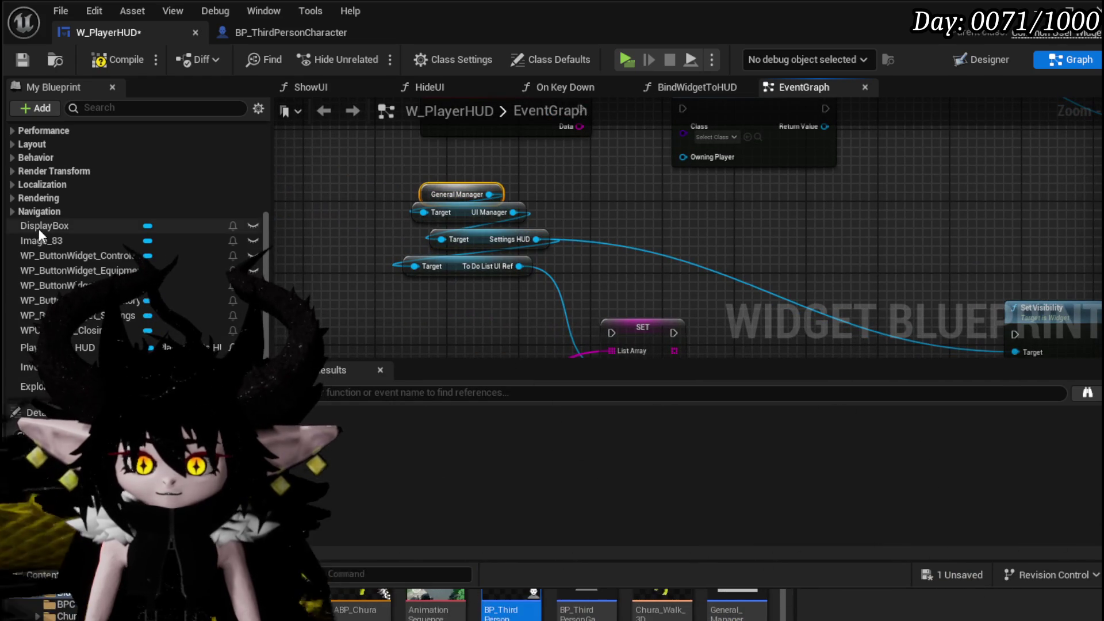
pyautogui.scroll(-3, 39, 229)
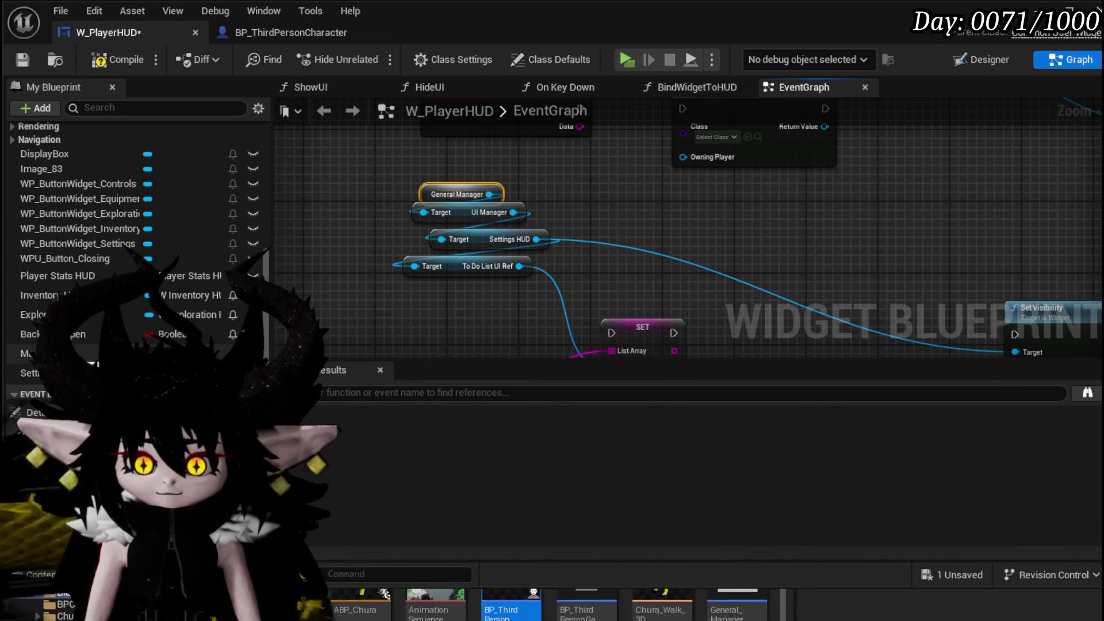
pyautogui.scroll(10, 138, 230)
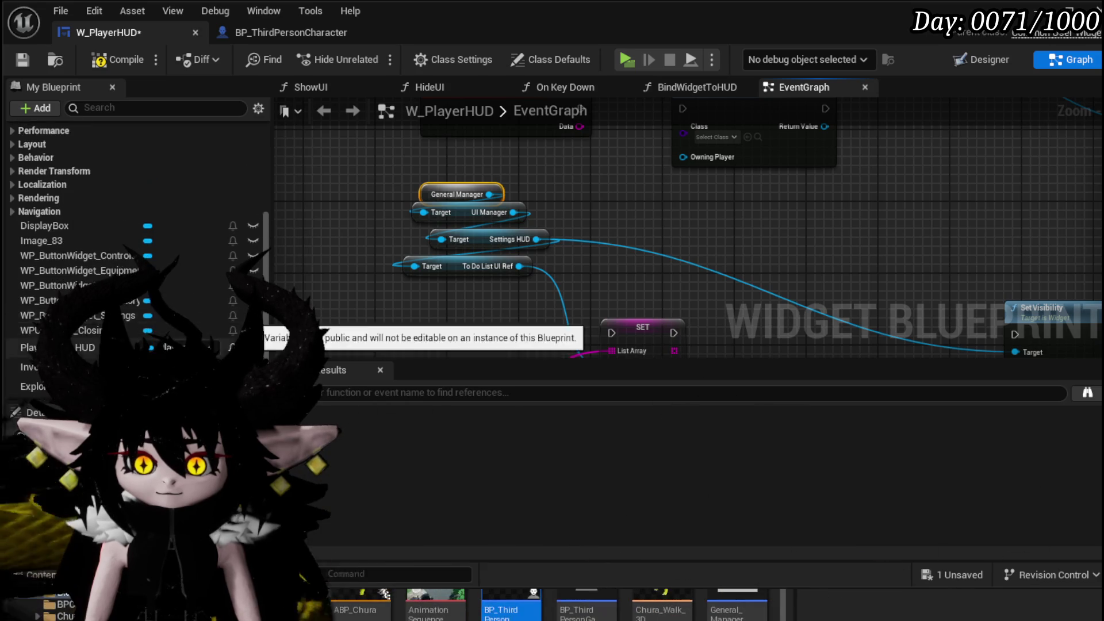
pyautogui.scroll(-10, 154, 241)
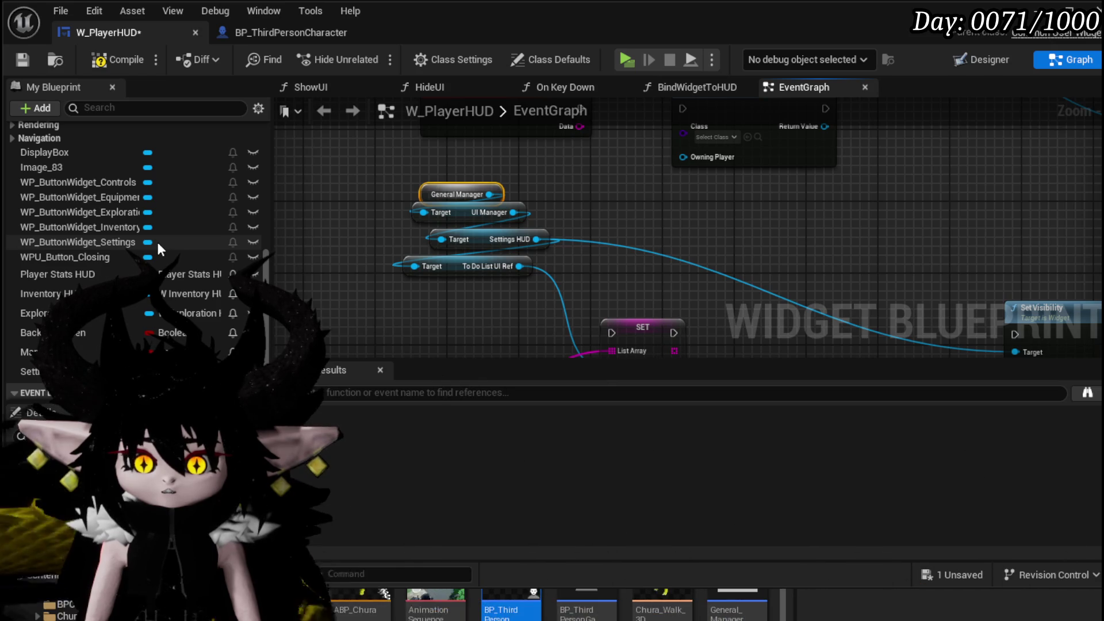
pyautogui.scroll(-1, 156, 239)
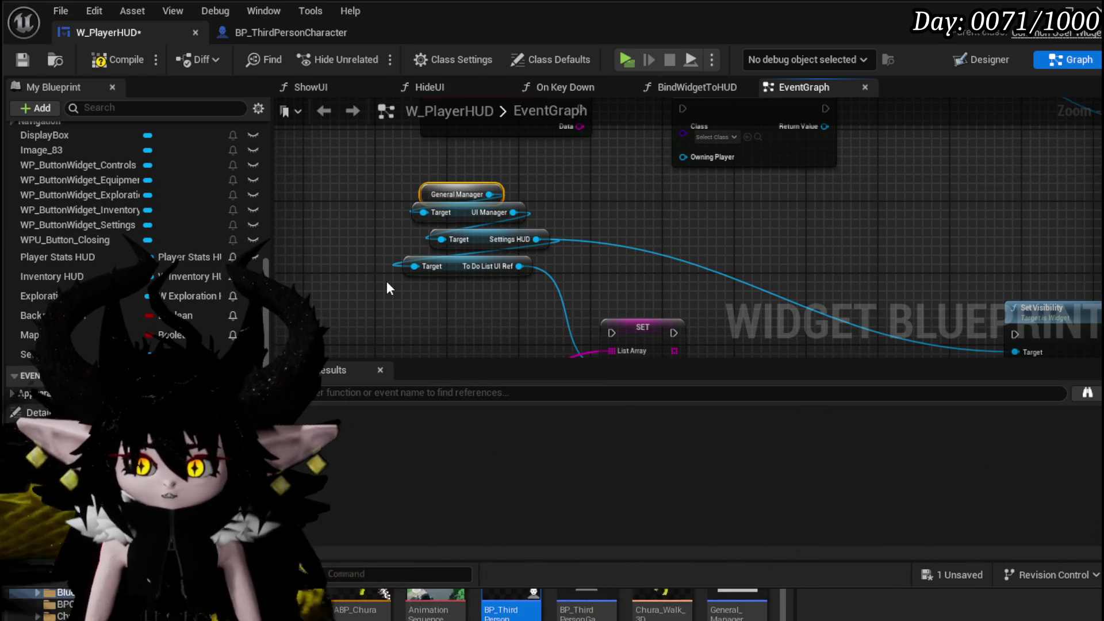
pyautogui.moveTo(387, 281); pyautogui.dragTo(430, 282)
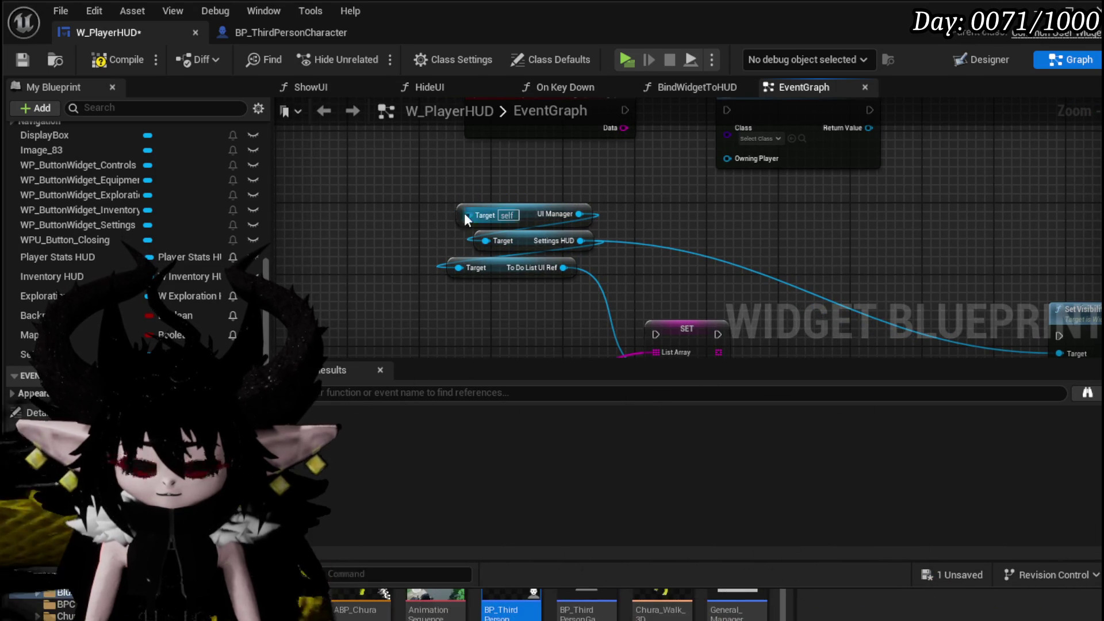
pyautogui.moveTo(526, 223); pyautogui.dragTo(510, 214)
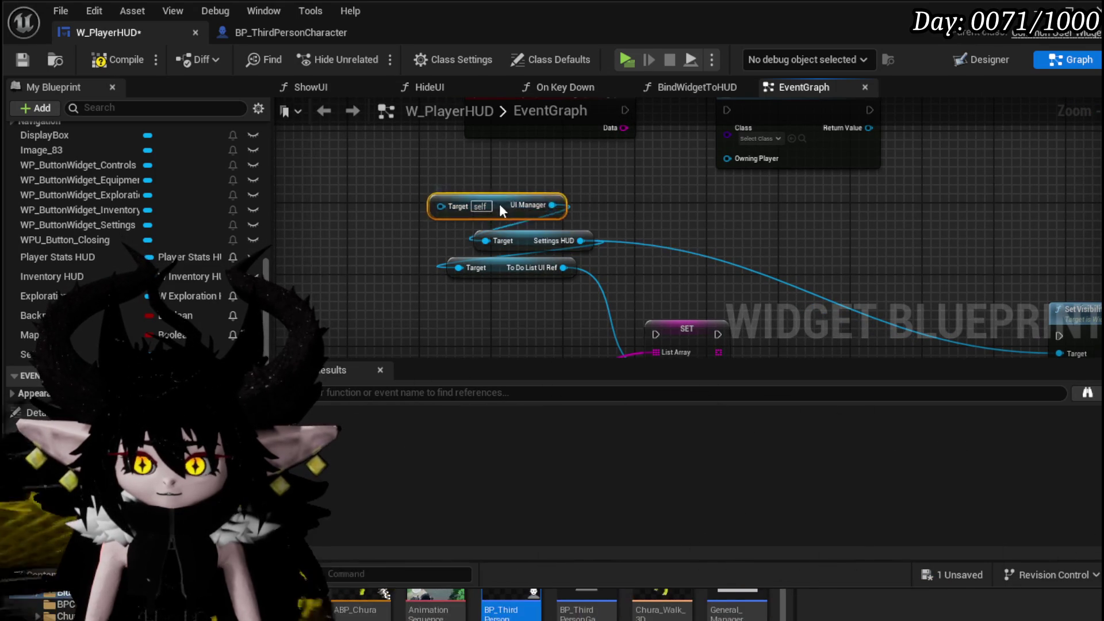
pyautogui.moveTo(380, 241); pyautogui.dragTo(431, 246)
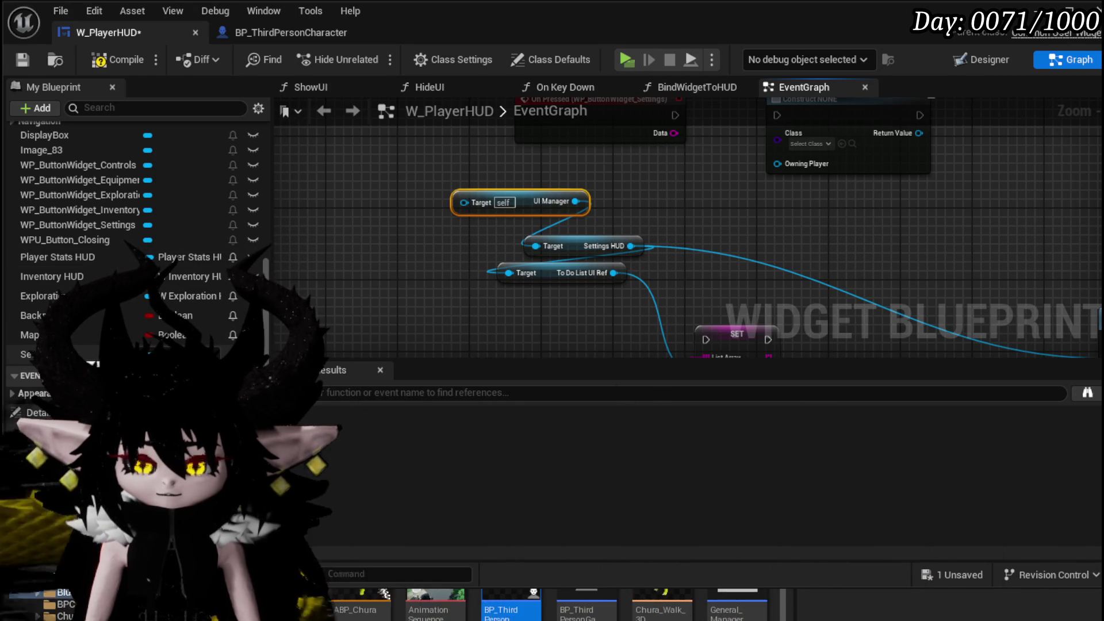
# - Wire a Setting HUD getter to Set Visibility's Target, place it between Construct and Add Child, and compile
pyautogui.moveTo(380, 235); pyautogui.dragTo(382, 236)
pyautogui.moveTo(492, 288); pyautogui.dragTo(383, 246)
pyautogui.moveTo(331, 195); pyautogui.dragTo(1001, 317)
pyautogui.scroll(-4, 751, 268)
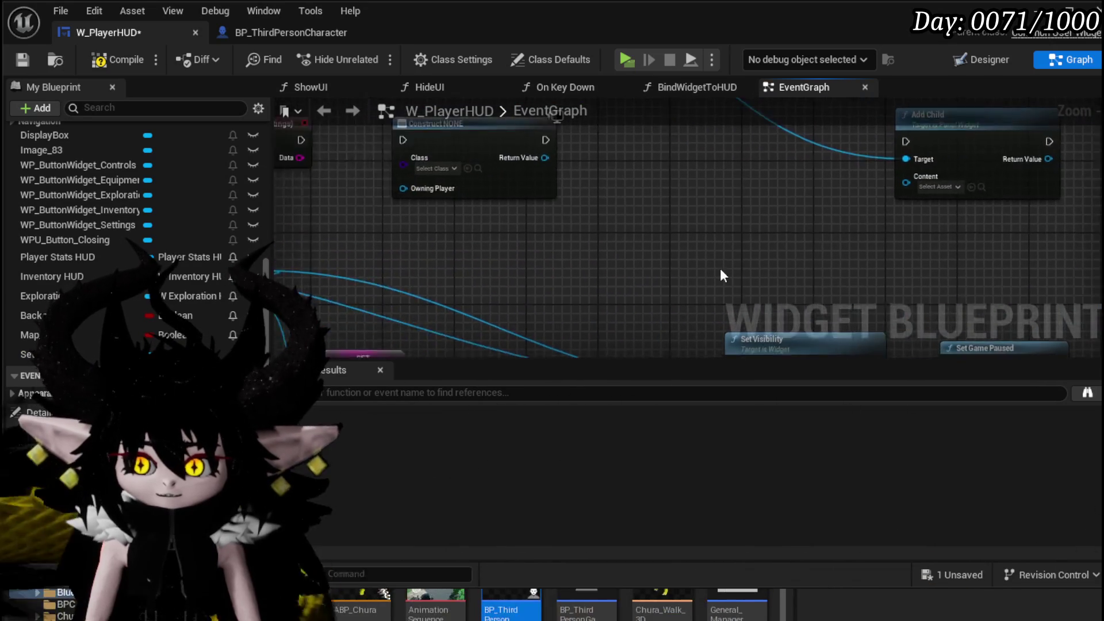
pyautogui.scroll(2, 702, 233)
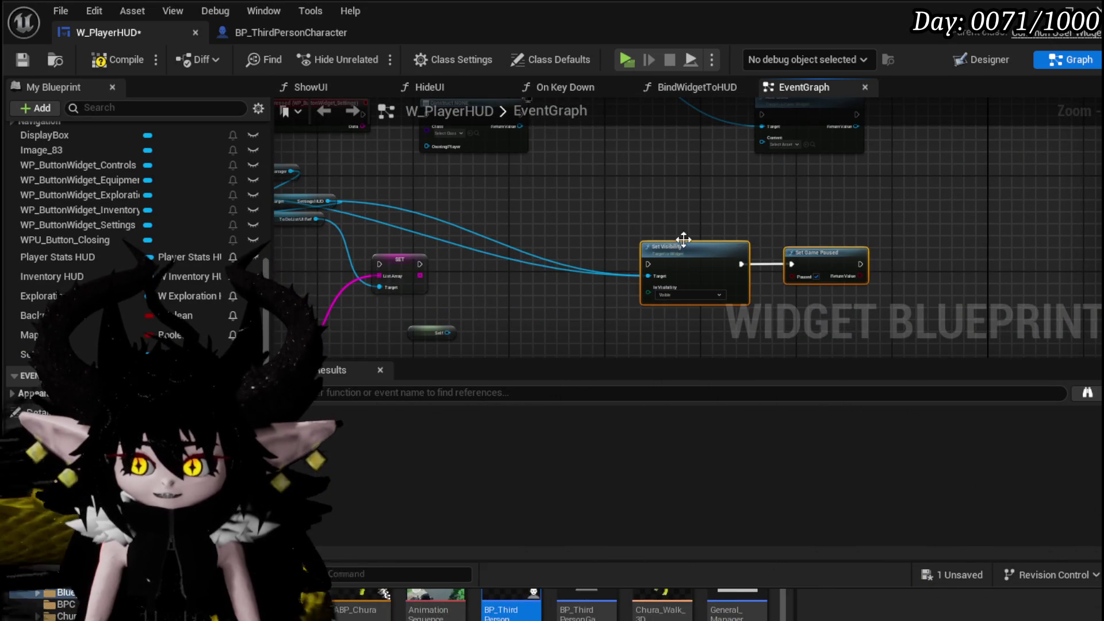
pyautogui.moveTo(689, 266)
pyautogui.mouseDown()
pyautogui.moveTo(574, 136)
pyautogui.moveTo(655, 229)
pyautogui.mouseUp()
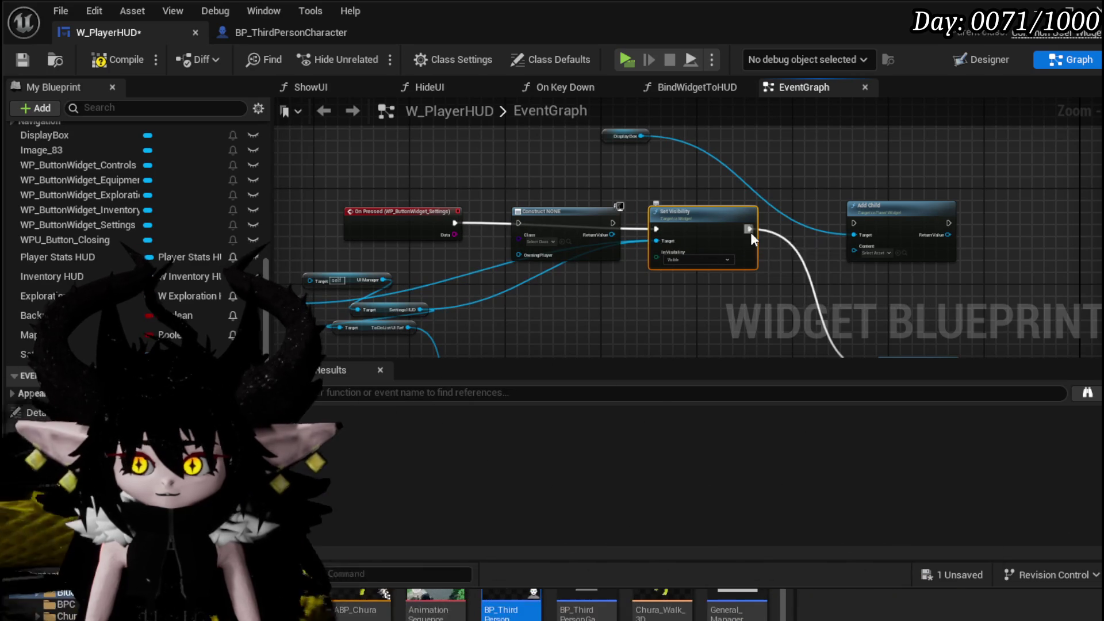
pyautogui.click(110, 61)
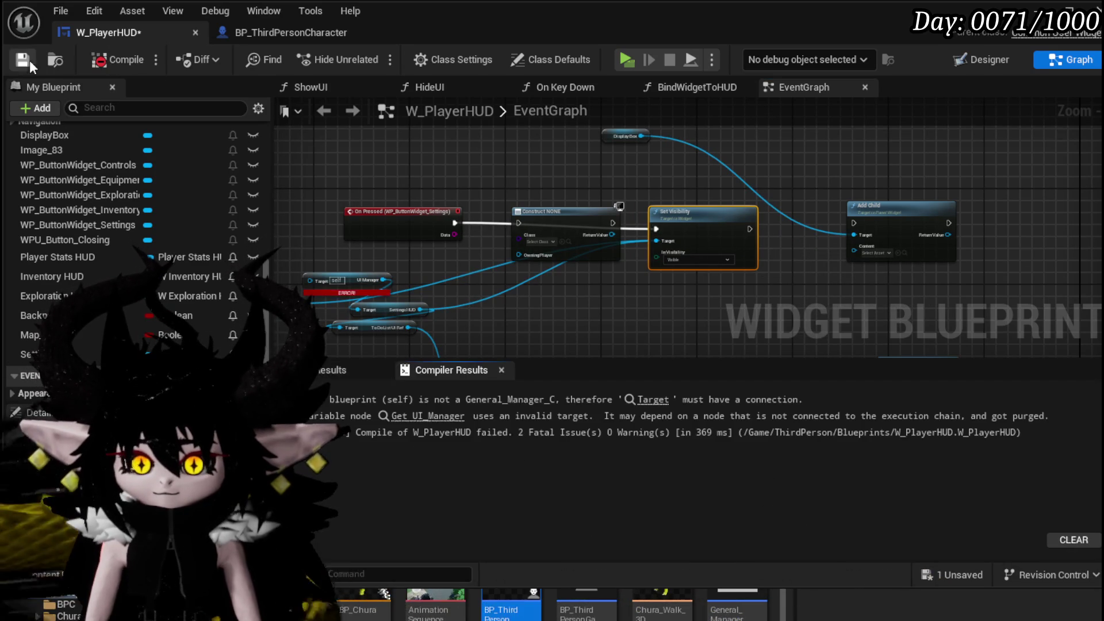
# - Delete the erroring Get UI_Manager node and the leftover to-do-list and save-game nodes
pyautogui.click(426, 416)
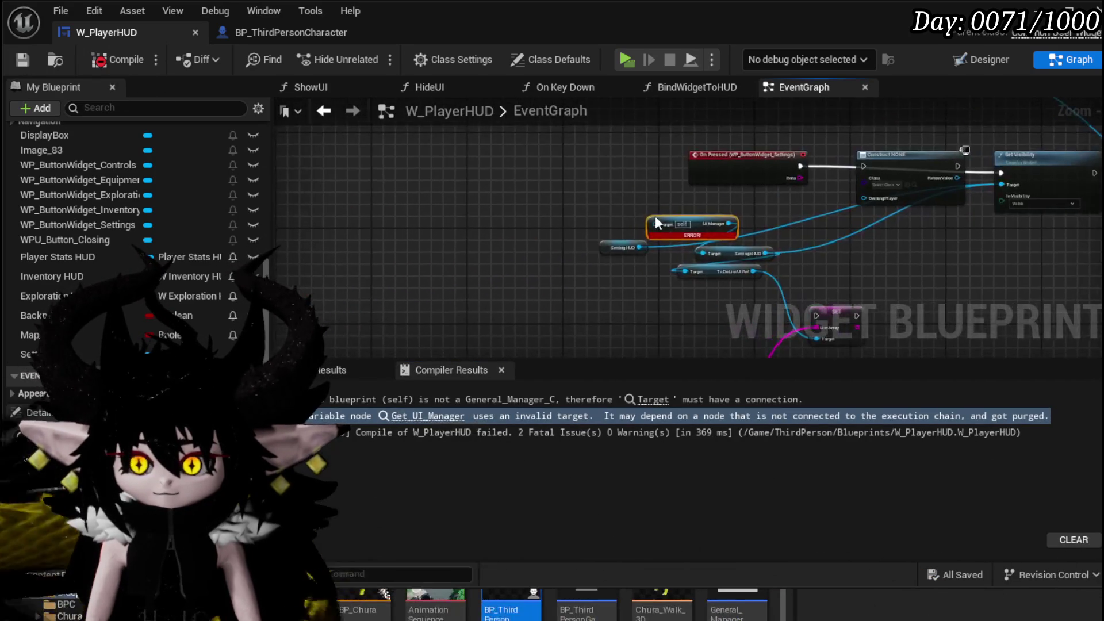
pyautogui.press('Delete')
pyautogui.moveTo(578, 250); pyautogui.dragTo(508, 210)
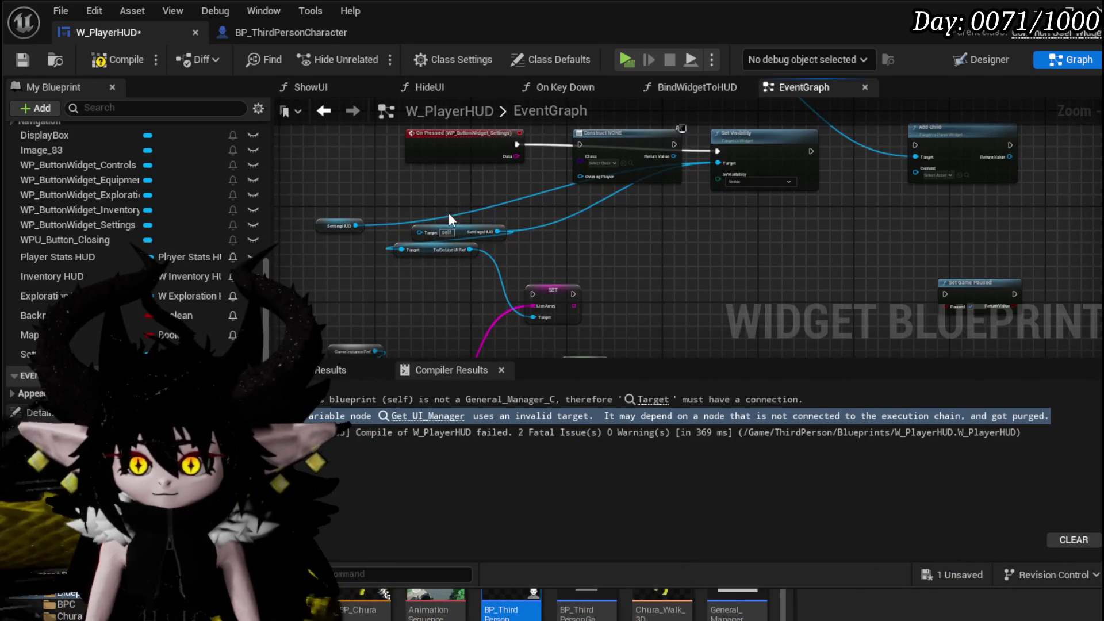
pyautogui.scroll(3, 457, 260)
pyautogui.moveTo(551, 266)
pyautogui.mouseDown()
pyautogui.moveTo(601, 175)
pyautogui.moveTo(444, 240)
pyautogui.mouseUp()
pyautogui.scroll(-1, 595, 181)
pyautogui.moveTo(313, 322)
pyautogui.mouseDown()
pyautogui.moveTo(360, 233)
pyautogui.moveTo(604, 138)
pyautogui.mouseUp()
pyautogui.press('Delete')
# - Reconnect the Setting HUD node to Set Visibility
pyautogui.moveTo(664, 236); pyautogui.dragTo(653, 328)
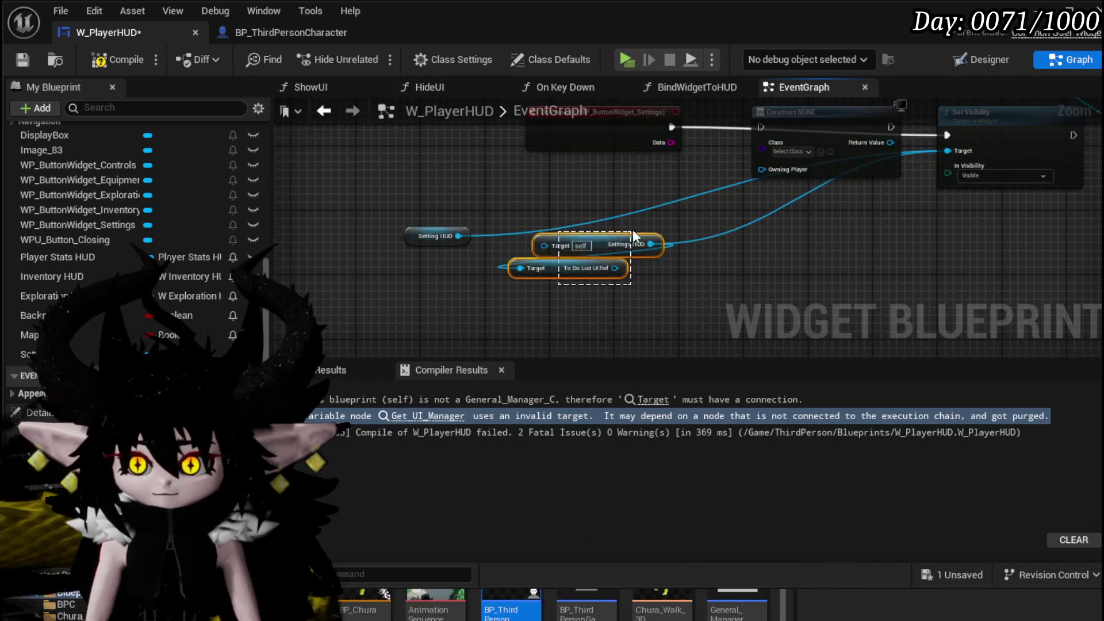
pyautogui.moveTo(841, 243); pyautogui.dragTo(841, 244)
pyautogui.moveTo(436, 236); pyautogui.dragTo(961, 234)
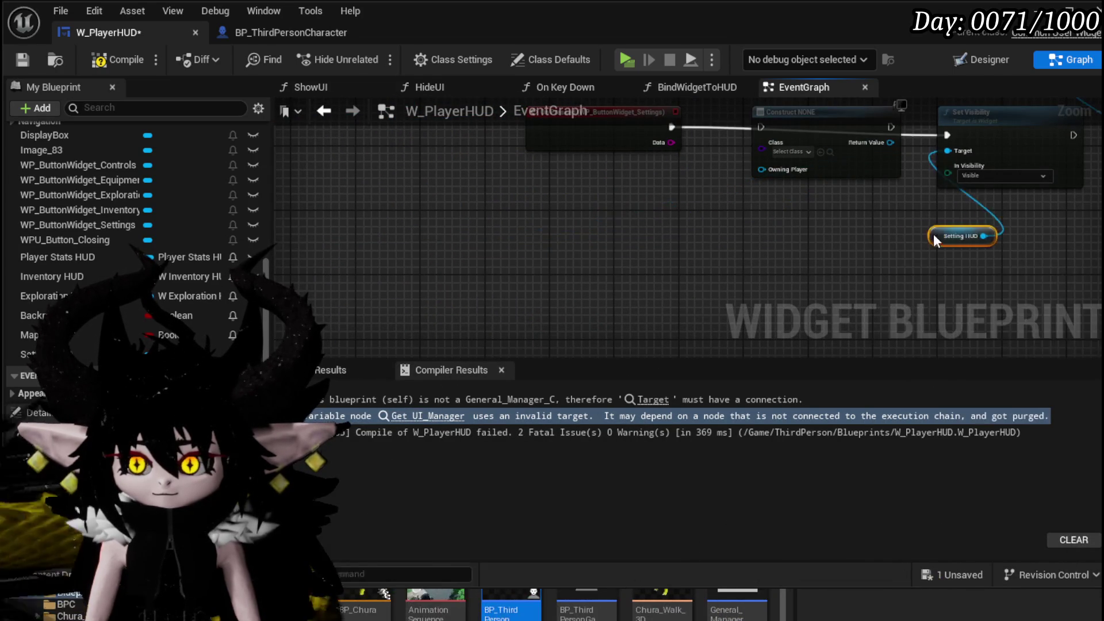
pyautogui.scroll(10, 237, 219)
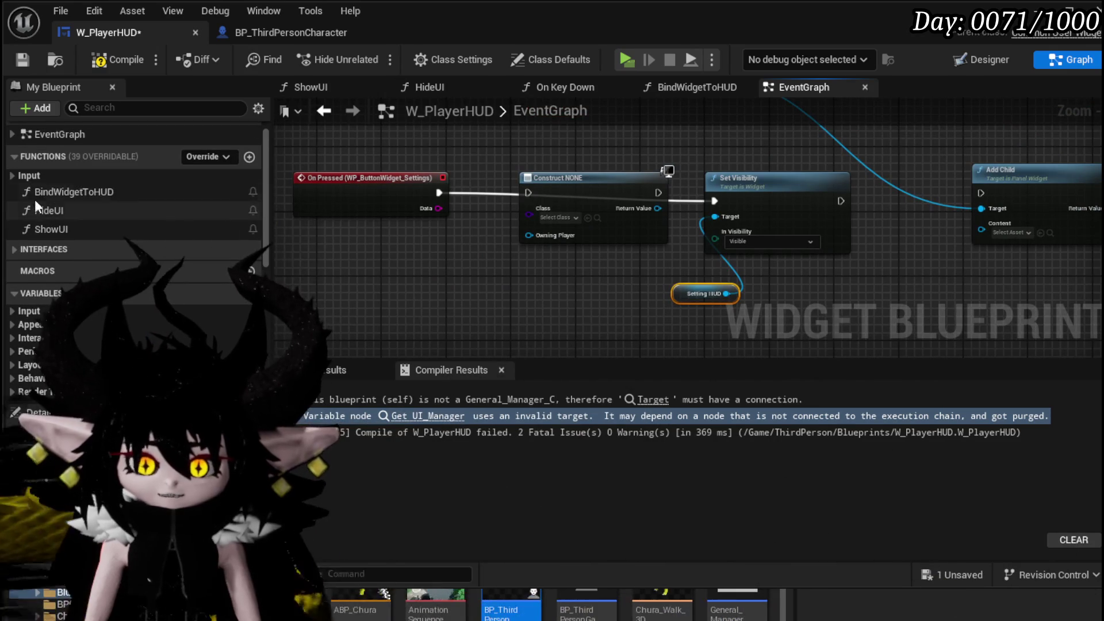
# - Inspect the BindWidgetToHUD function graph and recompile W_PlayerHUD, now without errors
pyautogui.doubleClick(59, 191)
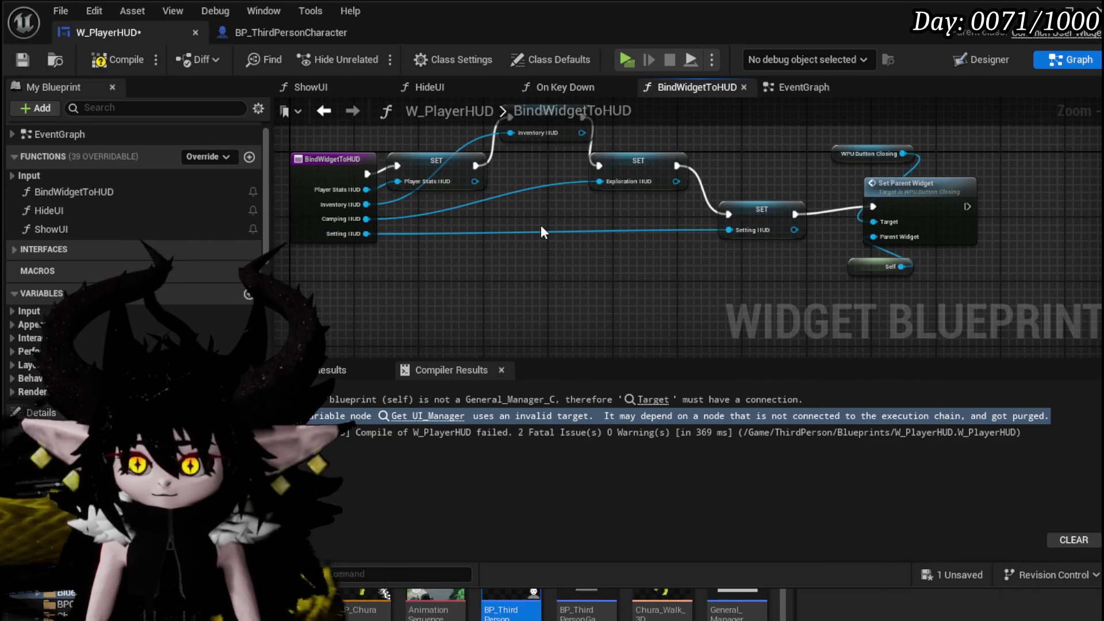
pyautogui.moveTo(433, 273)
pyautogui.mouseDown()
pyautogui.moveTo(532, 188)
pyautogui.moveTo(714, 135)
pyautogui.mouseUp()
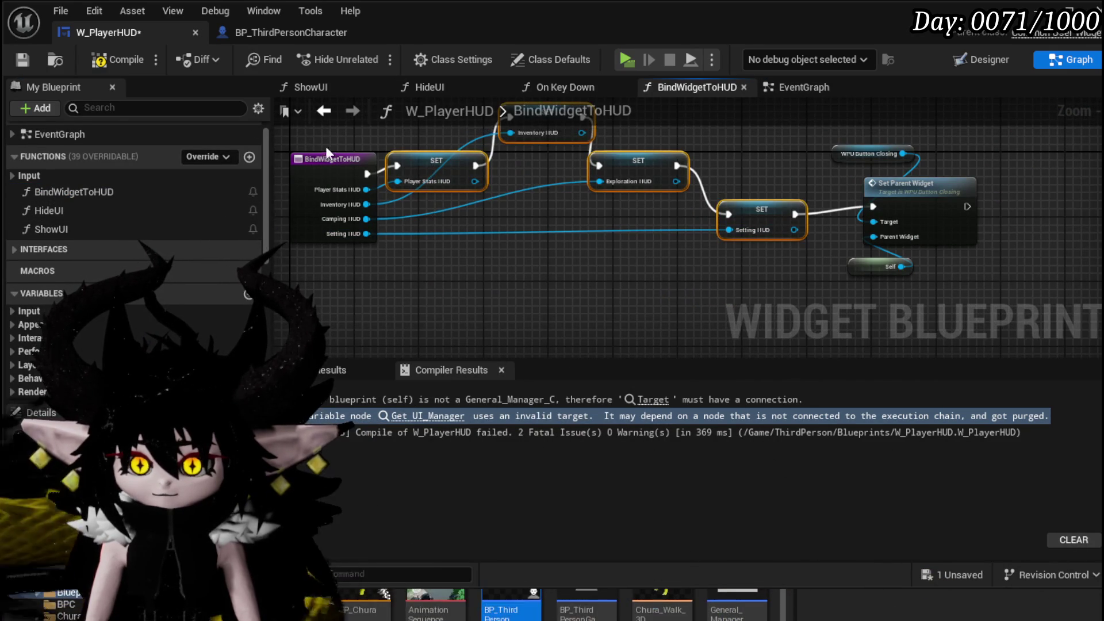
pyautogui.moveTo(329, 149); pyautogui.dragTo(330, 193)
pyautogui.moveTo(350, 270); pyautogui.dragTo(357, 277)
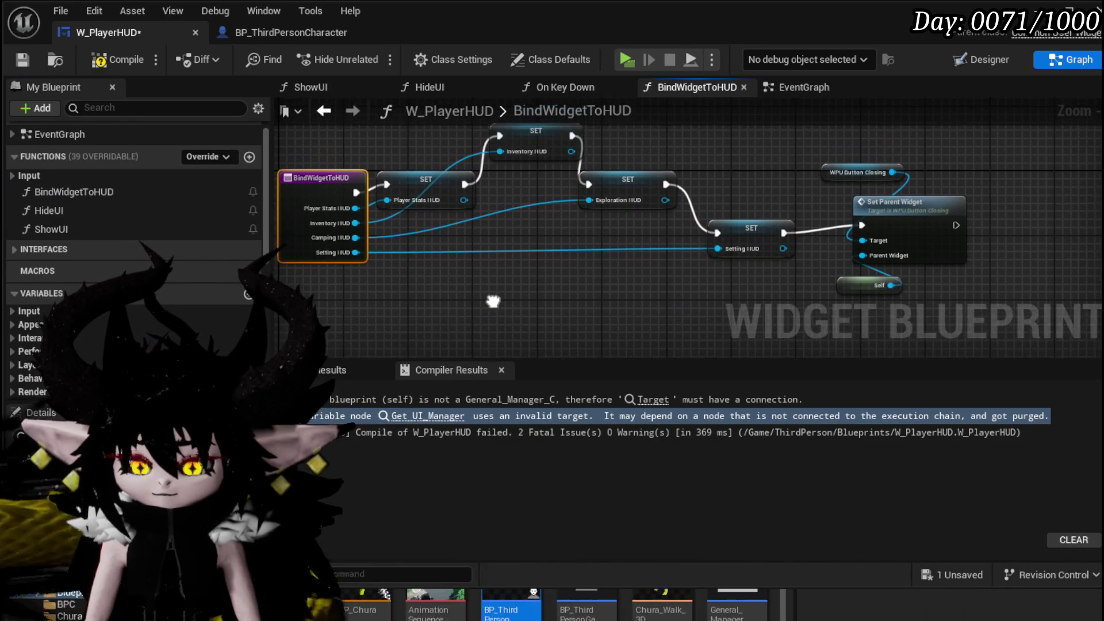
pyautogui.click(112, 59)
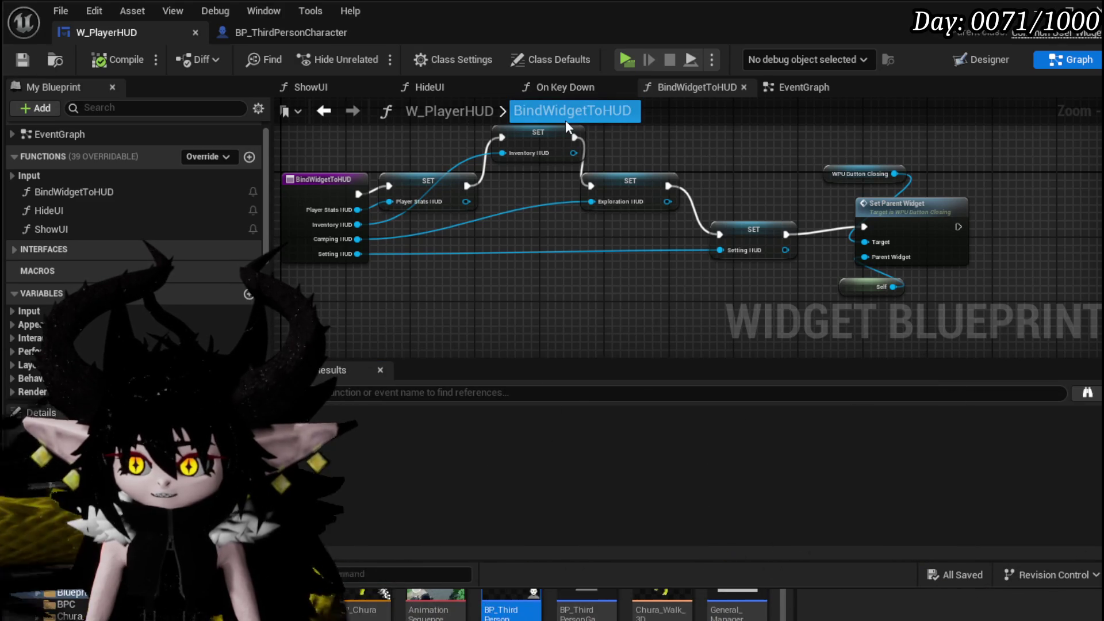
# - Back in the EventGraph, tidy Set Visibility with Setting HUD tucked beneath it
pyautogui.hotkey('alt', 'Left')
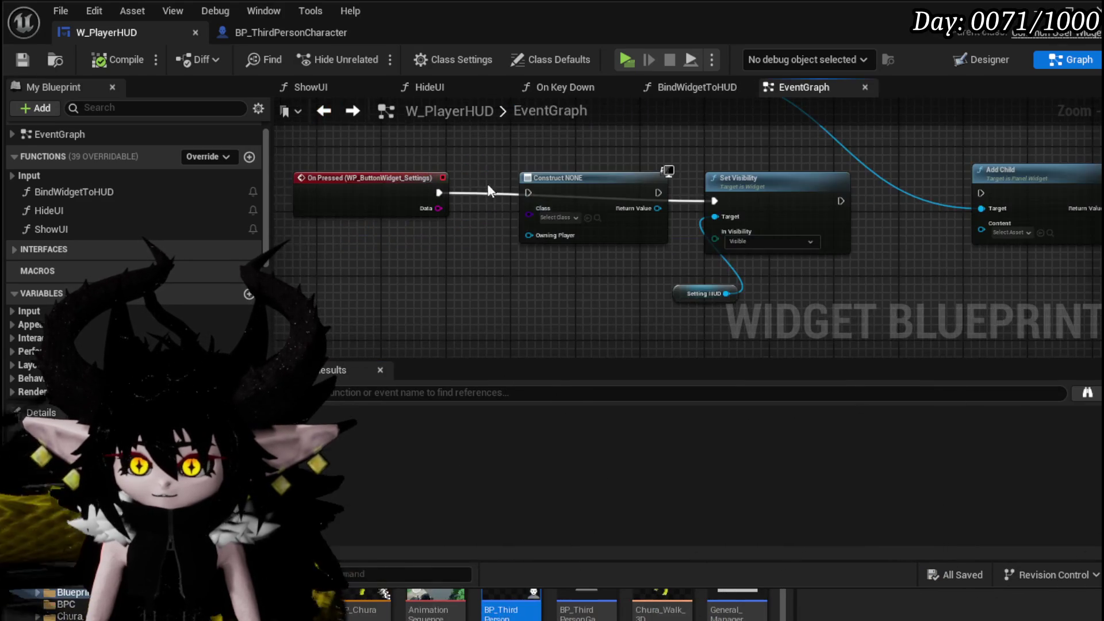
pyautogui.moveTo(704, 213); pyautogui.dragTo(710, 205)
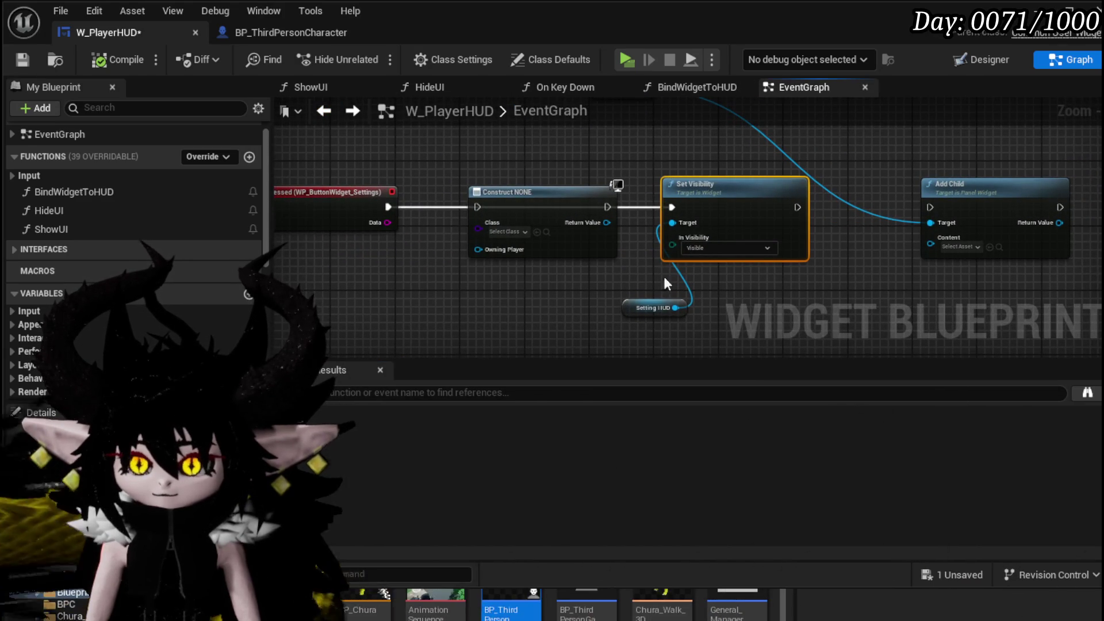
pyautogui.moveTo(722, 296); pyautogui.dragTo(691, 272)
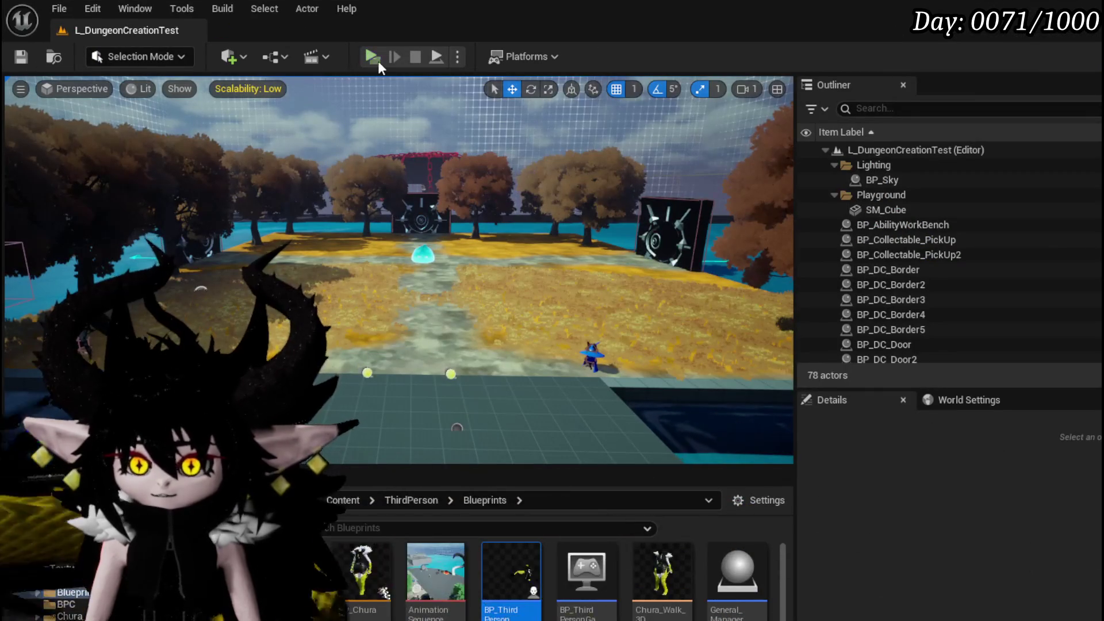
# - Start the play session and toggle the in-game settings list open and closed several times
pyautogui.press('Tab')
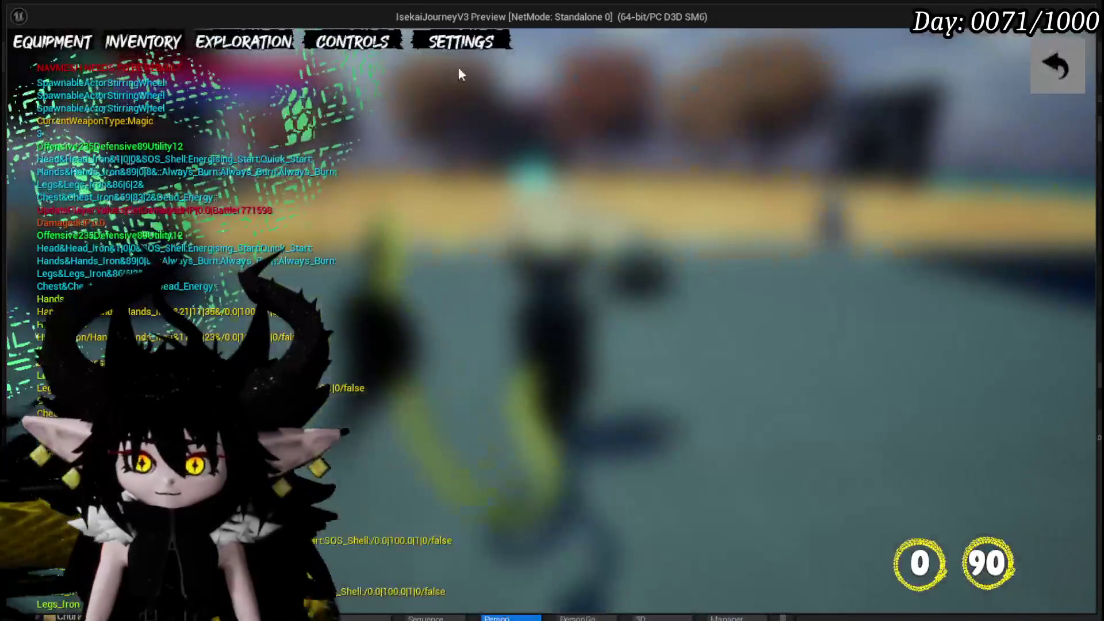
pyautogui.click(464, 46)
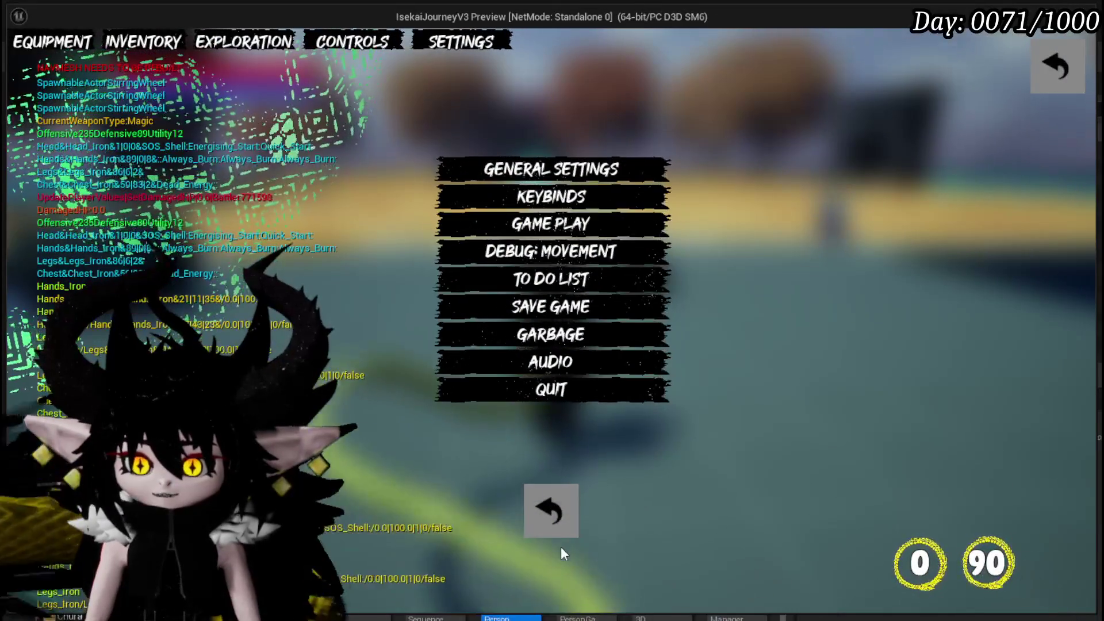
pyautogui.click(548, 513)
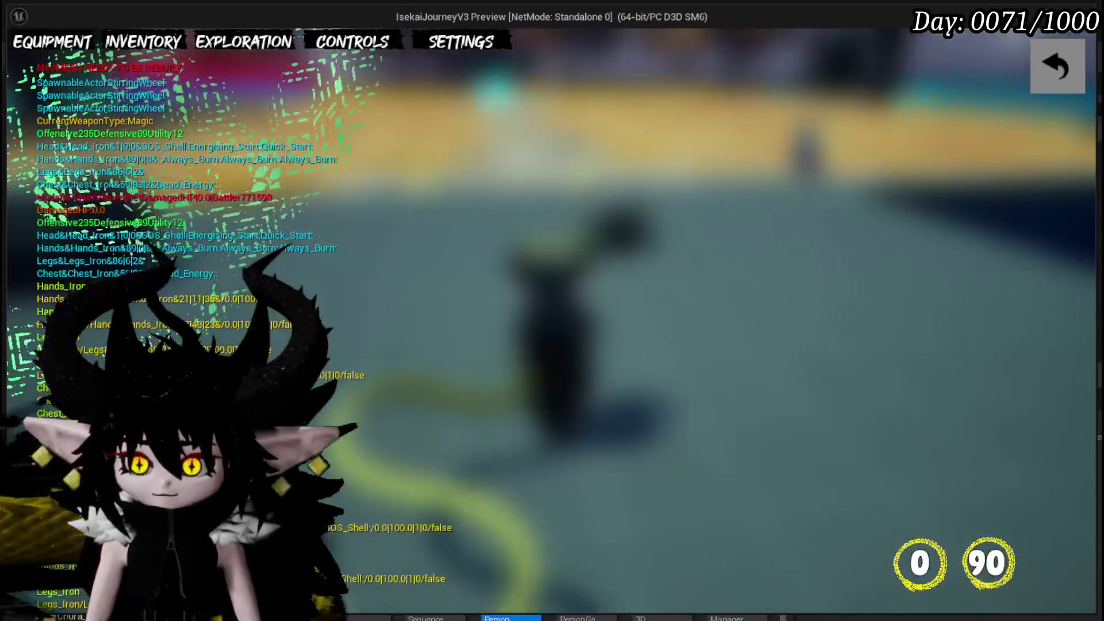
pyautogui.click(447, 40)
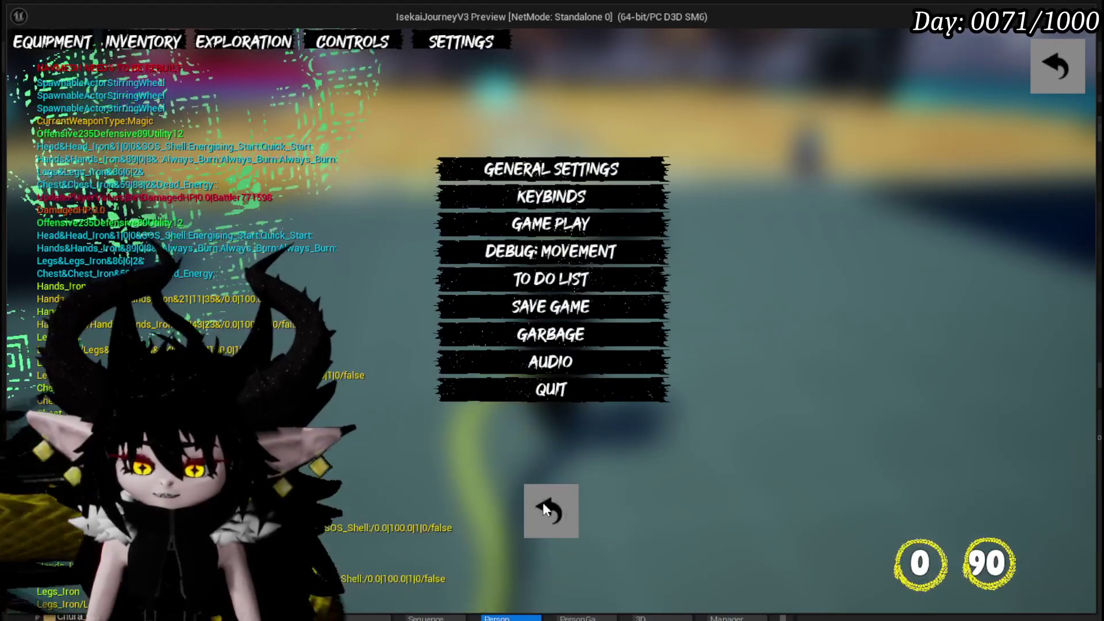
pyautogui.click(543, 506)
pyautogui.click(460, 42)
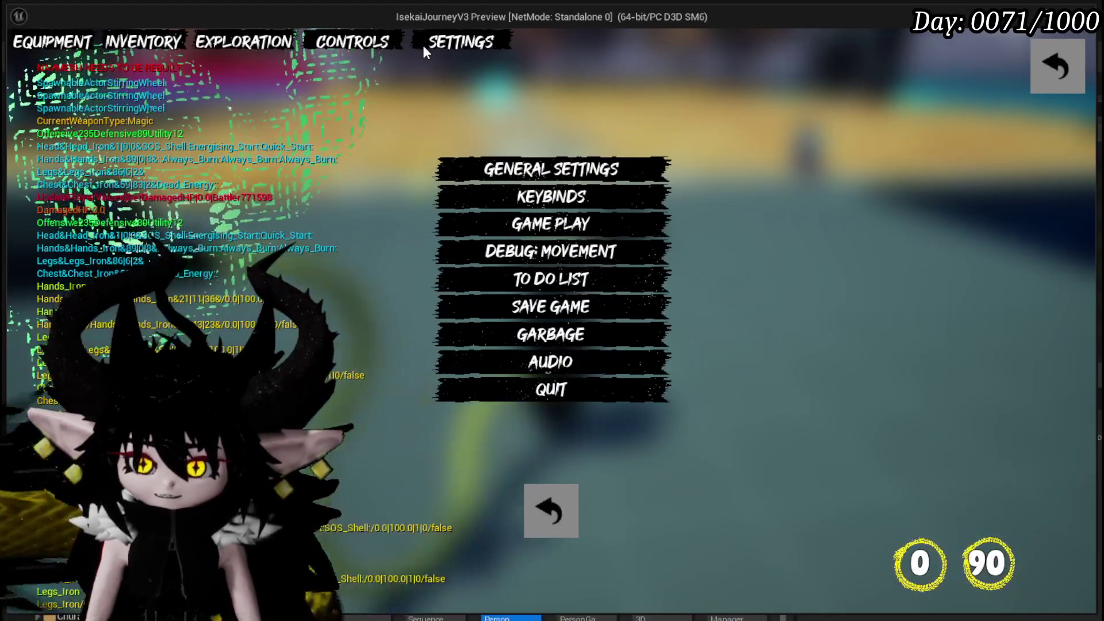
pyautogui.click(550, 511)
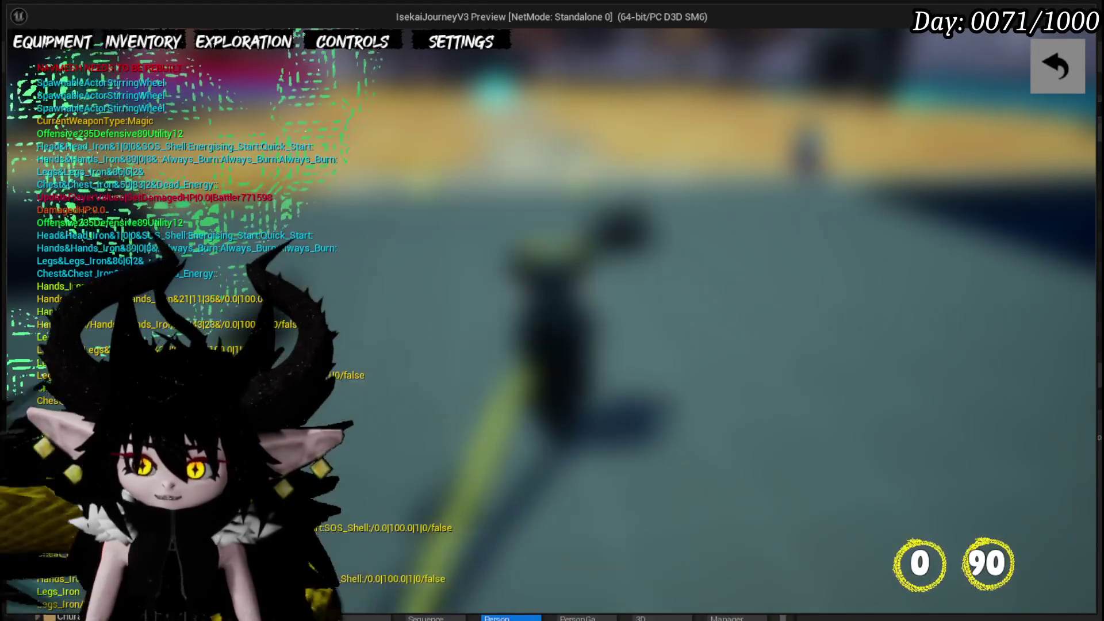
# - Stop the game preview with Escape and save the L_DungeonCreationTest level
pyautogui.press('Escape')
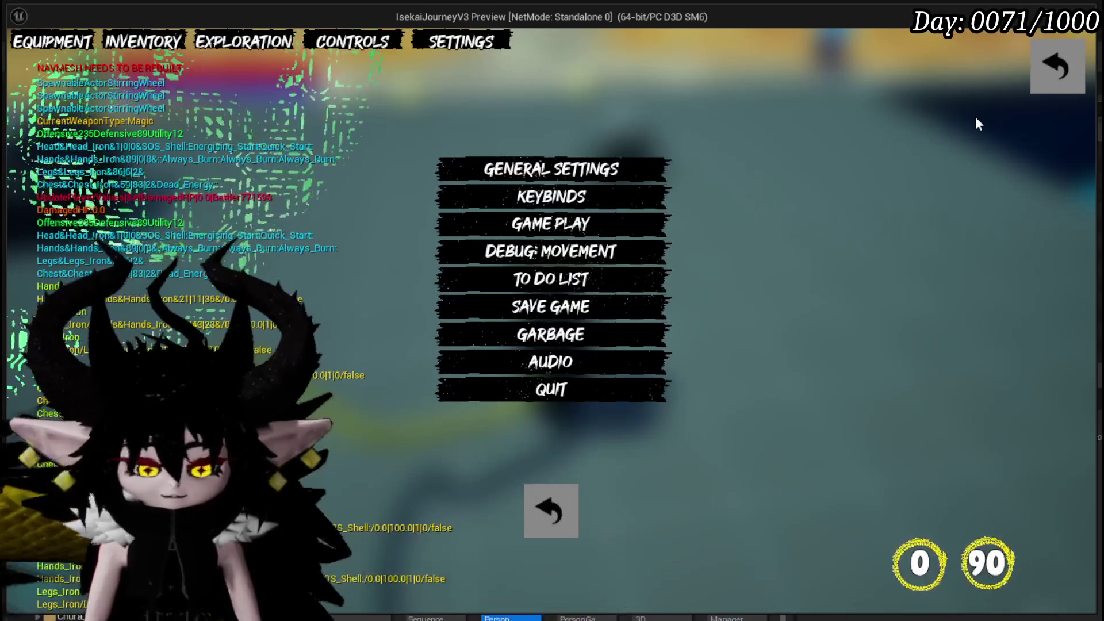
pyautogui.press('Escape')
pyautogui.click(22, 56)
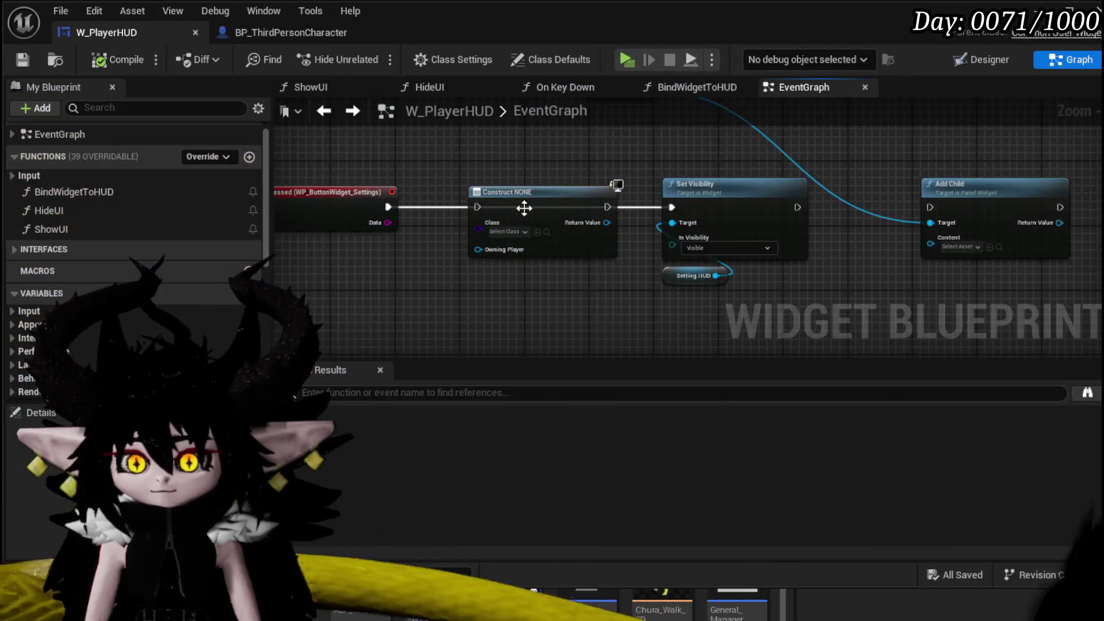
# - Rearrange the Construct and Setting HUD nodes and search 'get close' from Setting HUD's pin
pyautogui.moveTo(525, 210)
pyautogui.mouseDown()
pyautogui.moveTo(472, 259)
pyautogui.moveTo(382, 289)
pyautogui.mouseUp()
pyautogui.moveTo(563, 229)
pyautogui.mouseDown()
pyautogui.moveTo(680, 279)
pyautogui.moveTo(509, 163)
pyautogui.mouseUp()
pyautogui.scroll(2, 525, 247)
pyautogui.moveTo(512, 209)
pyautogui.mouseDown()
pyautogui.moveTo(574, 230)
pyautogui.moveTo(571, 210)
pyautogui.mouseUp()
pyautogui.write('get close')
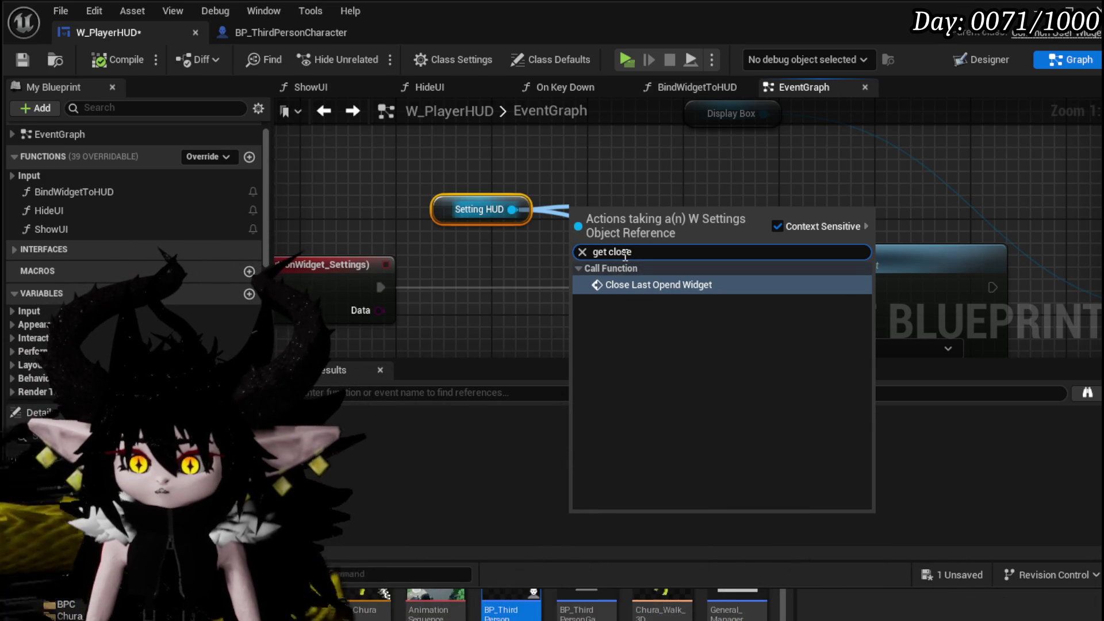
pyautogui.doubleClick(625, 253)
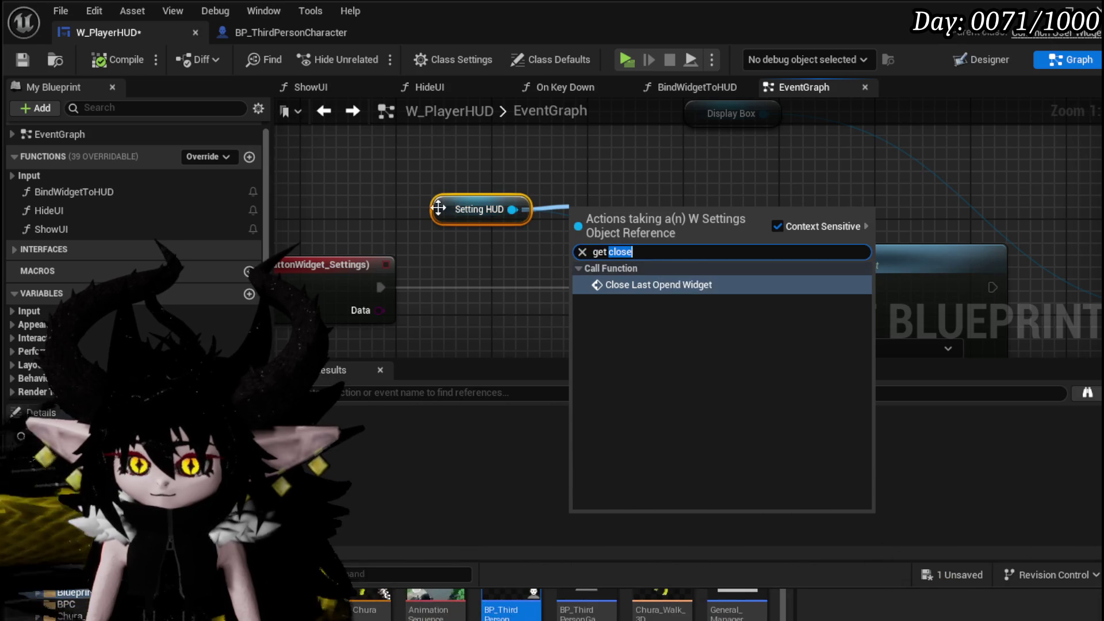
# - Save W_PlayerHUD and open the W_Settings widget blueprint from Systems/Settings/Widget
pyautogui.moveTo(481, 217)
pyautogui.mouseDown()
pyautogui.moveTo(419, 230)
pyautogui.moveTo(504, 181)
pyautogui.mouseUp()
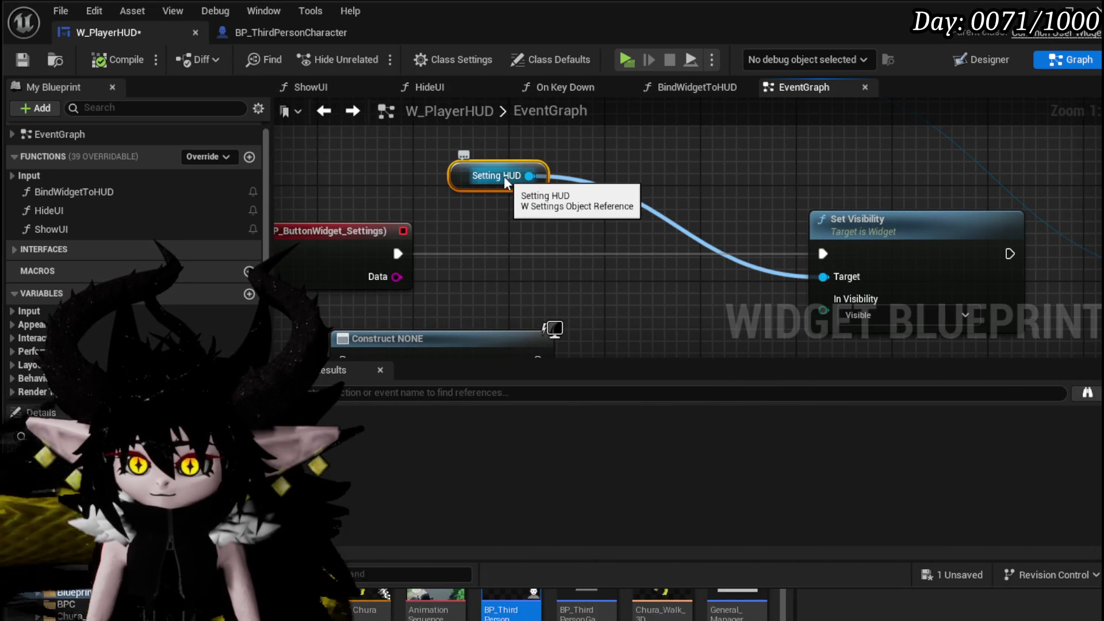
pyautogui.click(21, 60)
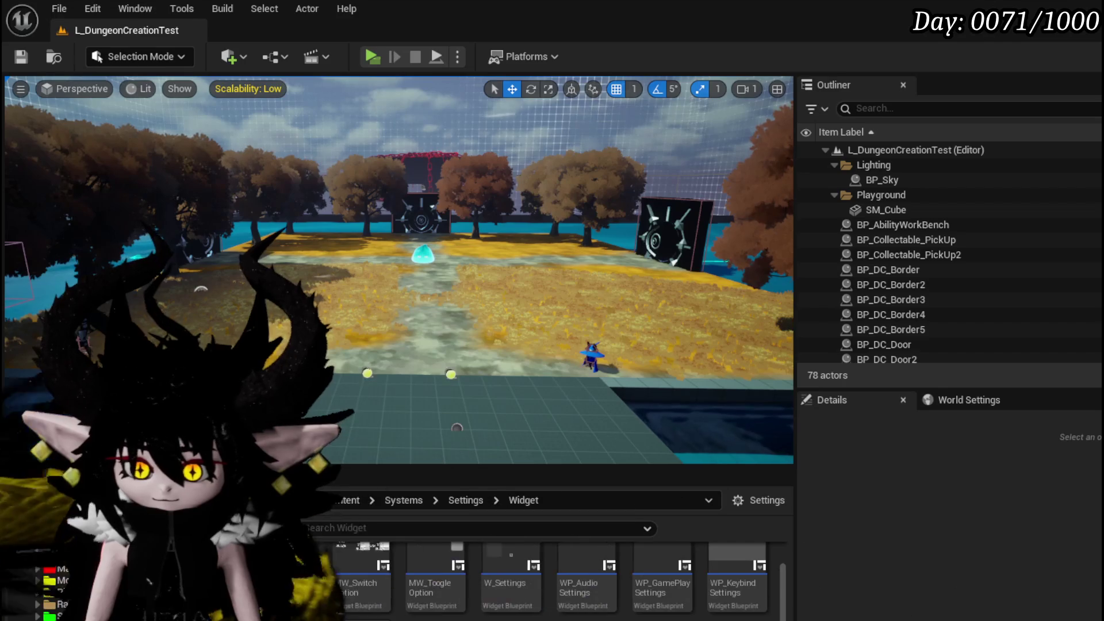
pyautogui.doubleClick(510, 555)
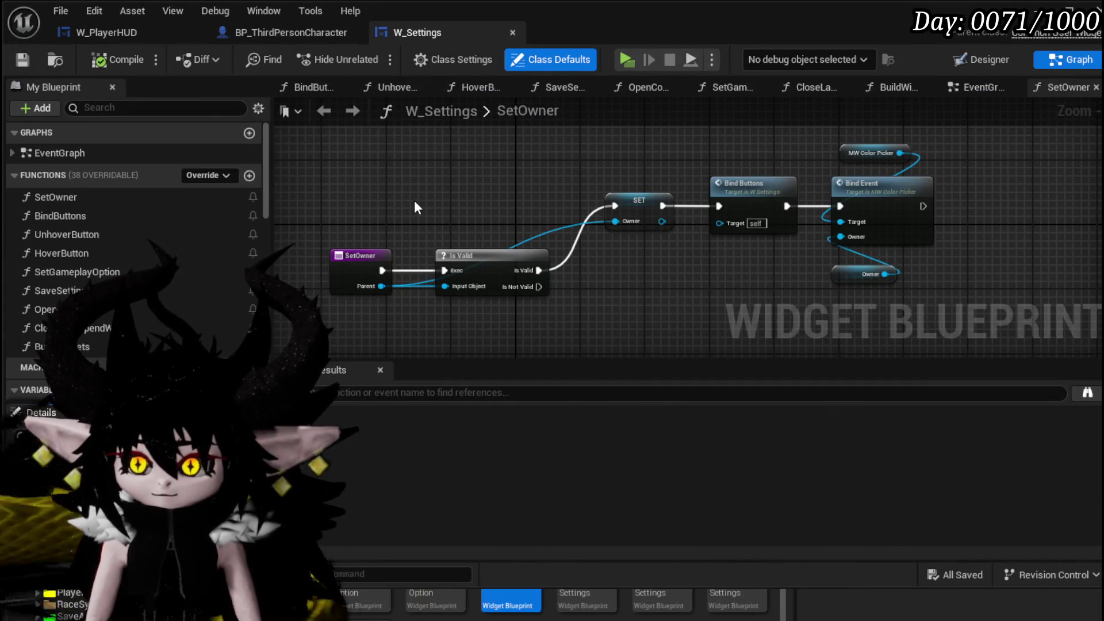
# - Inspect the BindButtons and SetOwner functions, including the Is Valid check and Bind Buttons call
pyautogui.doubleClick(112, 217)
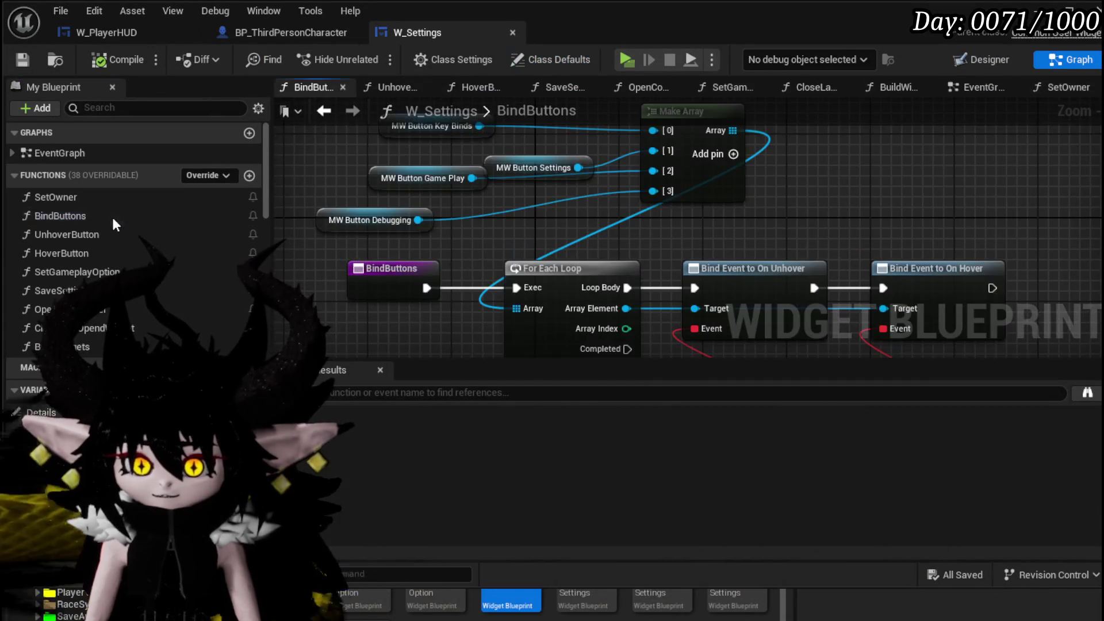
pyautogui.moveTo(631, 138)
pyautogui.mouseDown()
pyautogui.moveTo(630, 250)
pyautogui.moveTo(623, 70)
pyautogui.moveTo(643, 151)
pyautogui.mouseUp()
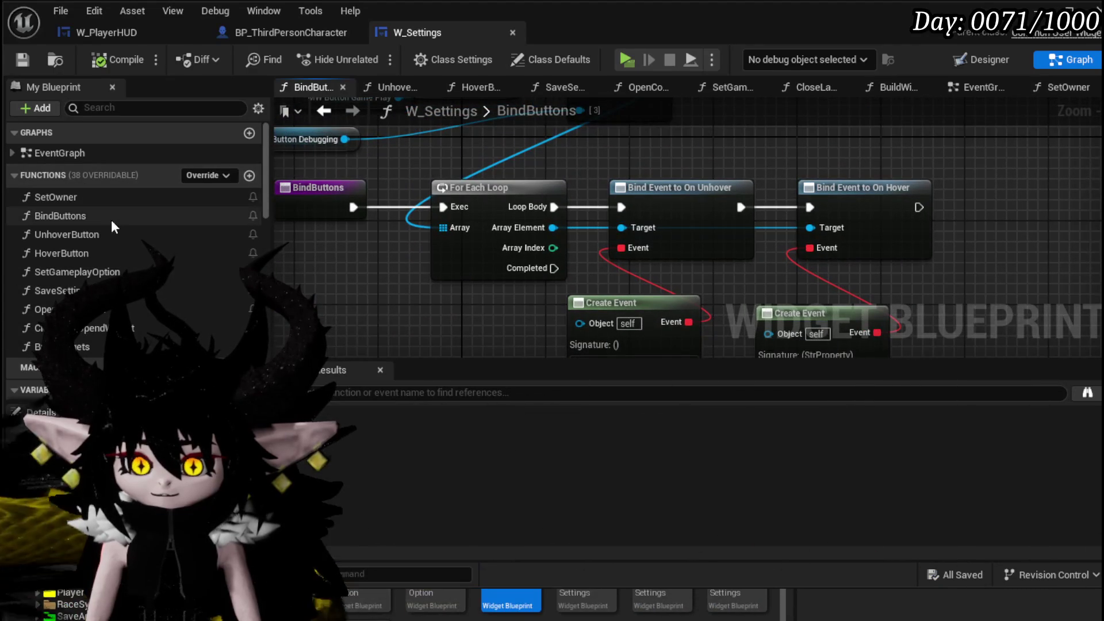
pyautogui.doubleClick(71, 198)
pyautogui.moveTo(677, 227); pyautogui.dragTo(455, 213)
pyautogui.scroll(2, 532, 273)
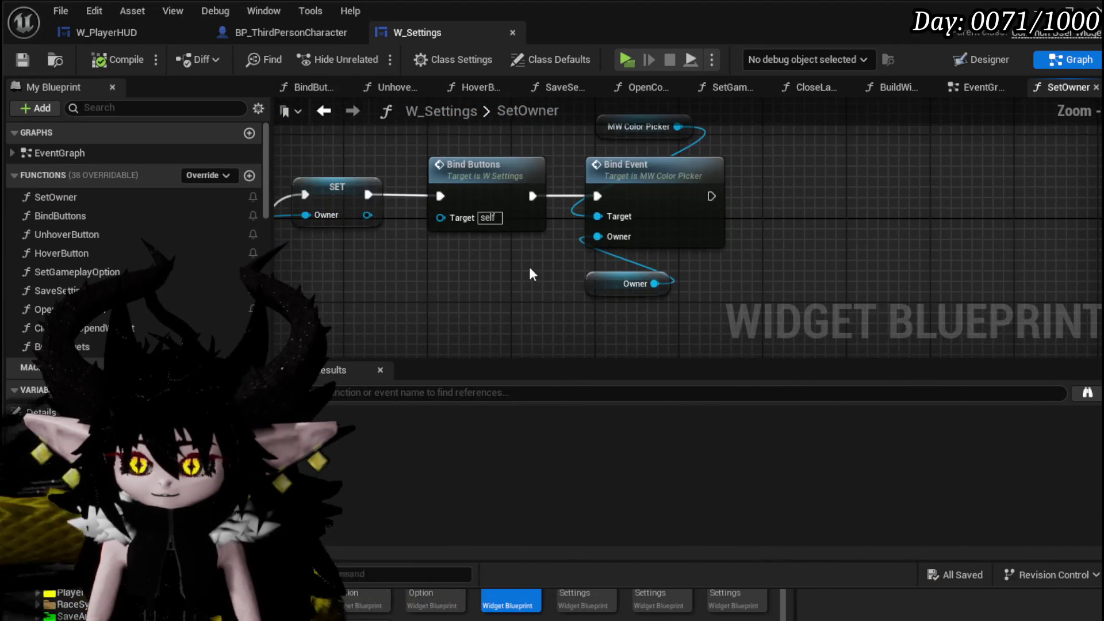
pyautogui.moveTo(532, 274); pyautogui.dragTo(832, 252)
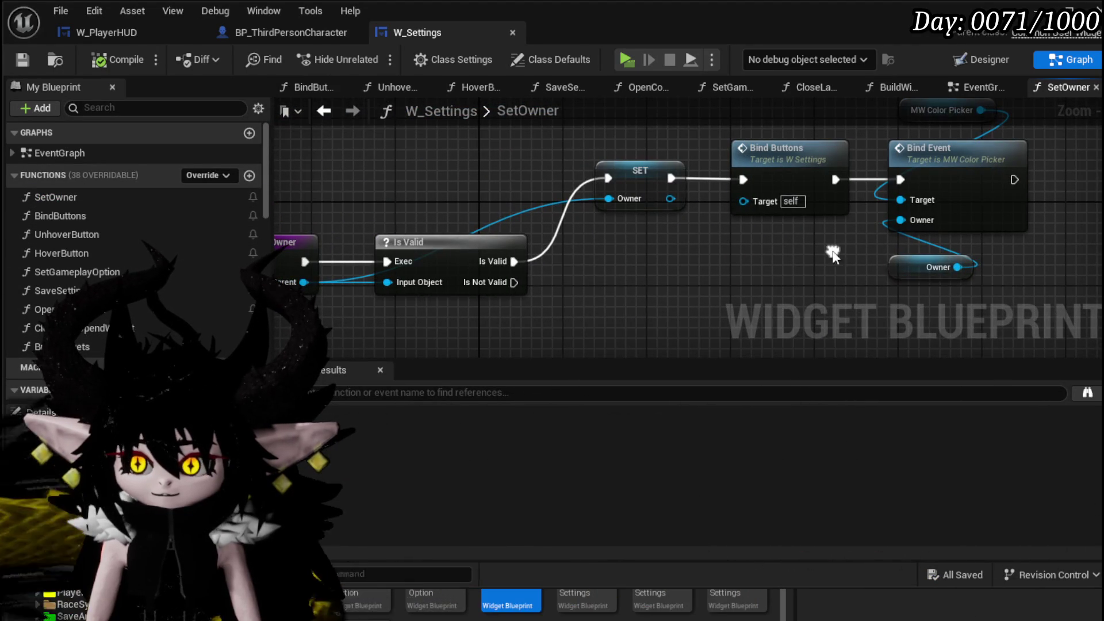
pyautogui.doubleClick(770, 181)
pyautogui.moveTo(719, 161)
pyautogui.mouseDown()
pyautogui.moveTo(783, 264)
pyautogui.moveTo(698, 146)
pyautogui.mouseUp()
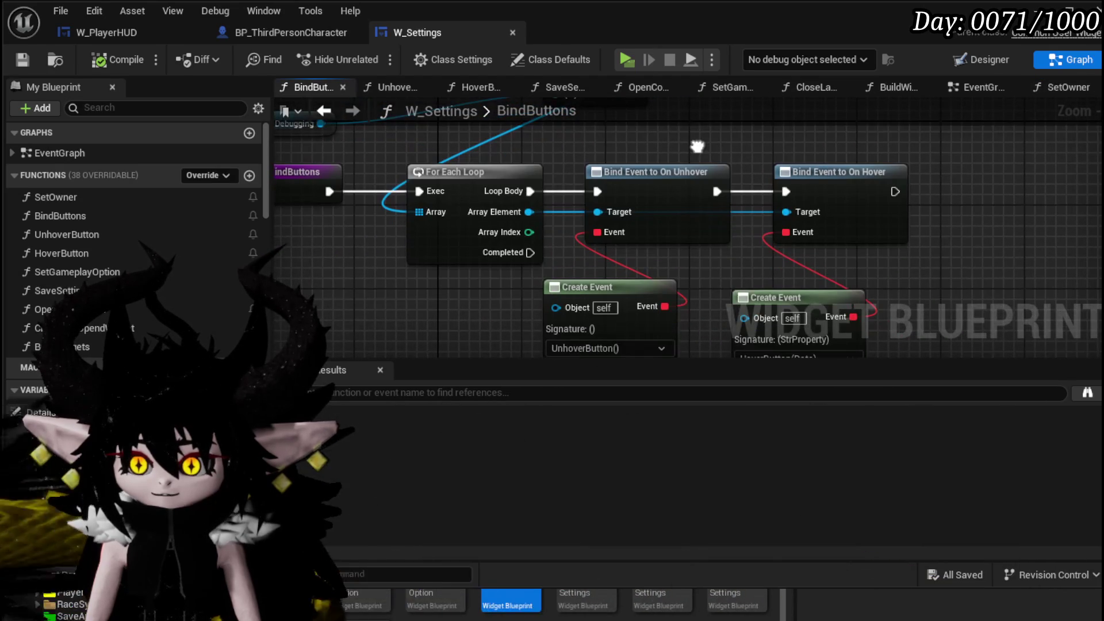
pyautogui.click(316, 109)
pyautogui.scroll(-3, 118, 273)
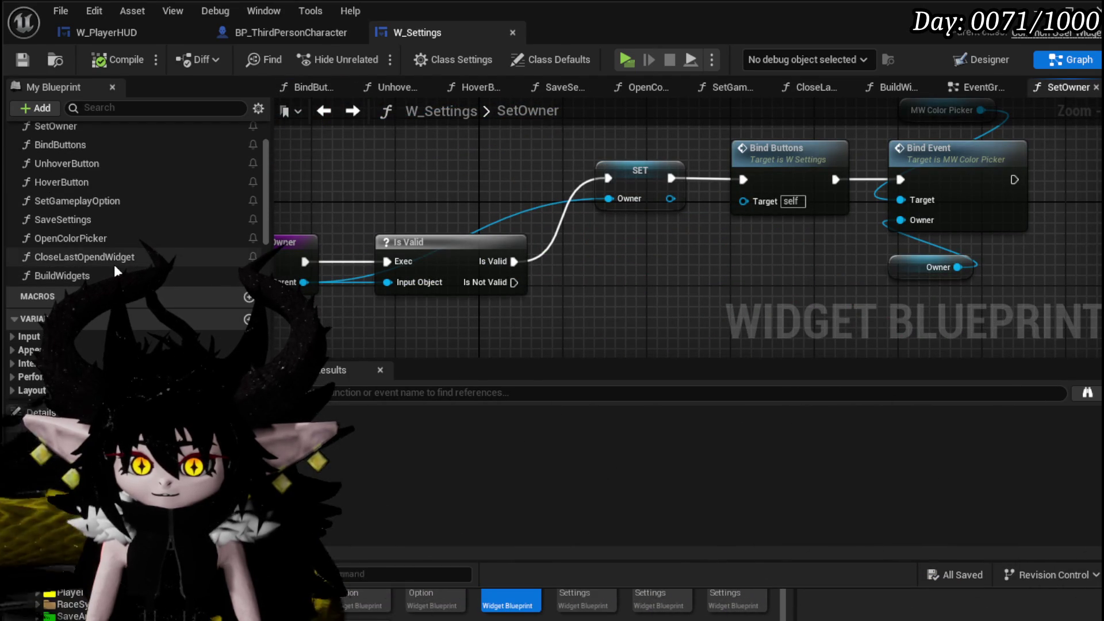
# - Browse the EventGraph's On Switch Option, Build Widgets and Set VSync Enabled nodes
pyautogui.click(986, 91)
pyautogui.scroll(-5, 568, 328)
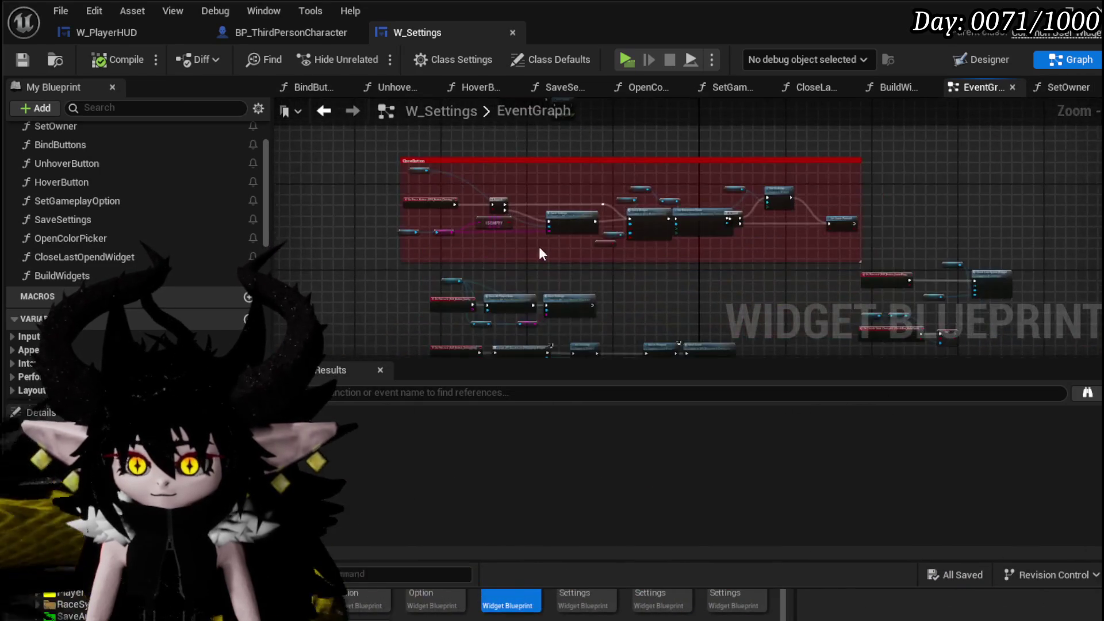
pyautogui.moveTo(528, 153)
pyautogui.mouseDown()
pyautogui.moveTo(567, 247)
pyautogui.moveTo(561, 192)
pyautogui.moveTo(628, 264)
pyautogui.moveTo(501, 183)
pyautogui.mouseUp()
pyautogui.scroll(1, 463, 236)
pyautogui.scroll(2, 681, 220)
pyautogui.scroll(3, 623, 202)
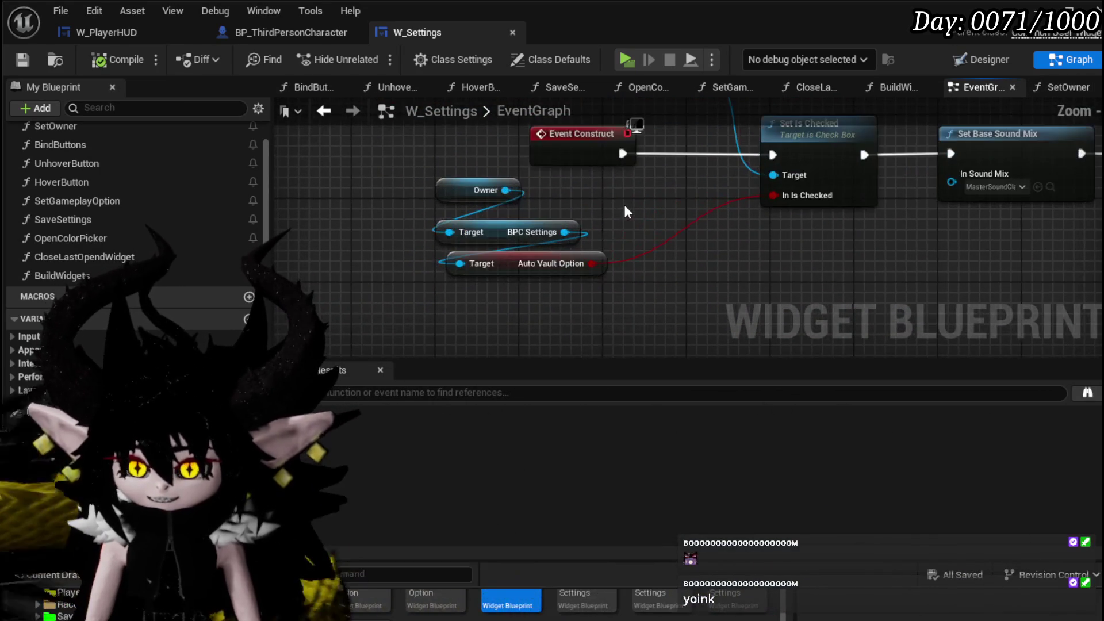
pyautogui.scroll(-2, 670, 283)
pyautogui.scroll(2, 578, 258)
pyautogui.scroll(1, 599, 185)
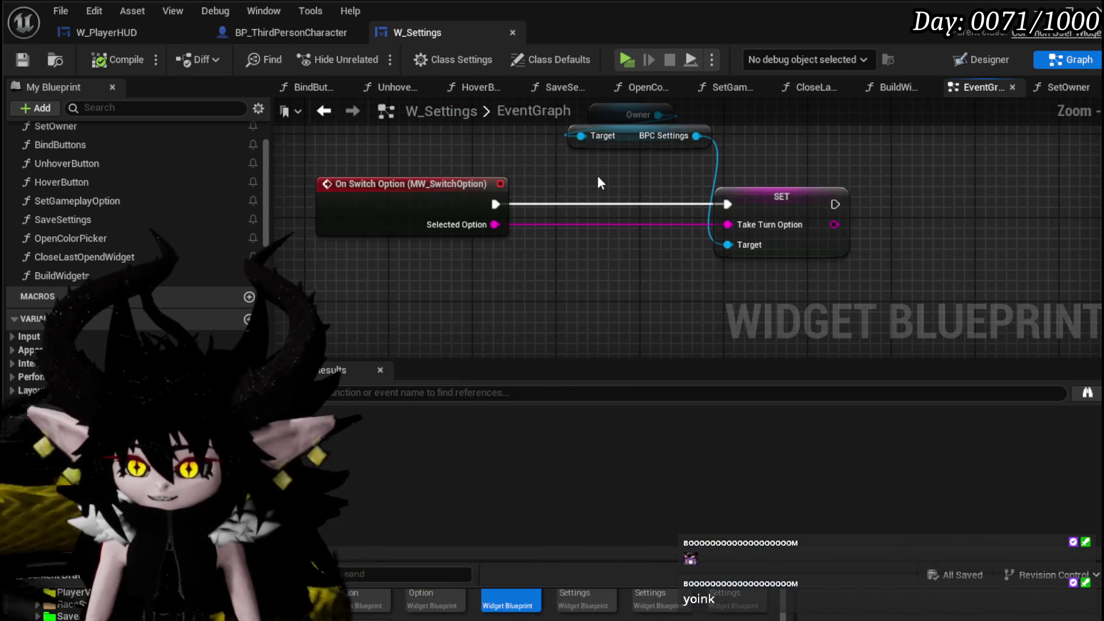
pyautogui.moveTo(599, 185); pyautogui.dragTo(463, 314)
pyautogui.scroll(-3, 463, 314)
pyautogui.scroll(3, 532, 291)
pyautogui.moveTo(636, 254); pyautogui.dragTo(435, 240)
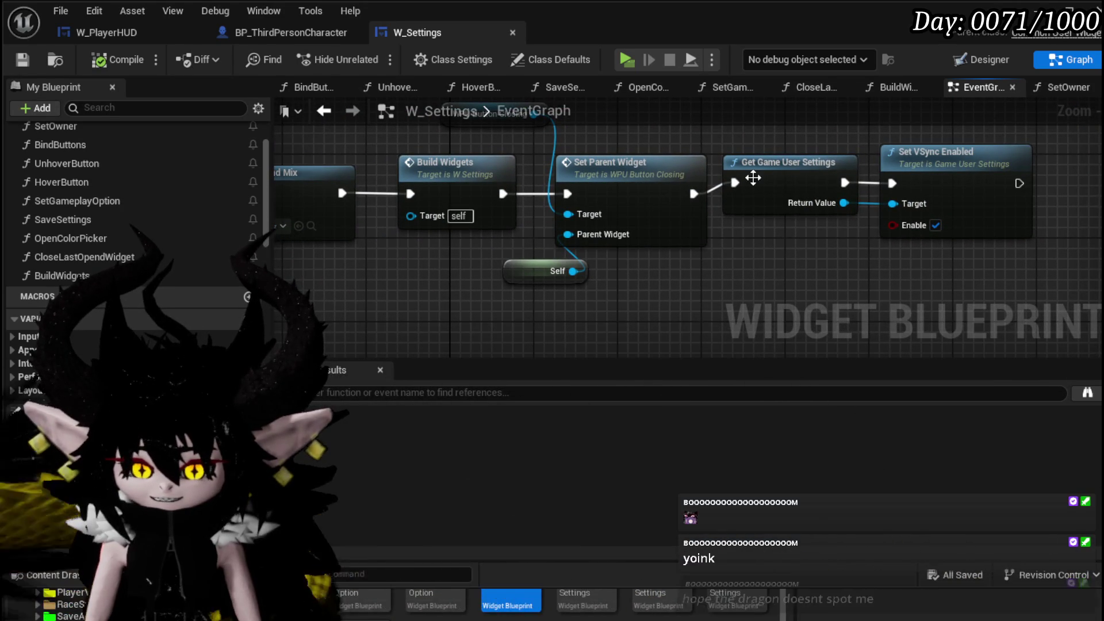
pyautogui.scroll(-3, 839, 264)
# - Review the KeyBinds, ToDo, Audio and Settings On Pressed chains, then view the whole EventGraph
pyautogui.moveTo(990, 123)
pyautogui.mouseDown()
pyautogui.moveTo(835, 233)
pyautogui.moveTo(675, 235)
pyautogui.mouseUp()
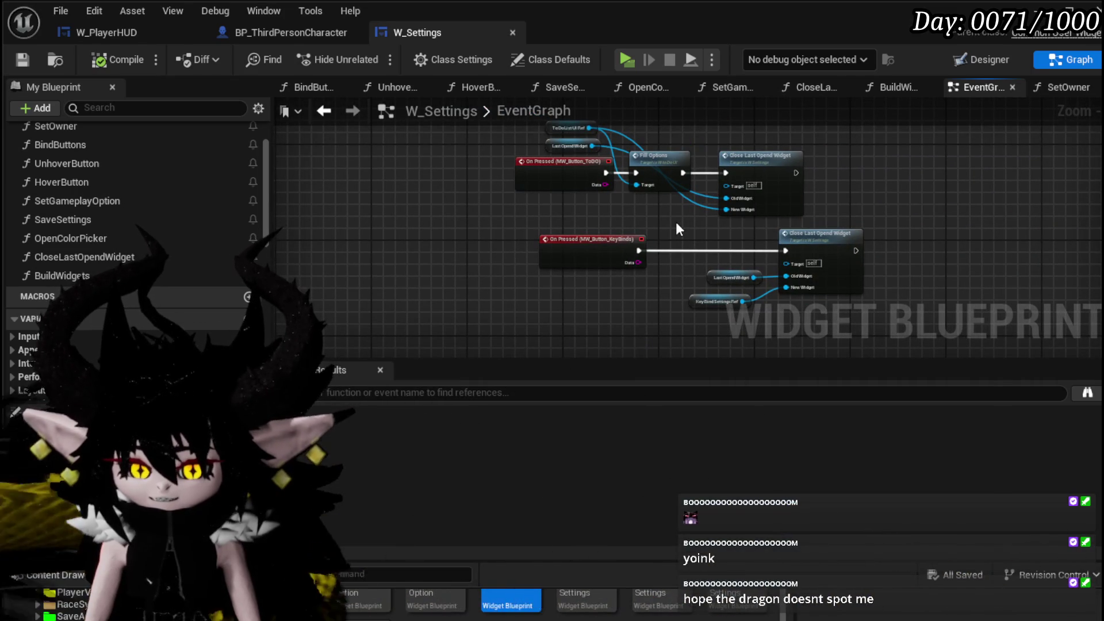
pyautogui.scroll(3, 675, 219)
pyautogui.moveTo(682, 226)
pyautogui.mouseDown()
pyautogui.moveTo(589, 215)
pyautogui.moveTo(591, 234)
pyautogui.moveTo(458, 323)
pyautogui.mouseUp()
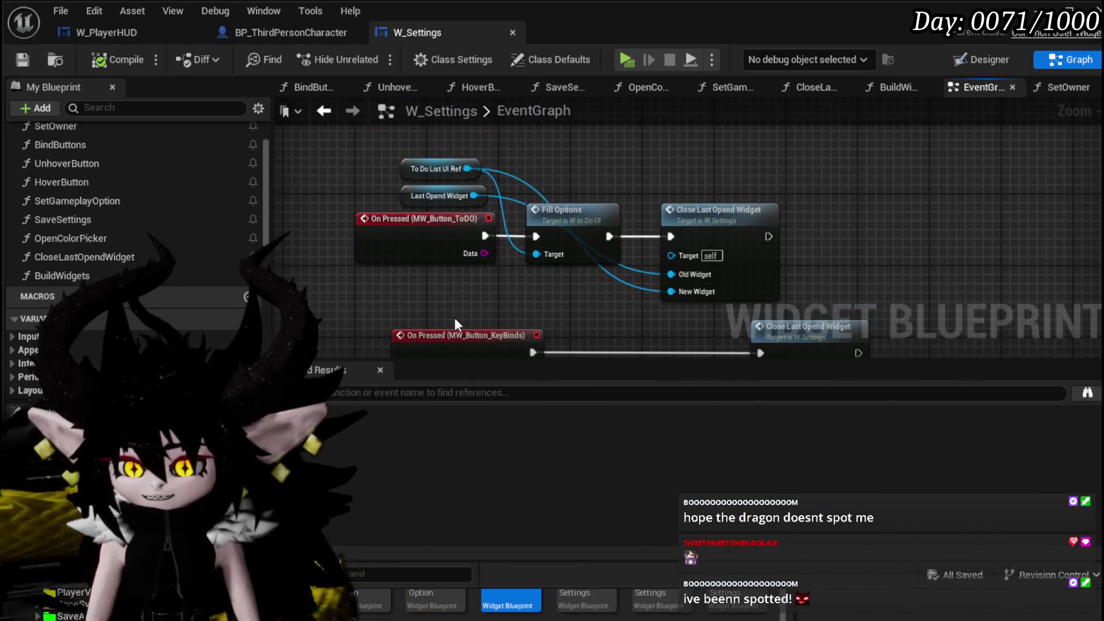
pyautogui.moveTo(571, 167)
pyautogui.mouseDown()
pyautogui.moveTo(581, 260)
pyautogui.moveTo(461, 252)
pyautogui.moveTo(587, 233)
pyautogui.moveTo(484, 336)
pyautogui.mouseUp()
pyautogui.moveTo(700, 180)
pyautogui.mouseDown()
pyautogui.moveTo(672, 305)
pyautogui.moveTo(578, 140)
pyautogui.moveTo(754, 256)
pyautogui.moveTo(719, 322)
pyautogui.moveTo(753, 322)
pyautogui.moveTo(570, 168)
pyautogui.moveTo(462, 165)
pyautogui.moveTo(458, 192)
pyautogui.mouseUp()
pyautogui.scroll(-3, 547, 165)
pyautogui.moveTo(547, 165); pyautogui.dragTo(537, 197)
pyautogui.scroll(3, 561, 245)
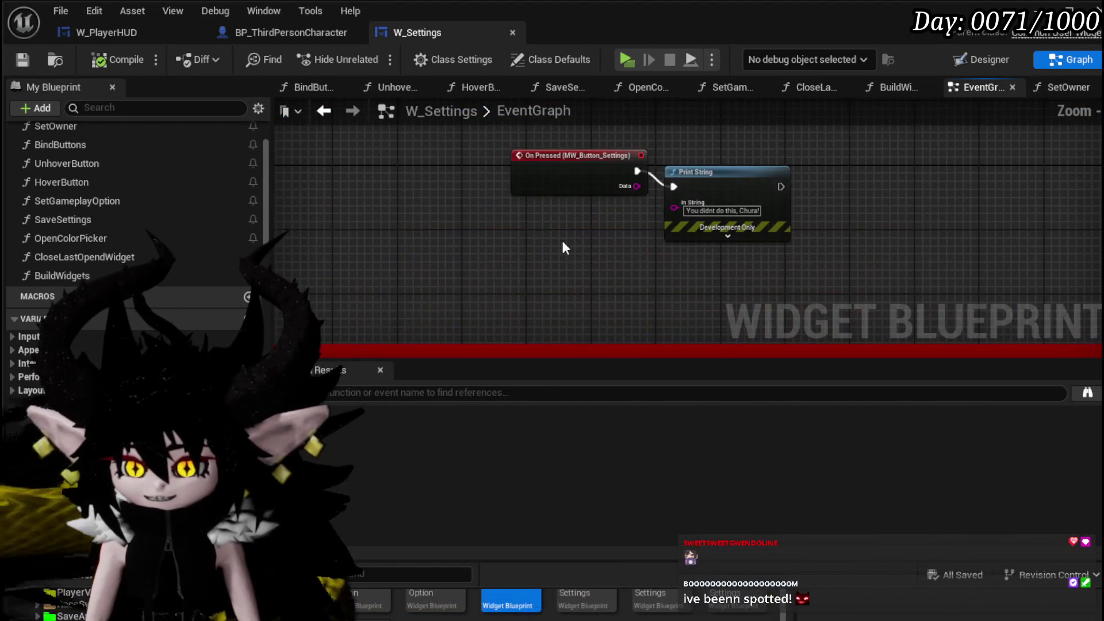
pyautogui.scroll(-3, 552, 244)
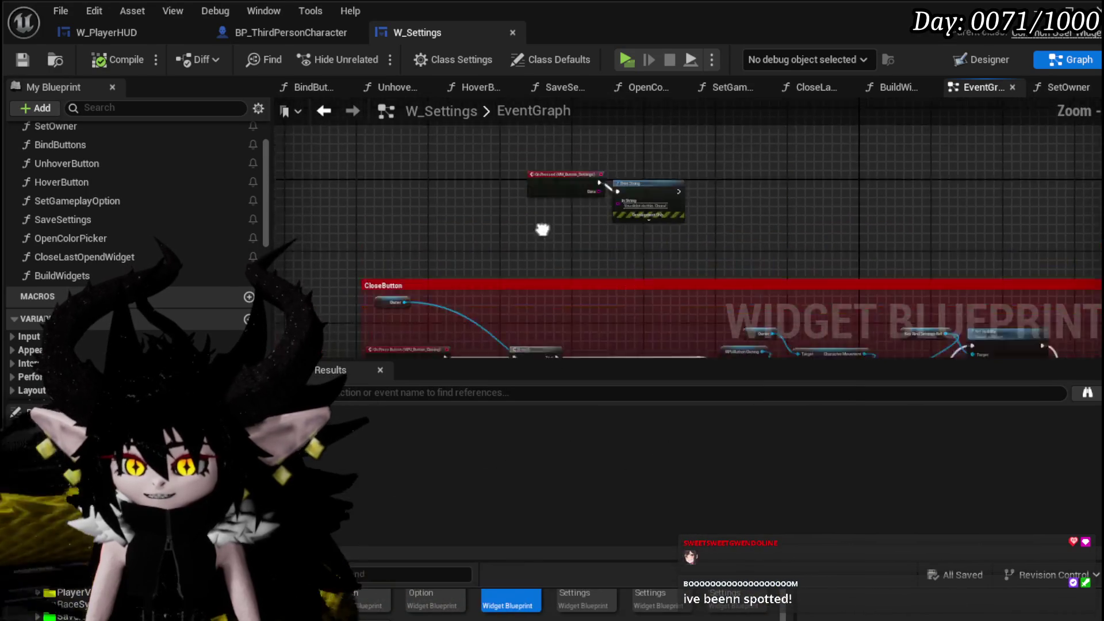
pyautogui.scroll(3, 429, 174)
pyautogui.moveTo(428, 175)
pyautogui.mouseDown()
pyautogui.moveTo(429, 217)
pyautogui.moveTo(358, 143)
pyautogui.moveTo(385, 138)
pyautogui.mouseUp()
pyautogui.scroll(-5, 494, 301)
pyautogui.moveTo(494, 303)
pyautogui.mouseDown()
pyautogui.moveTo(466, 293)
pyautogui.moveTo(420, 142)
pyautogui.mouseUp()
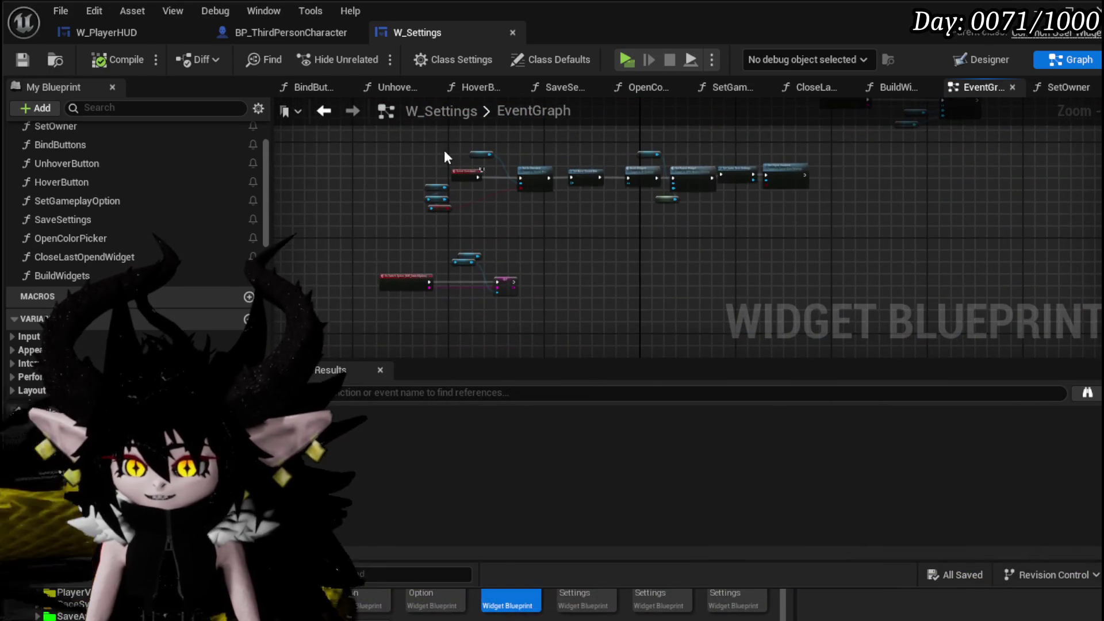
pyautogui.scroll(4, 457, 142)
pyautogui.scroll(-4, 457, 142)
pyautogui.scroll(4, 425, 281)
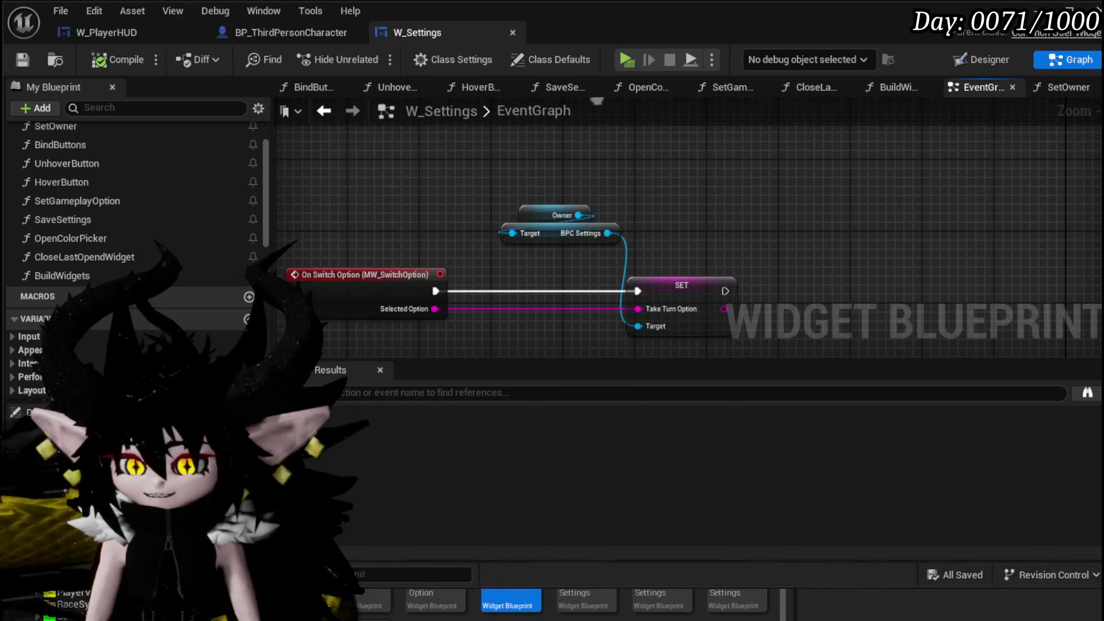
# - Select WPU_Button_Closing in the Designer and jump to its On Press Button event in the graph
pyautogui.click(980, 59)
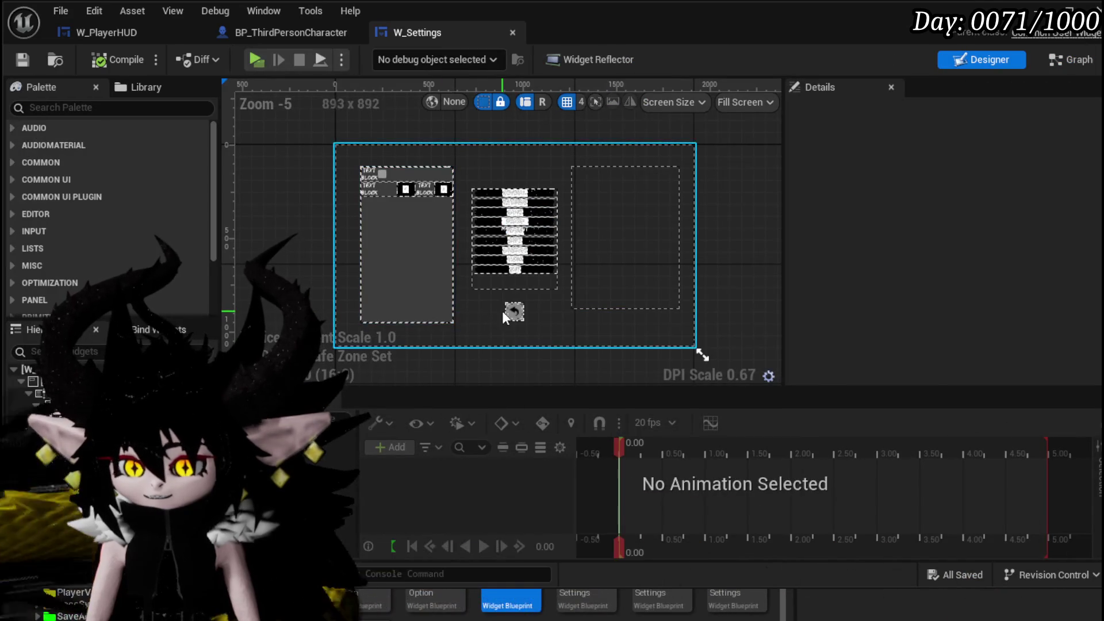
pyautogui.click(510, 313)
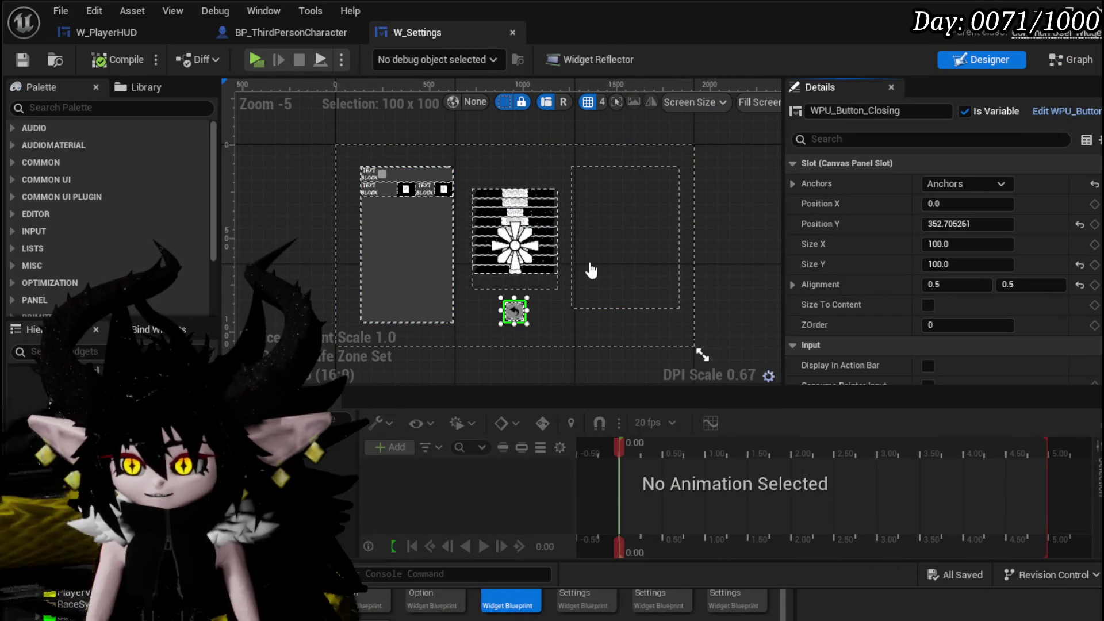
pyautogui.click(437, 30)
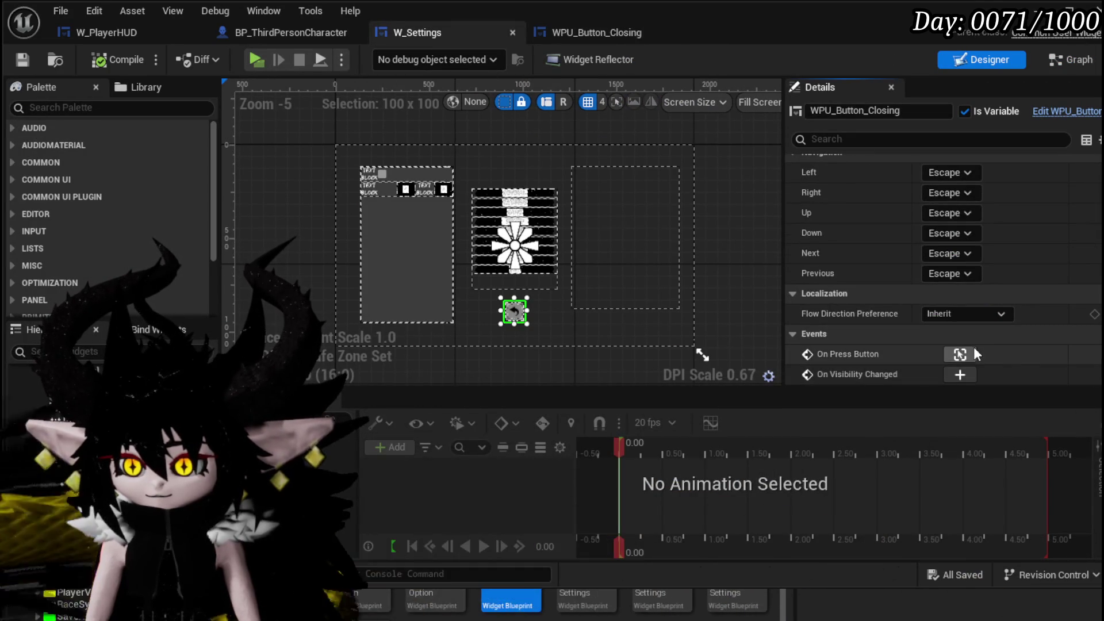
pyautogui.click(961, 353)
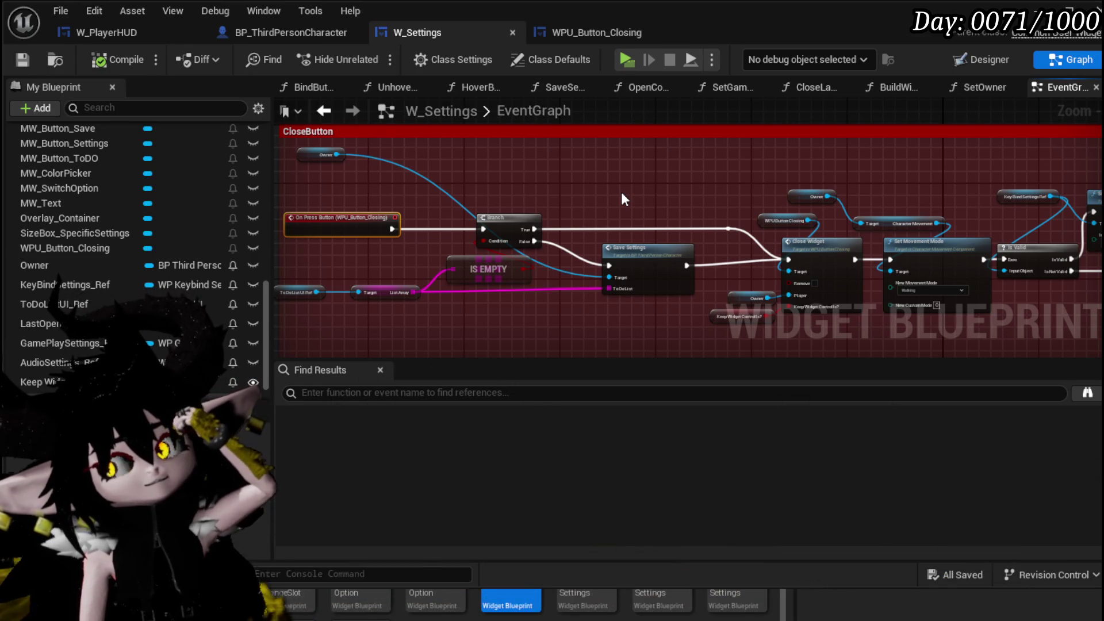
# - Pan to Close Widget and inspect the Keep Widget Controlls? variable's definition
pyautogui.moveTo(630, 194); pyautogui.dragTo(558, 180)
pyautogui.scroll(4, 701, 266)
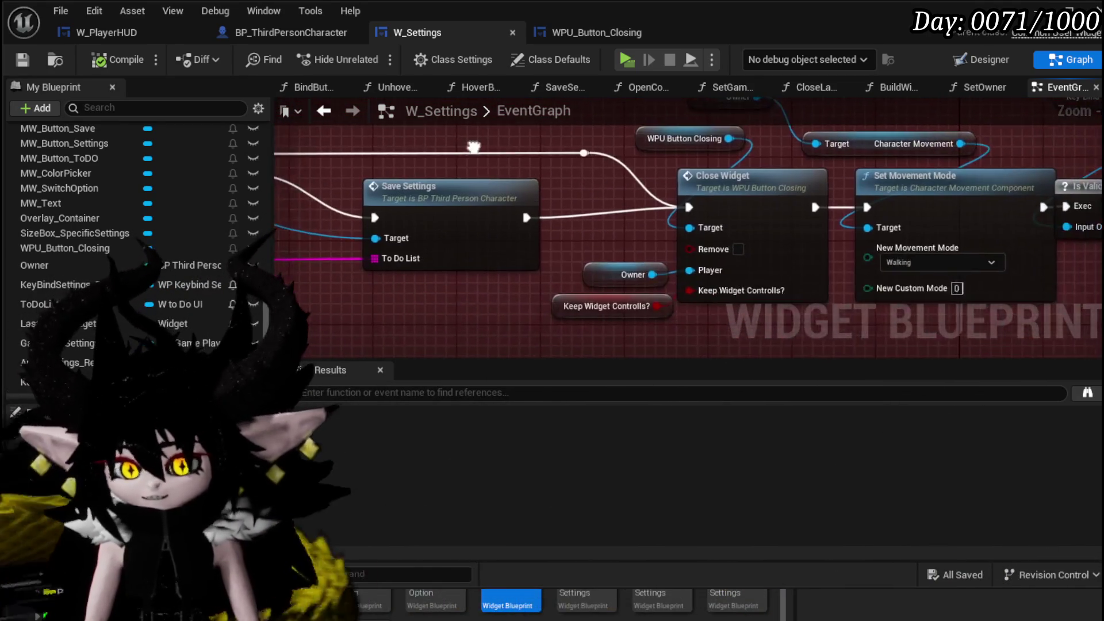
pyautogui.moveTo(403, 140); pyautogui.dragTo(284, 172)
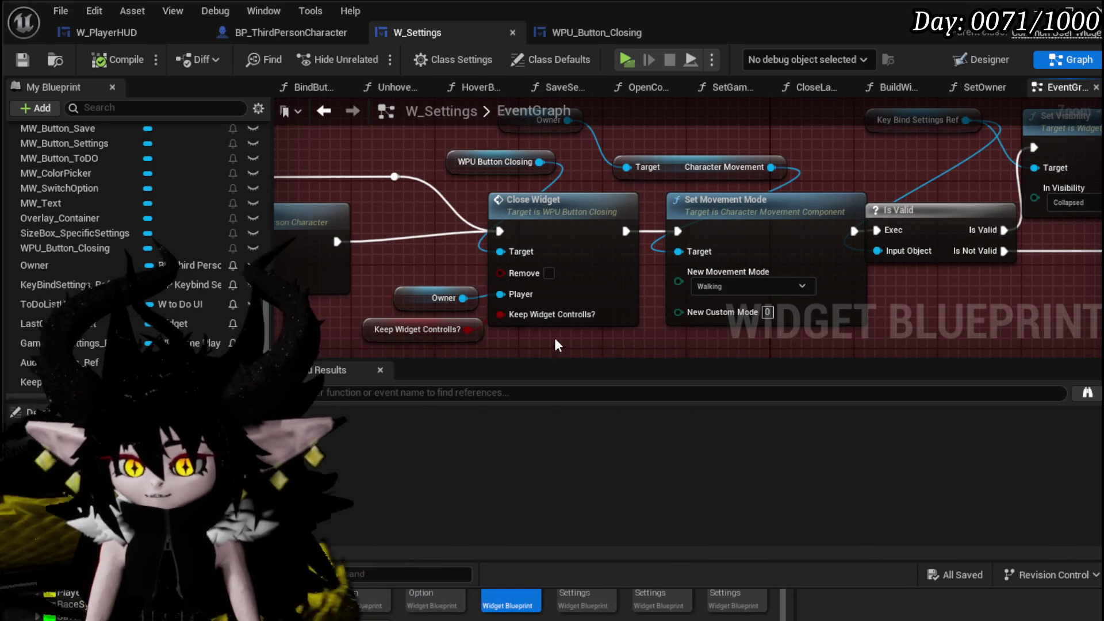
pyautogui.click(371, 329)
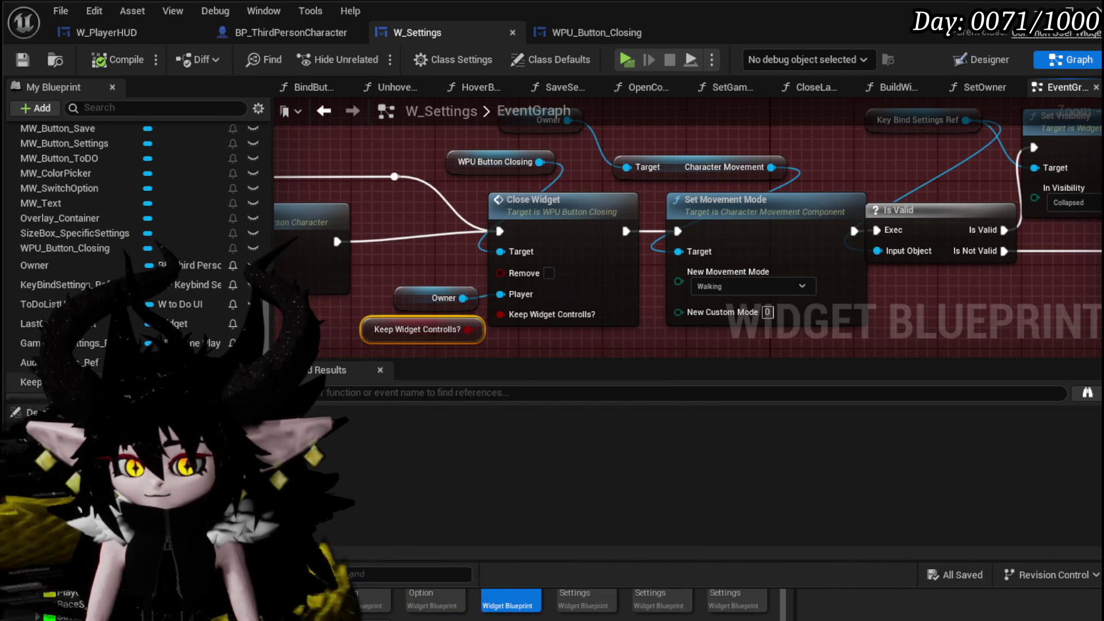
pyautogui.doubleClick(402, 329)
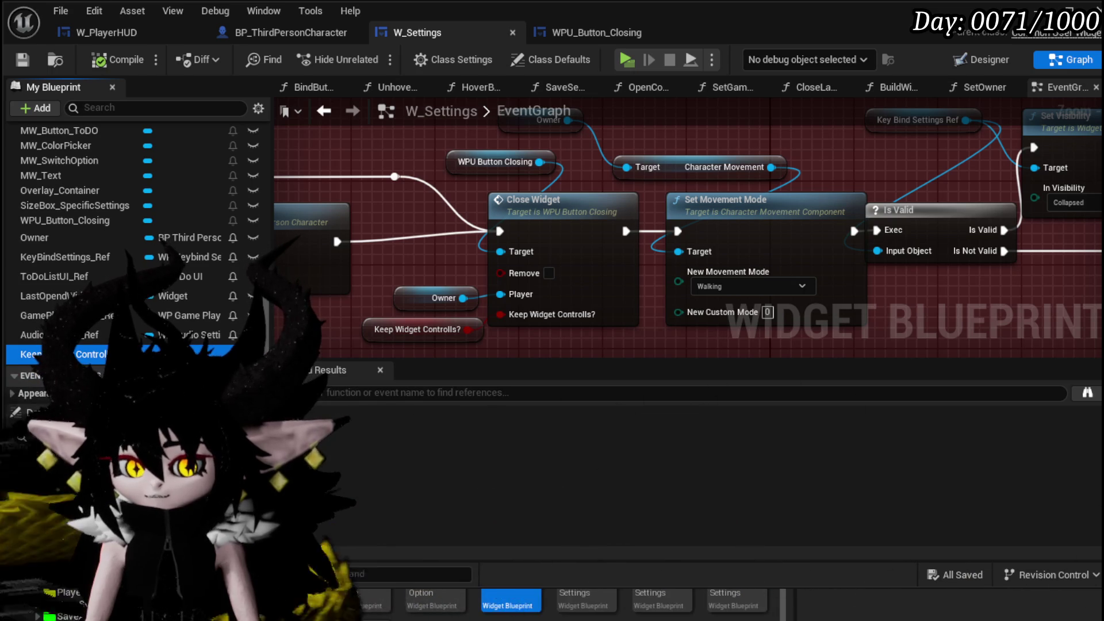
# - Return to the Branch and Save Settings nodes, then bring up W_PlayerHUD's graph
pyautogui.moveTo(428, 209); pyautogui.dragTo(772, 241)
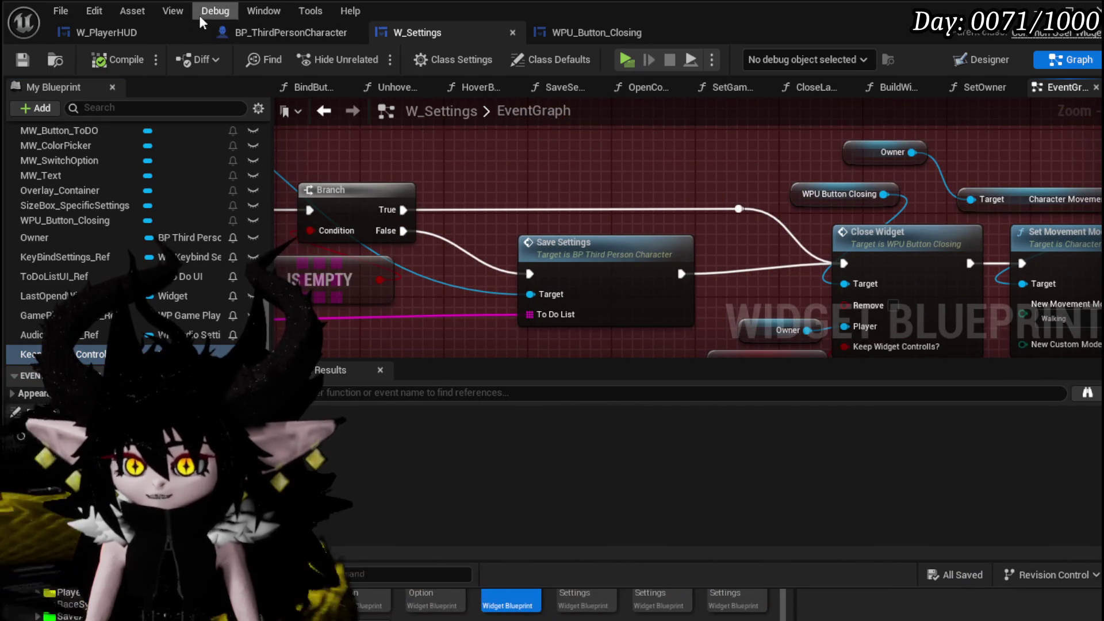
pyautogui.scroll(-4, 630, 190)
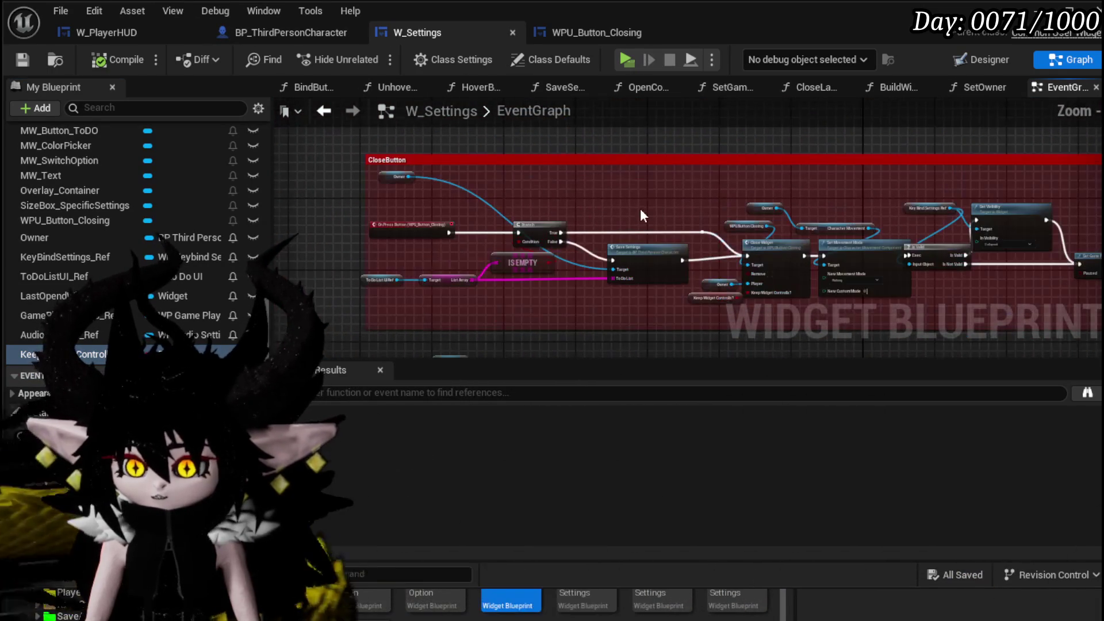
pyautogui.click(140, 30)
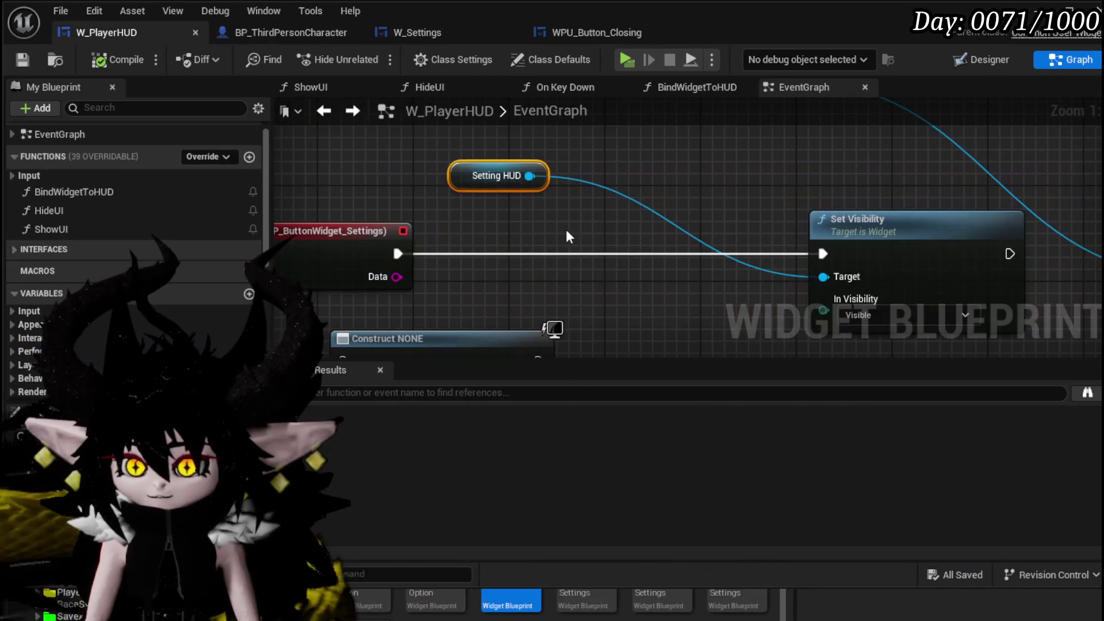
# - Add a SET Keep Widget Controlls? node on Setting HUD between the Pressed event and Set Visibility
pyautogui.moveTo(526, 178); pyautogui.dragTo(565, 224)
pyautogui.write('keep')
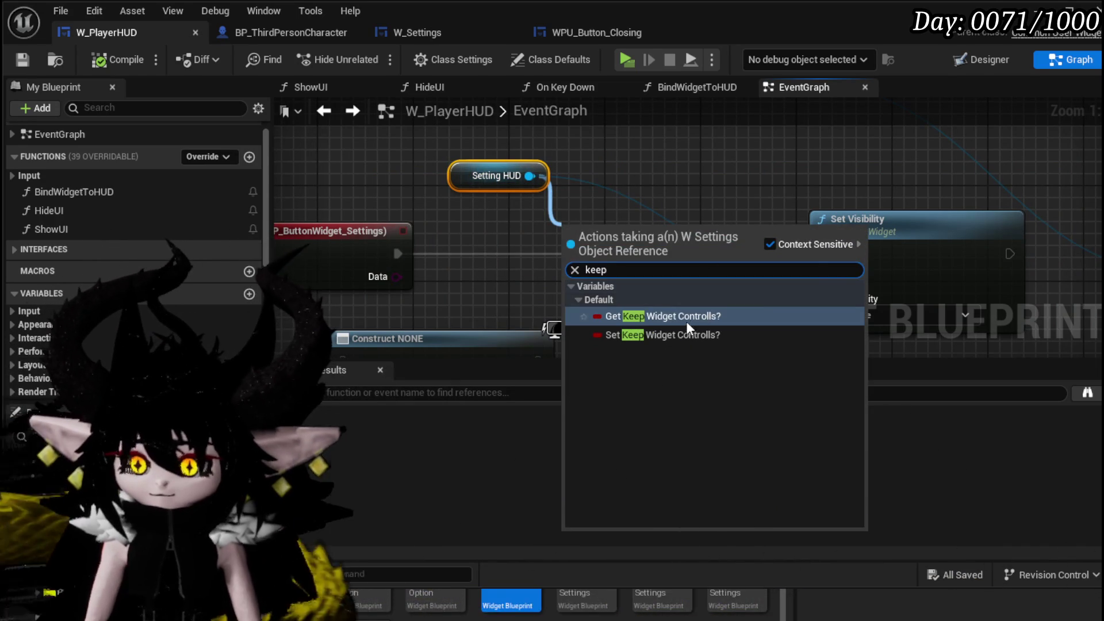
pyautogui.click(662, 335)
pyautogui.moveTo(654, 246); pyautogui.dragTo(677, 258)
pyautogui.moveTo(398, 254); pyautogui.dragTo(605, 253)
pyautogui.moveTo(753, 254); pyautogui.dragTo(823, 253)
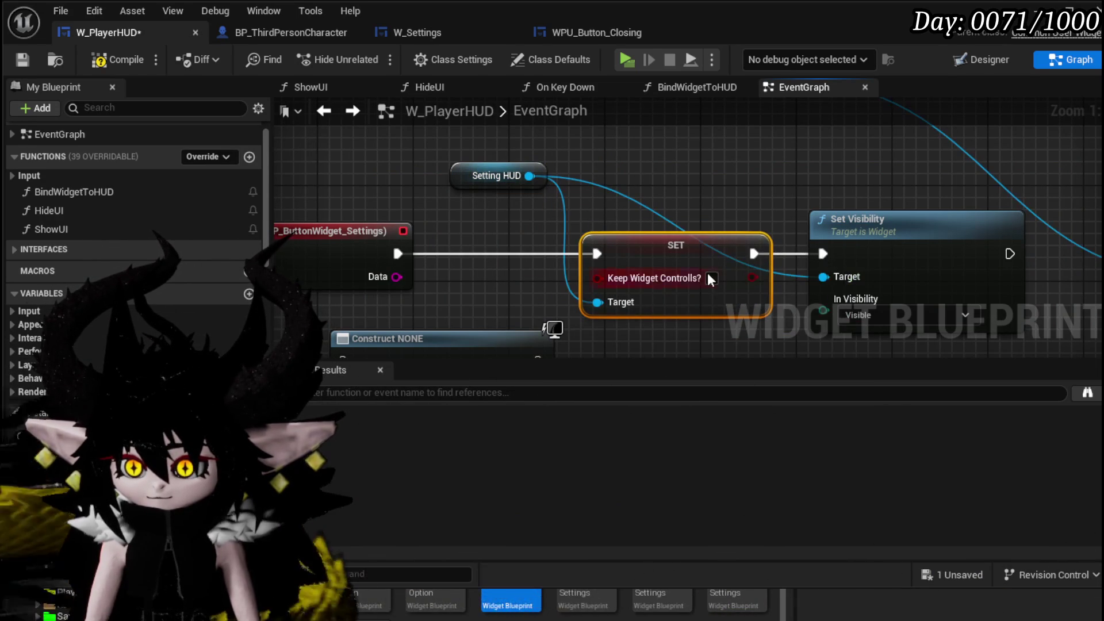
# - Set Keep Widget Controlls? to true, compile W_PlayerHUD and return to the level editor
pyautogui.click(736, 223)
pyautogui.click(117, 59)
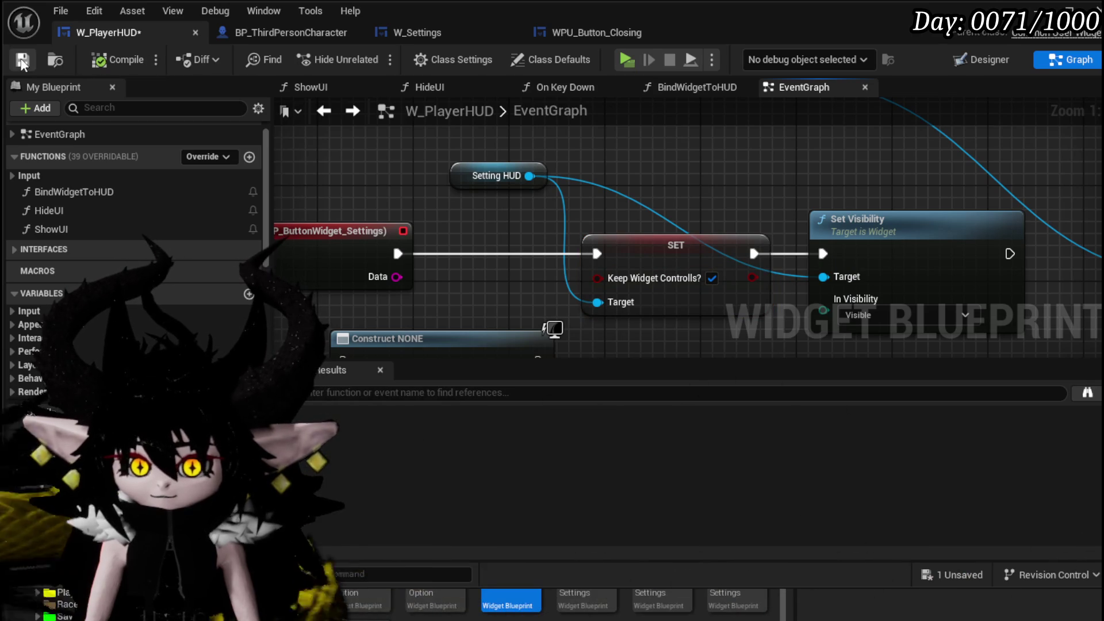
pyautogui.click(1037, 9)
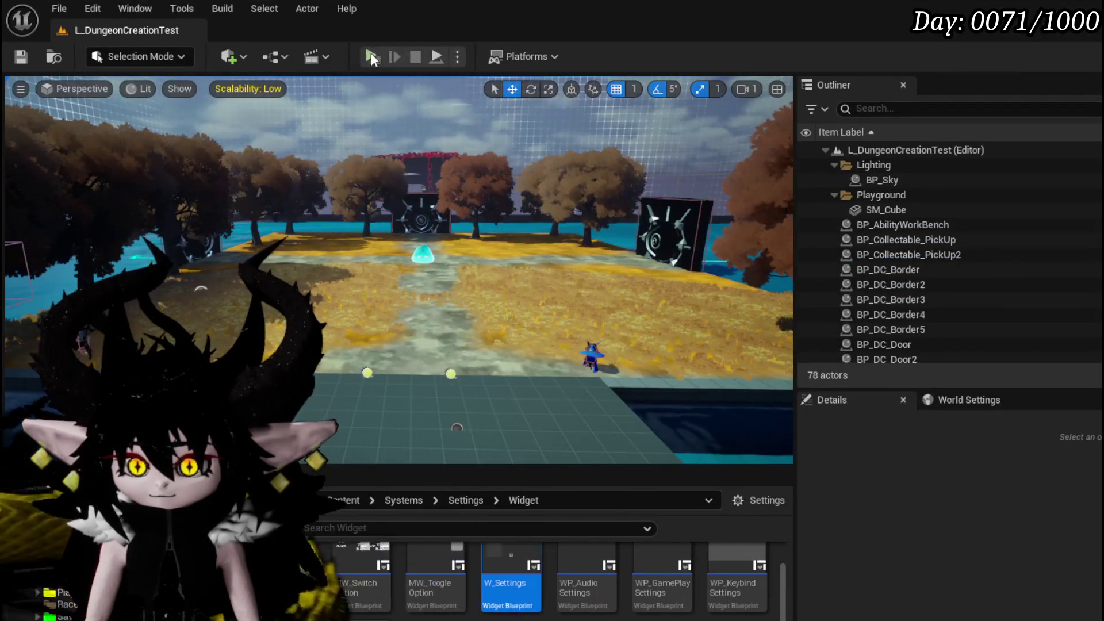
pyautogui.press('Tab')
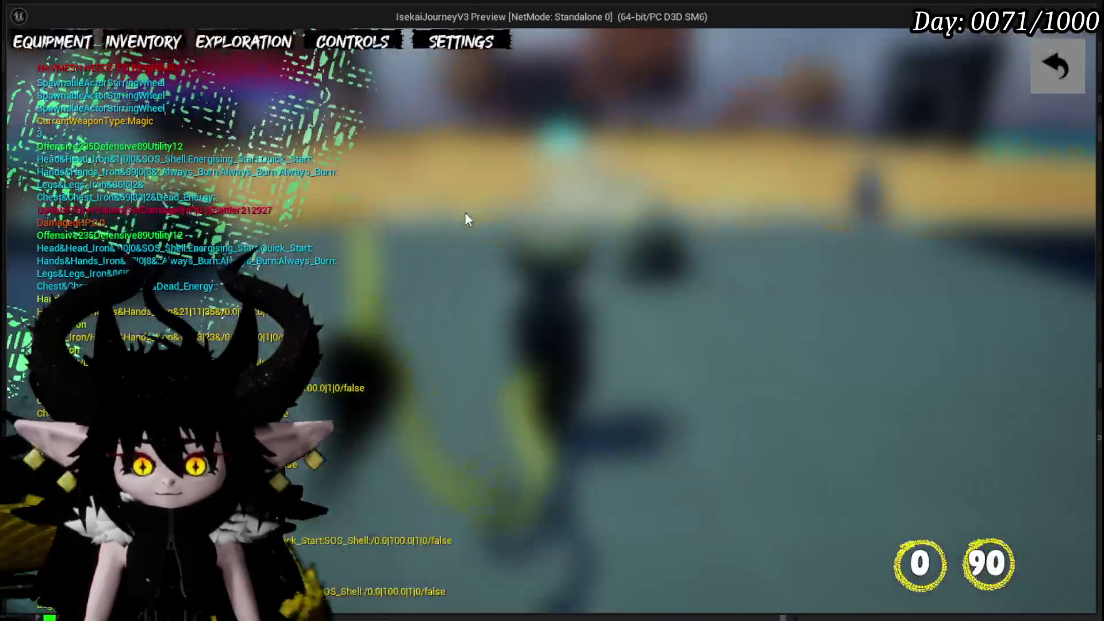
pyautogui.click(468, 44)
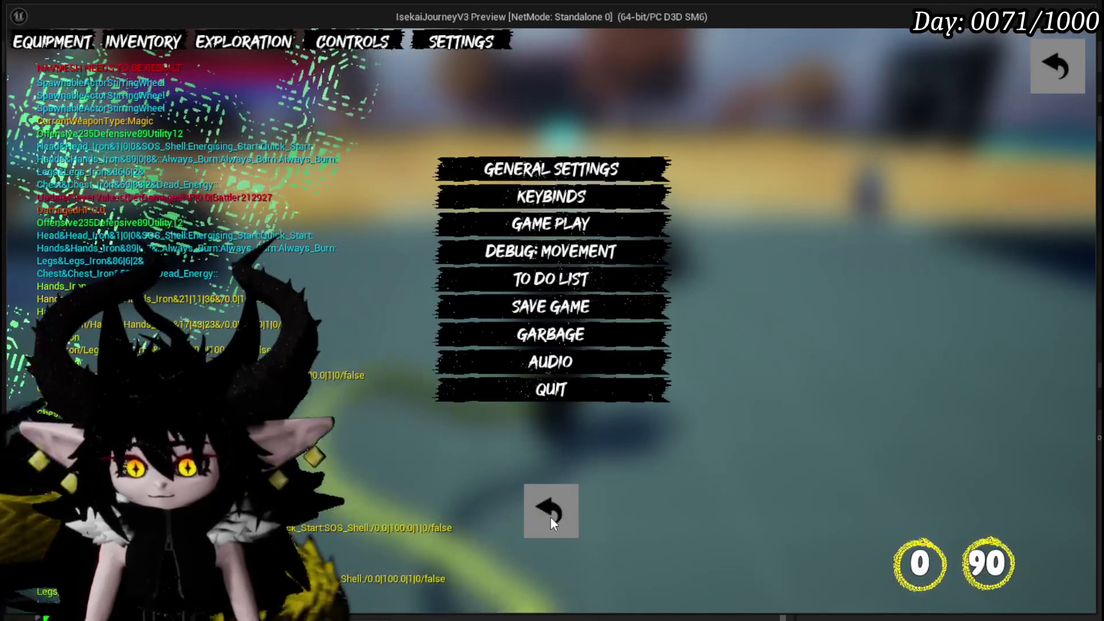
pyautogui.click(551, 516)
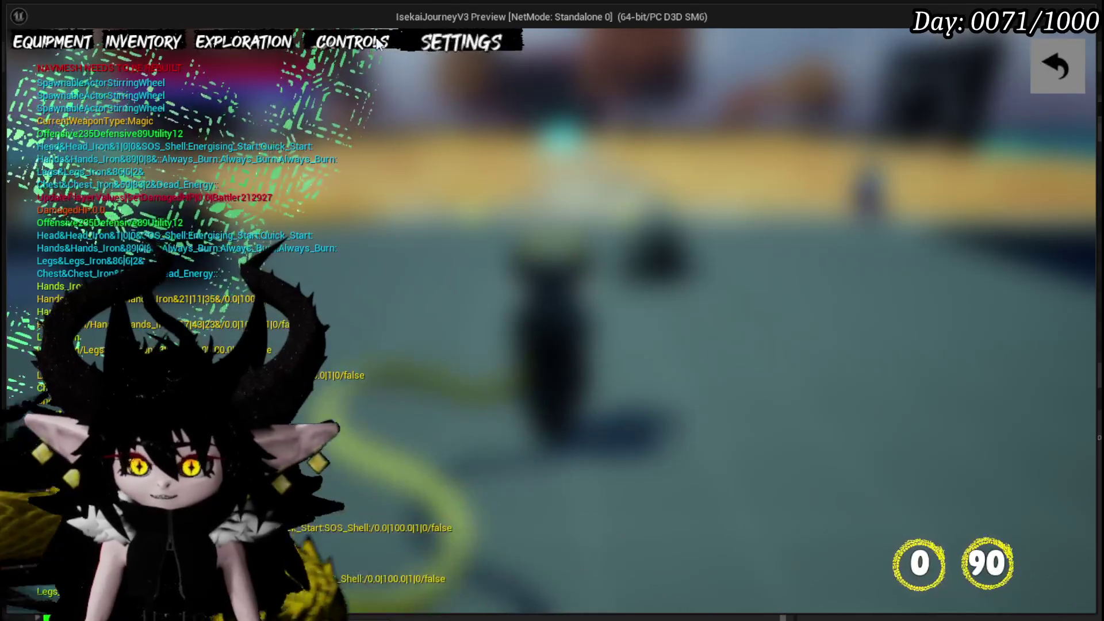
pyautogui.press('Tab')
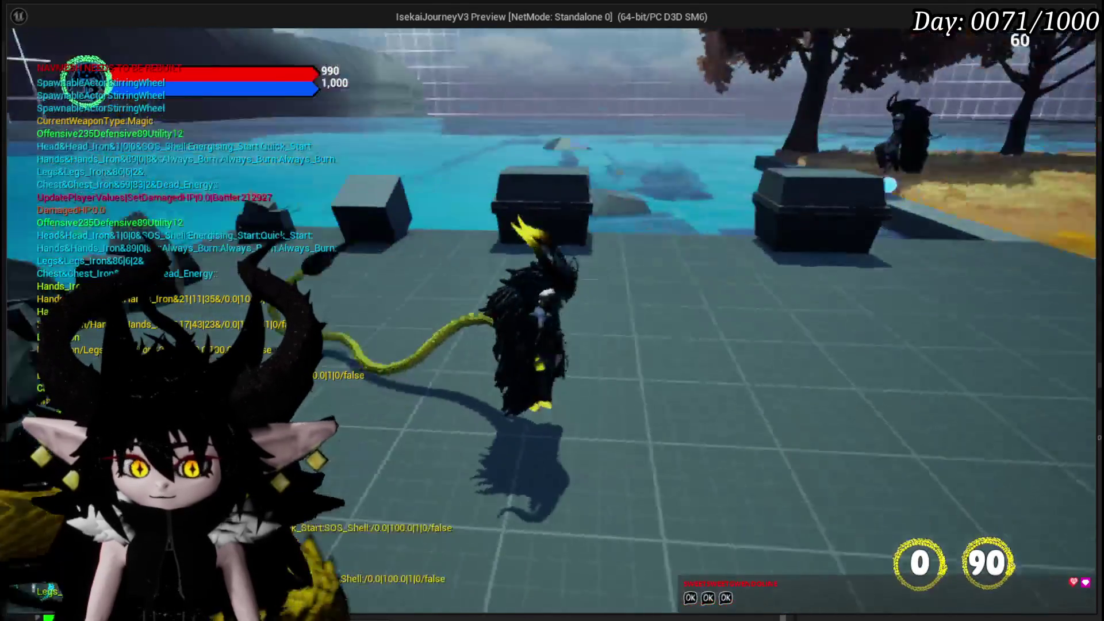
pyautogui.press('Tab')
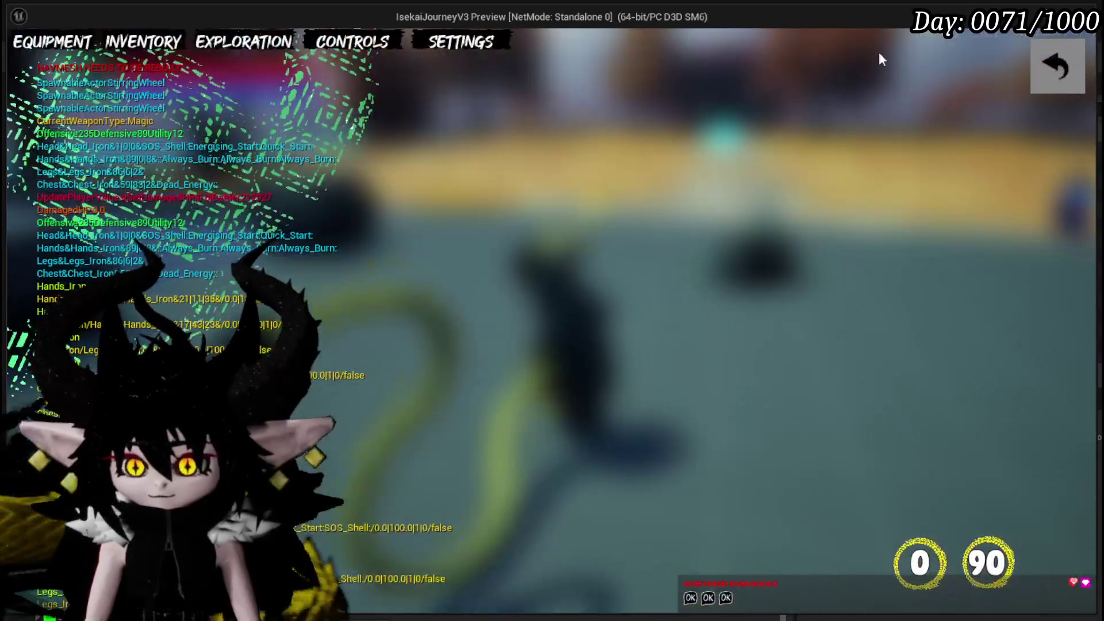
pyautogui.click(499, 41)
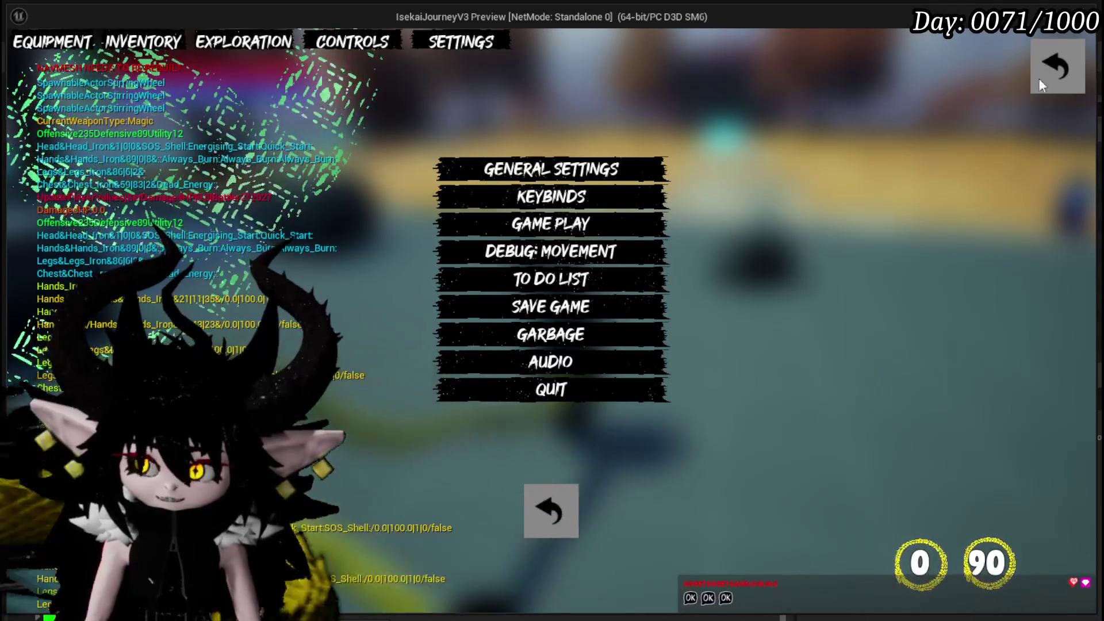
pyautogui.click(548, 503)
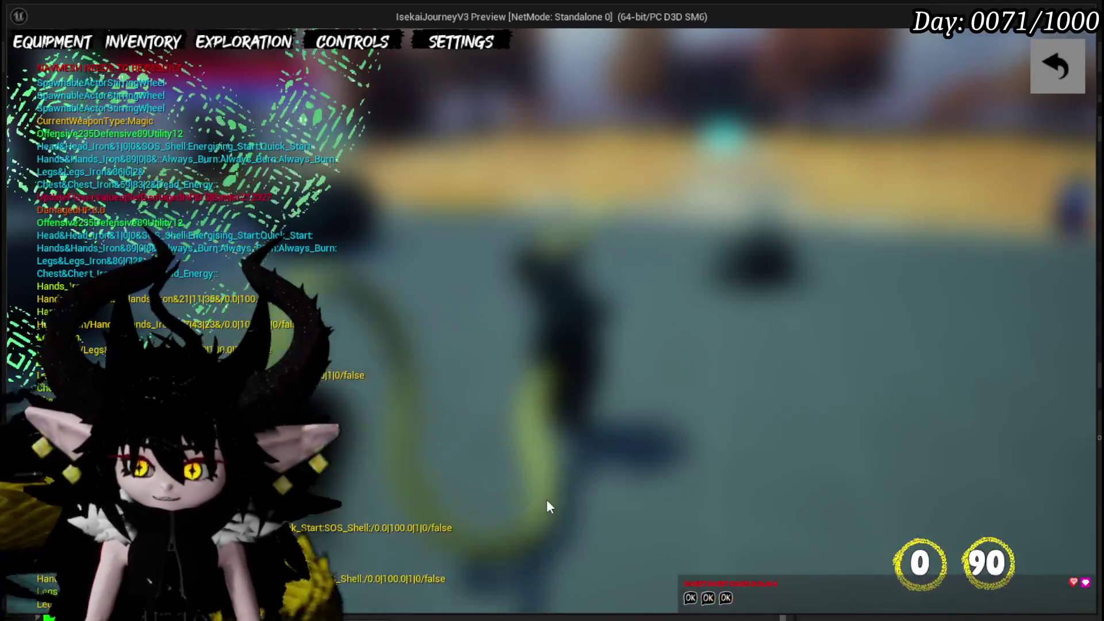
pyautogui.click(1046, 62)
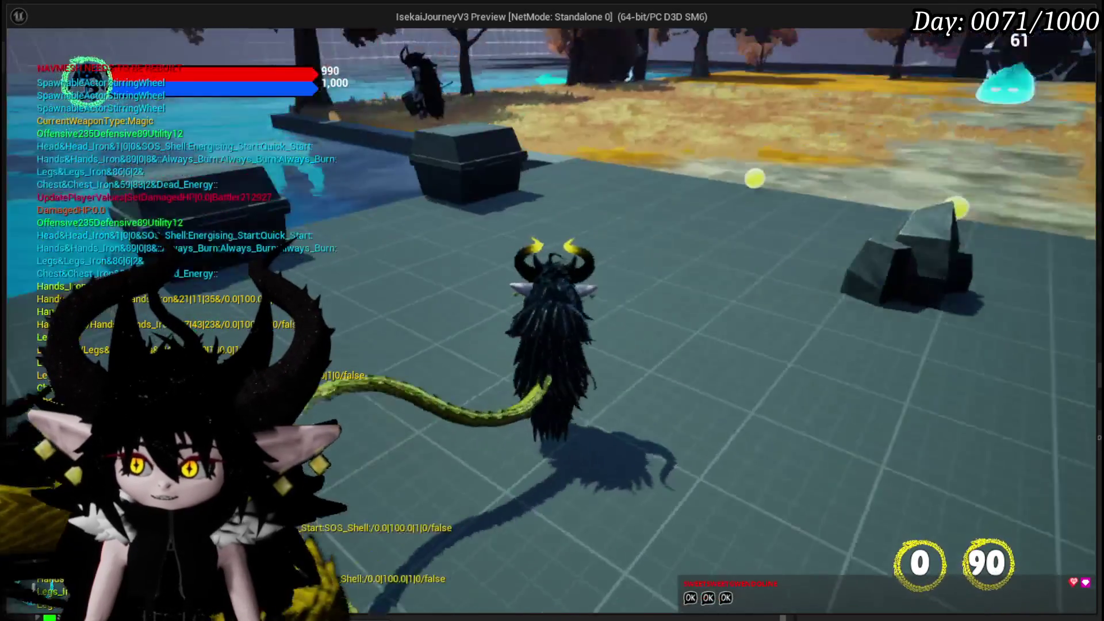
pyautogui.press('w')
pyautogui.press('a')
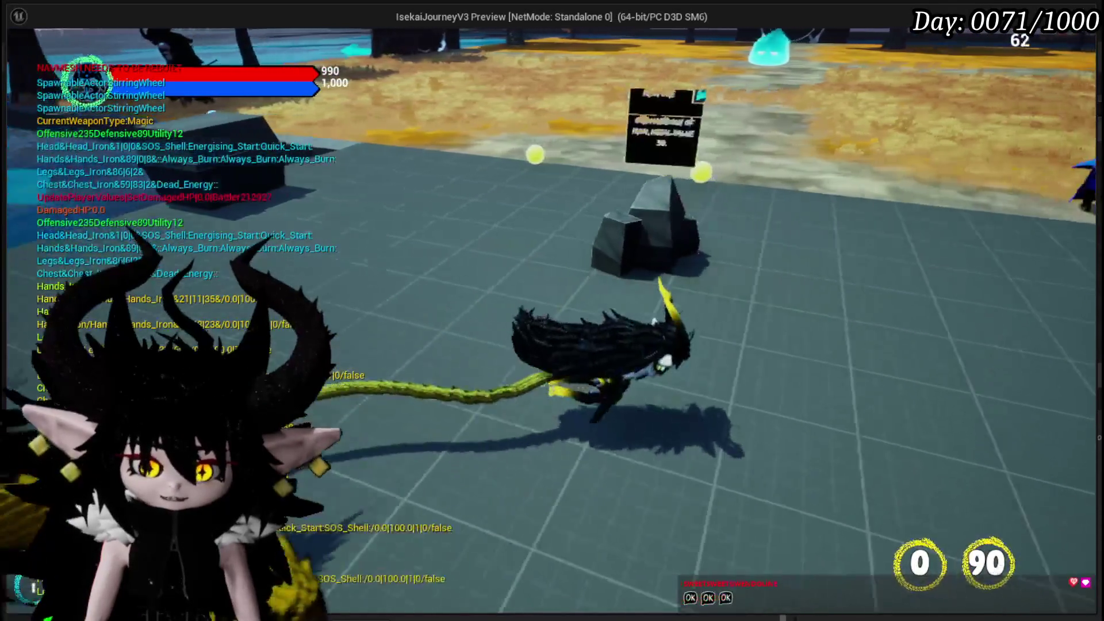
pyautogui.press('a')
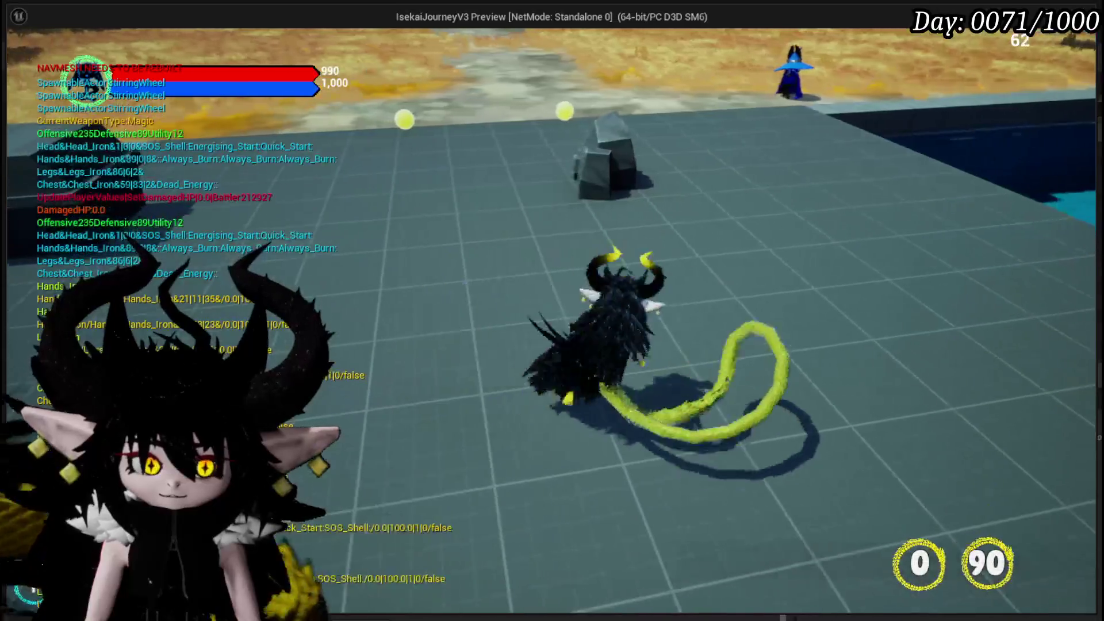
pyautogui.press('Escape')
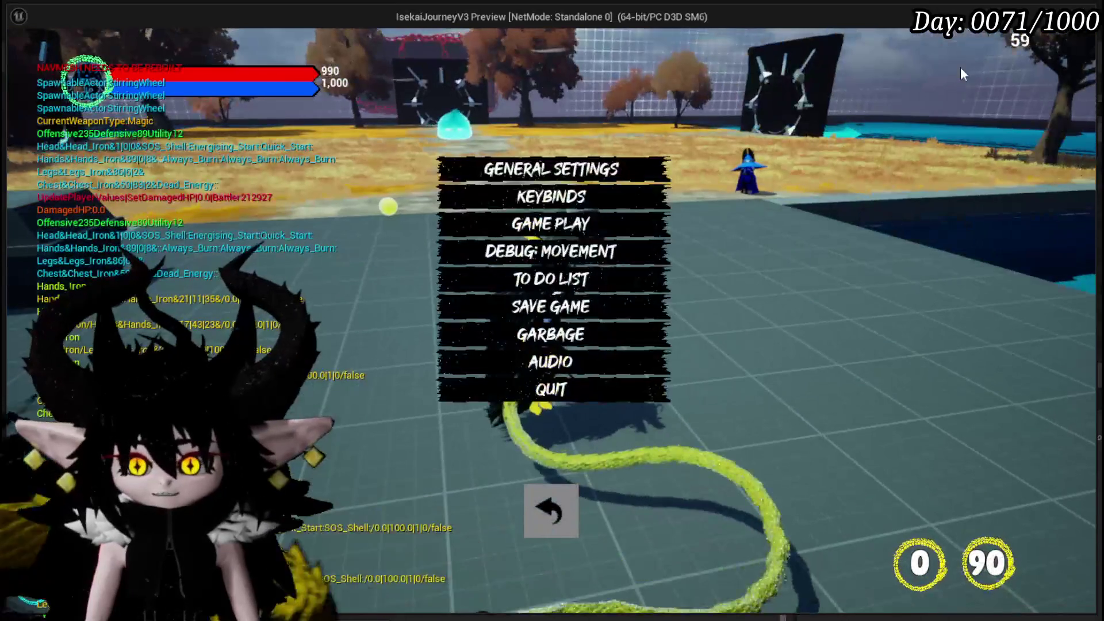
pyautogui.click(535, 492)
pyautogui.press('w')
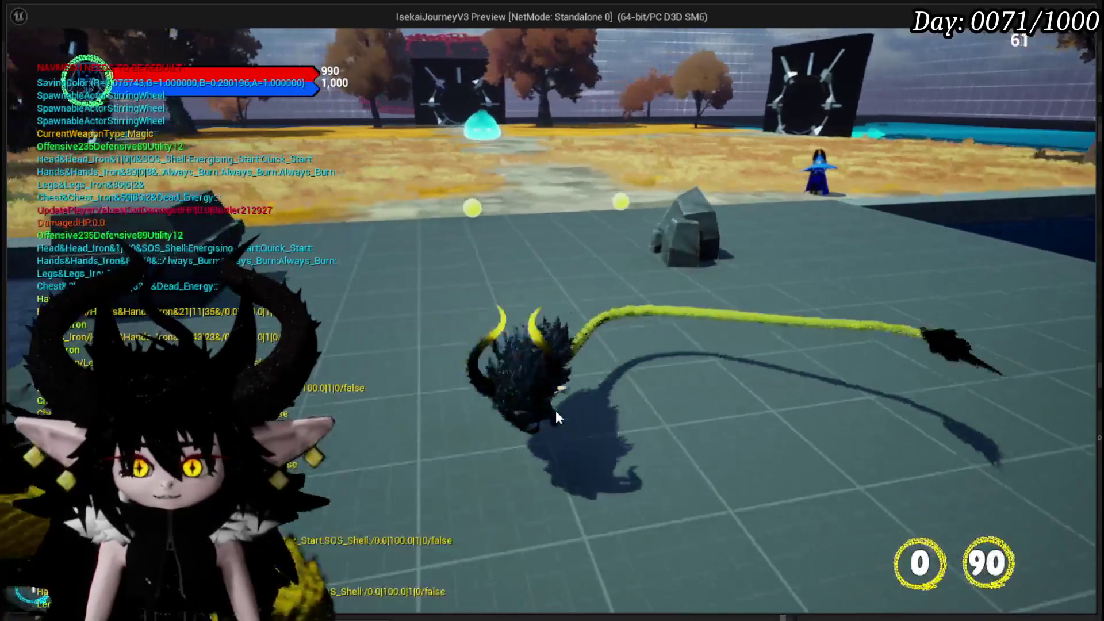
pyautogui.press('a')
pyautogui.press('d')
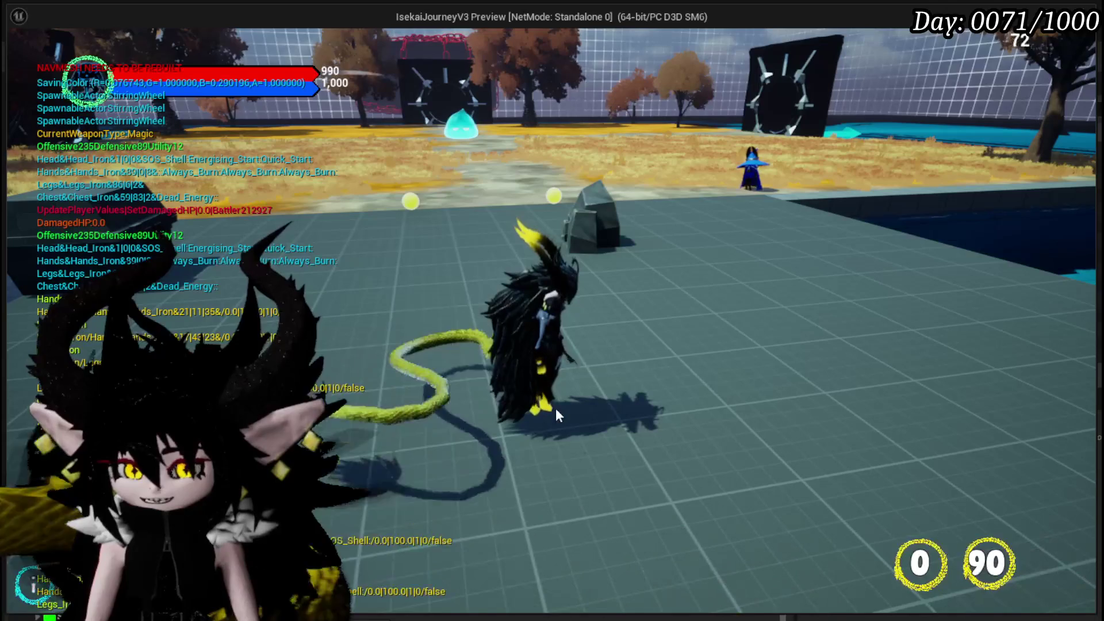
pyautogui.press('w')
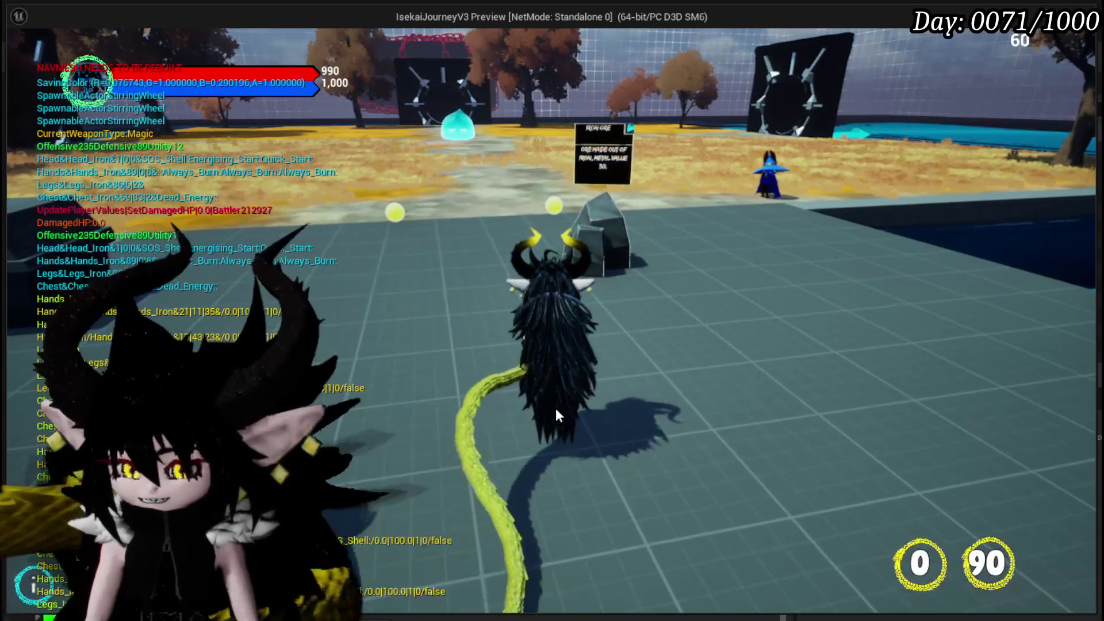
pyautogui.press('Escape')
pyautogui.click(549, 505)
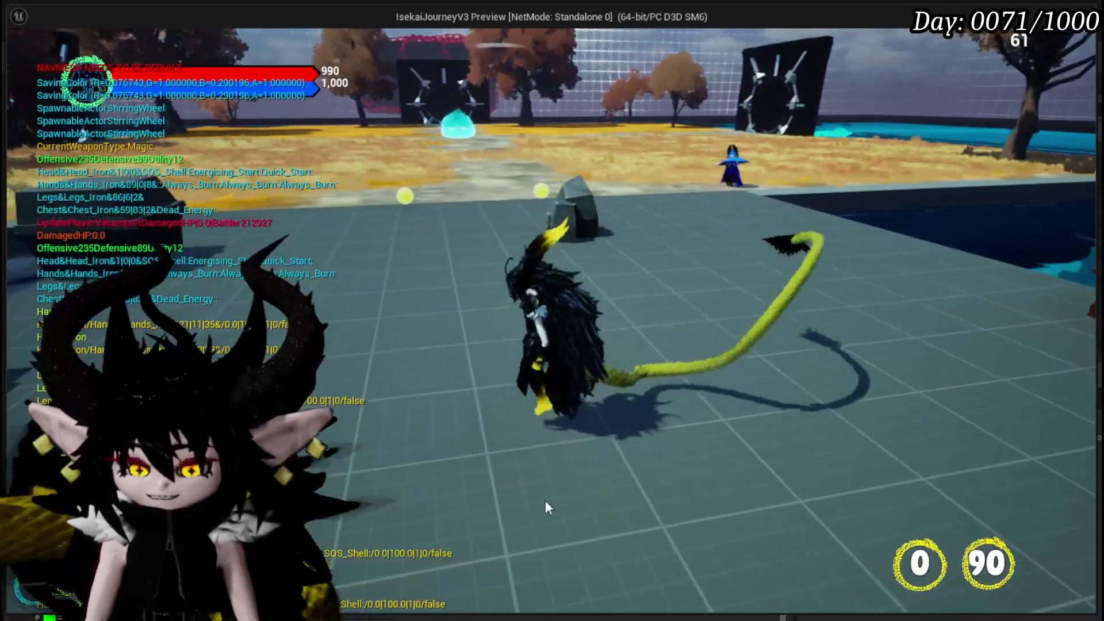
pyautogui.press('Escape')
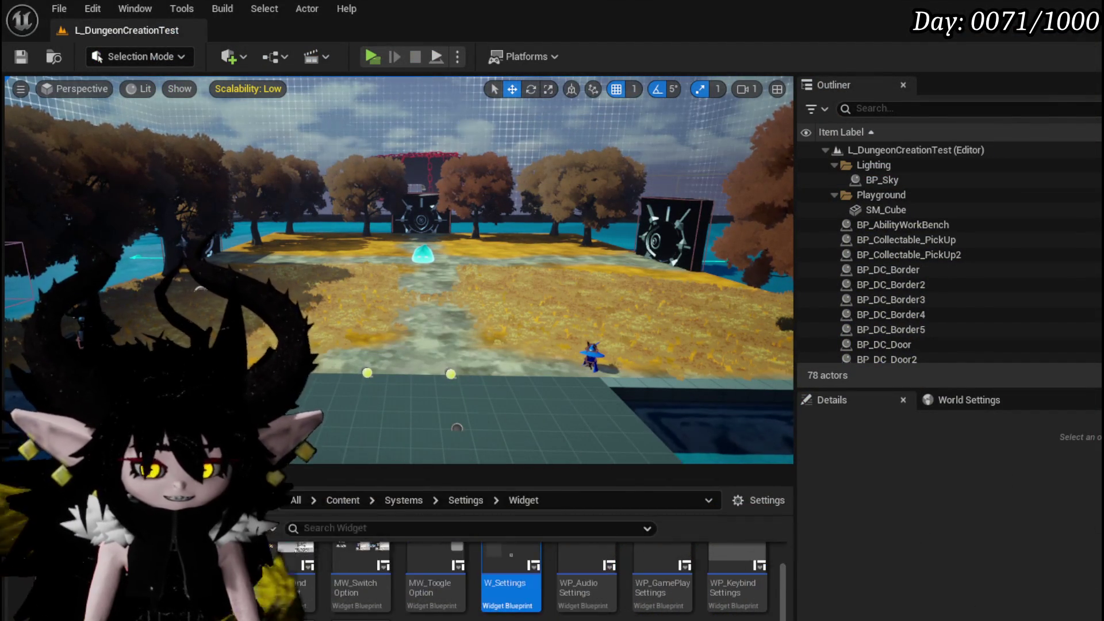
# - Delete the Add Child node from W_PlayerHUD's event graph and save the blueprint
pyautogui.hotkey('alt', 'Tab')
pyautogui.moveTo(756, 338); pyautogui.dragTo(696, 306)
pyautogui.click(579, 216)
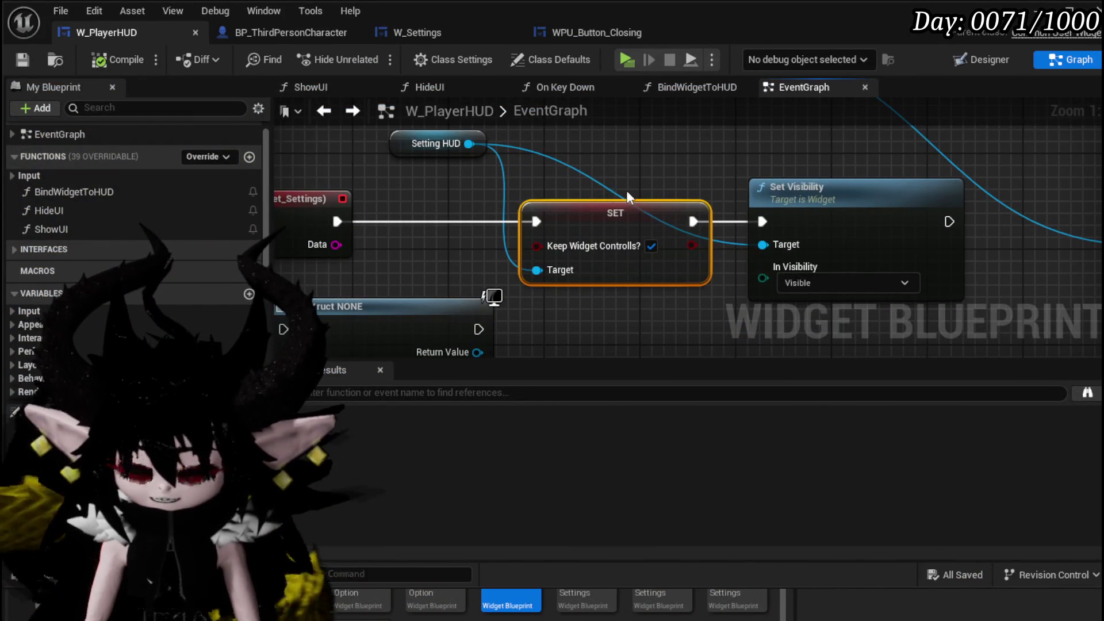
pyautogui.moveTo(711, 299)
pyautogui.mouseDown()
pyautogui.moveTo(621, 296)
pyautogui.moveTo(560, 316)
pyautogui.moveTo(357, 291)
pyautogui.moveTo(683, 280)
pyautogui.mouseUp()
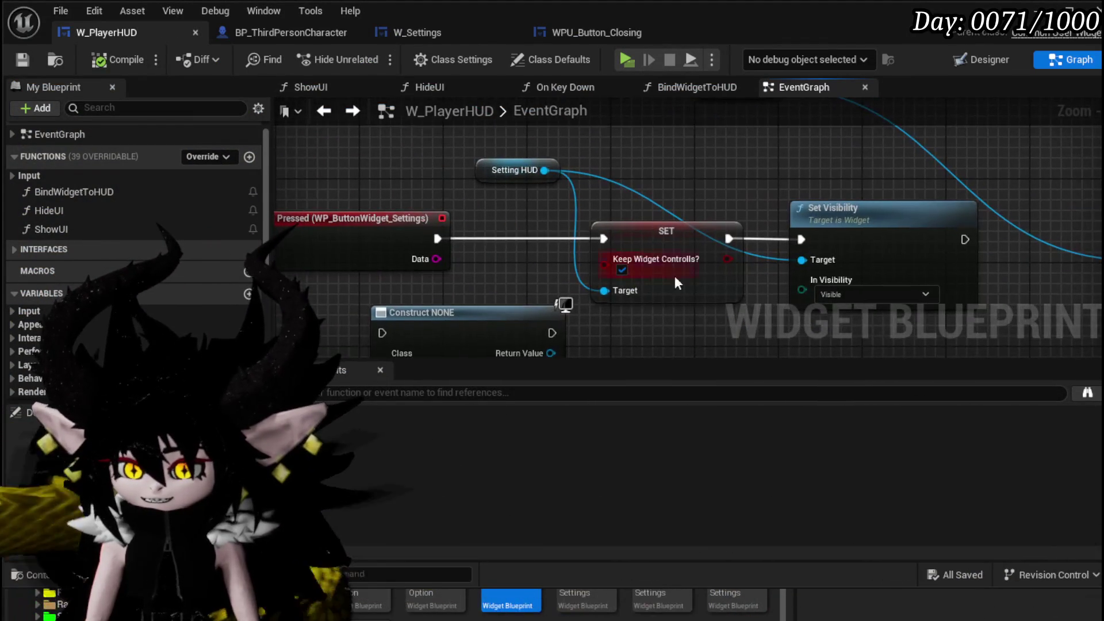
pyautogui.moveTo(620, 299)
pyautogui.mouseDown()
pyautogui.moveTo(434, 247)
pyautogui.moveTo(636, 254)
pyautogui.moveTo(501, 355)
pyautogui.mouseUp()
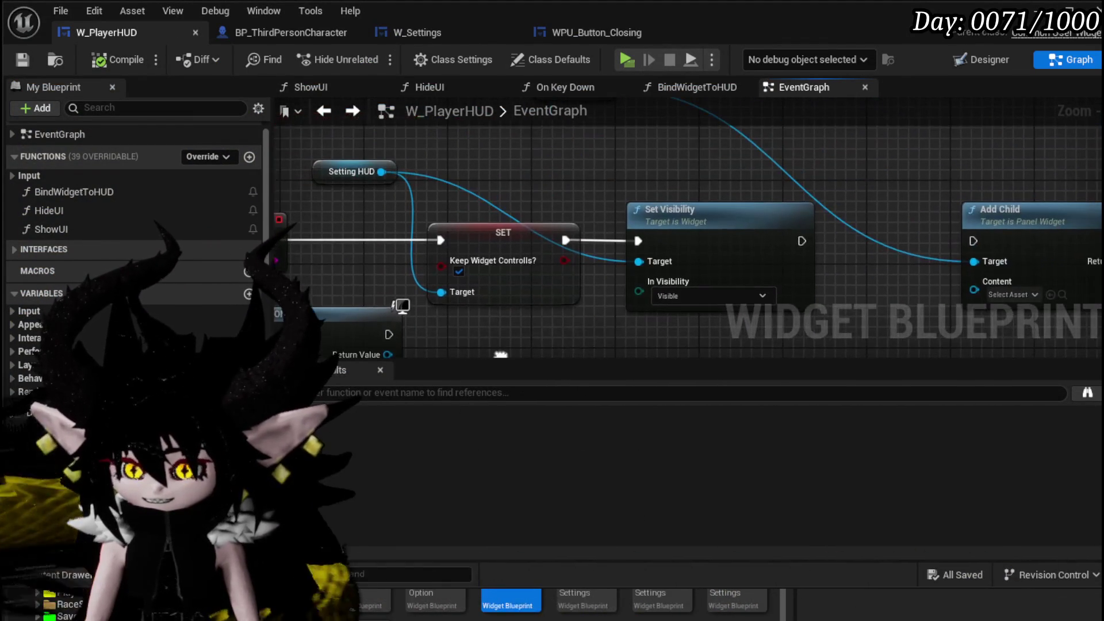
pyautogui.scroll(-2, 743, 190)
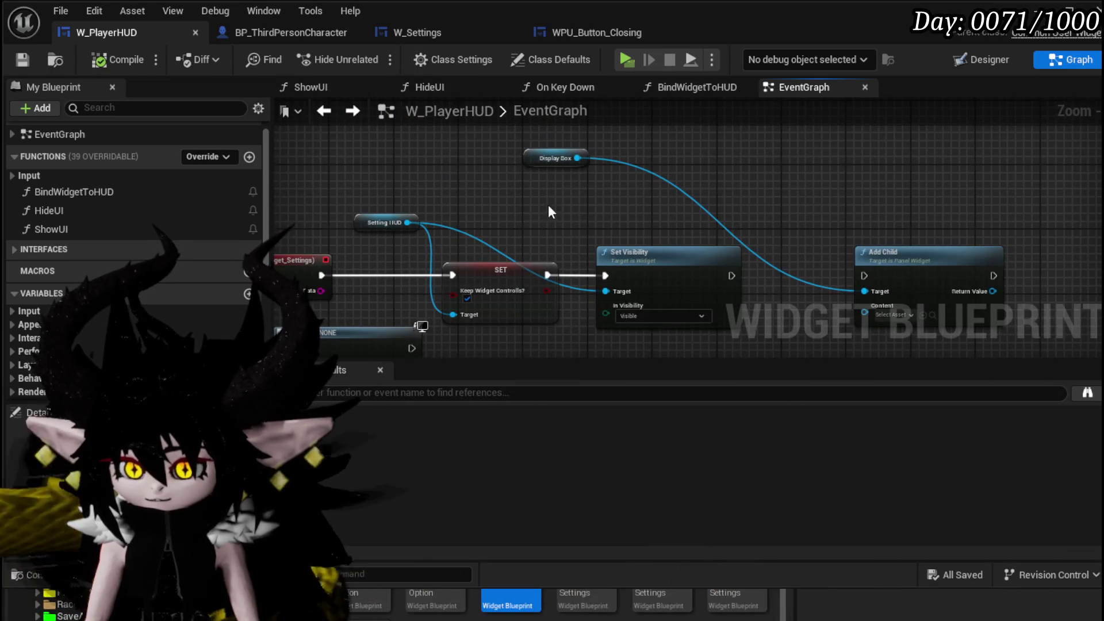
pyautogui.click(948, 301)
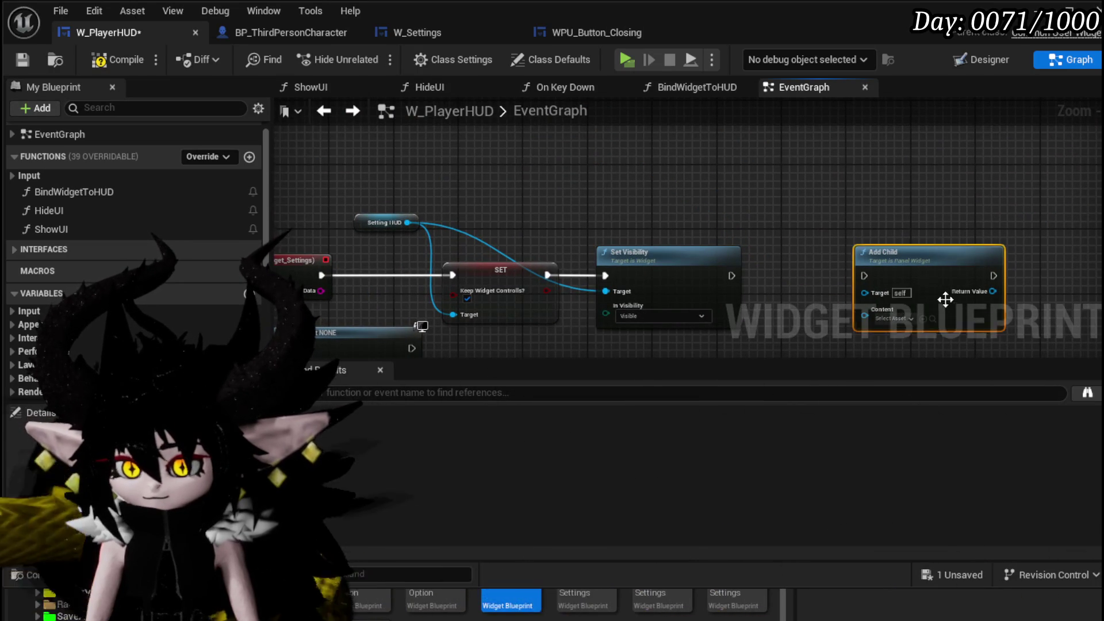
pyautogui.press('Delete')
pyautogui.press('Delete')
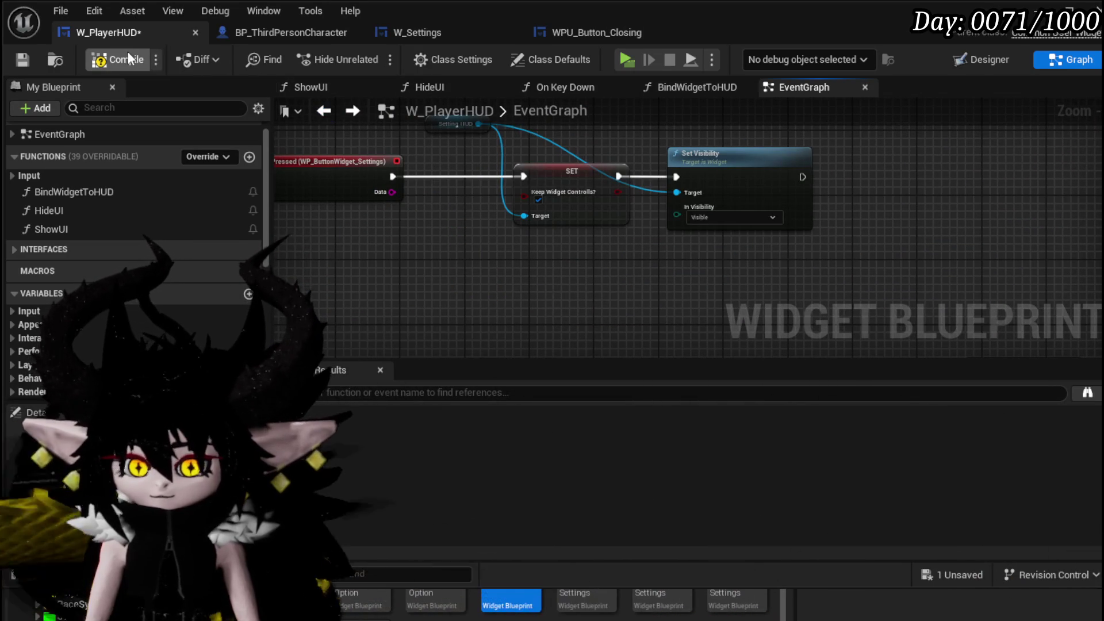
pyautogui.click(17, 66)
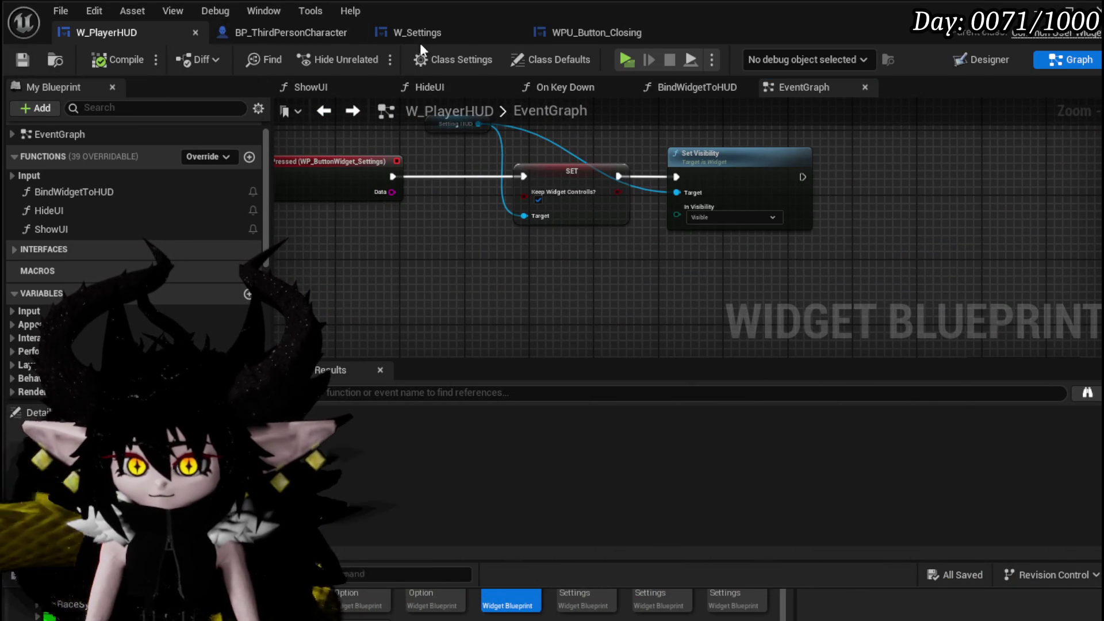
# - Glance at the W_Settings layout, then show W_PlayerHUD's Designer view
pyautogui.click(410, 34)
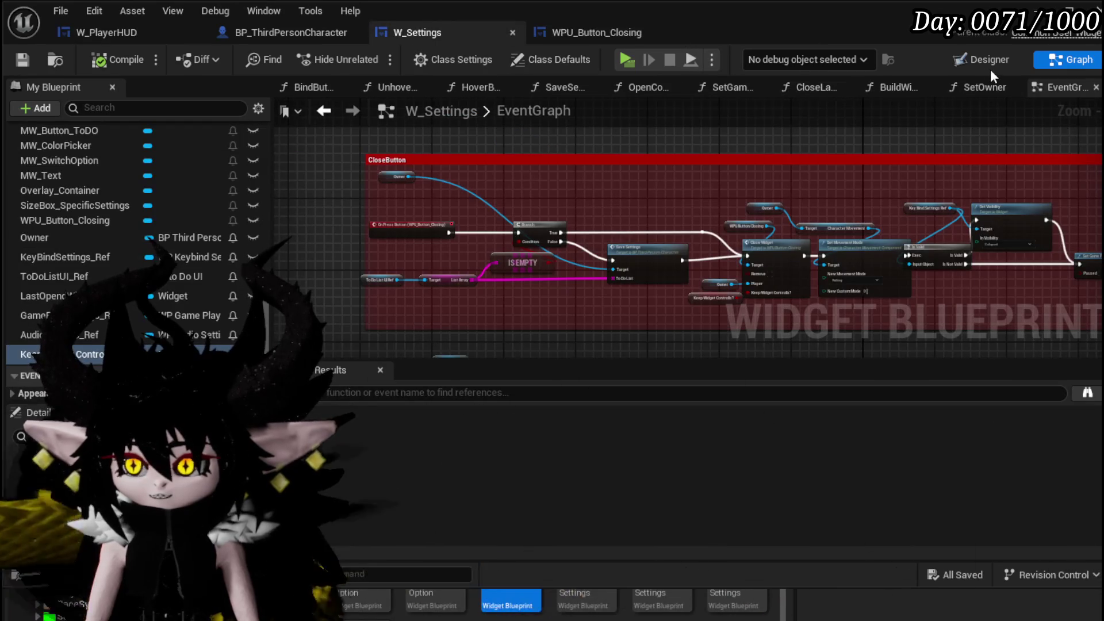
pyautogui.click(982, 58)
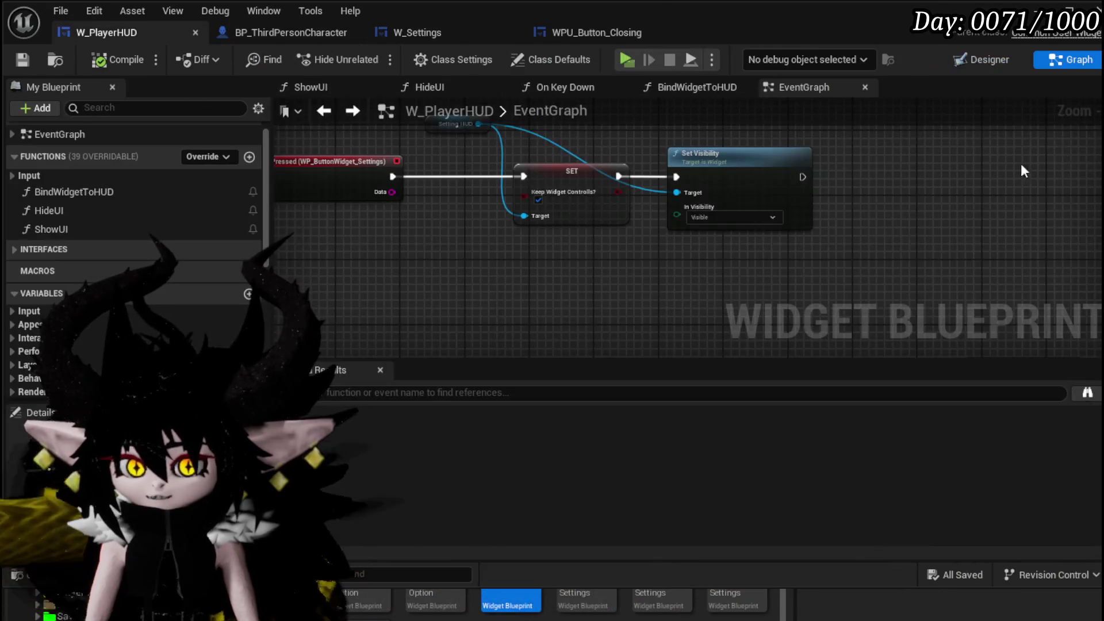
pyautogui.click(998, 64)
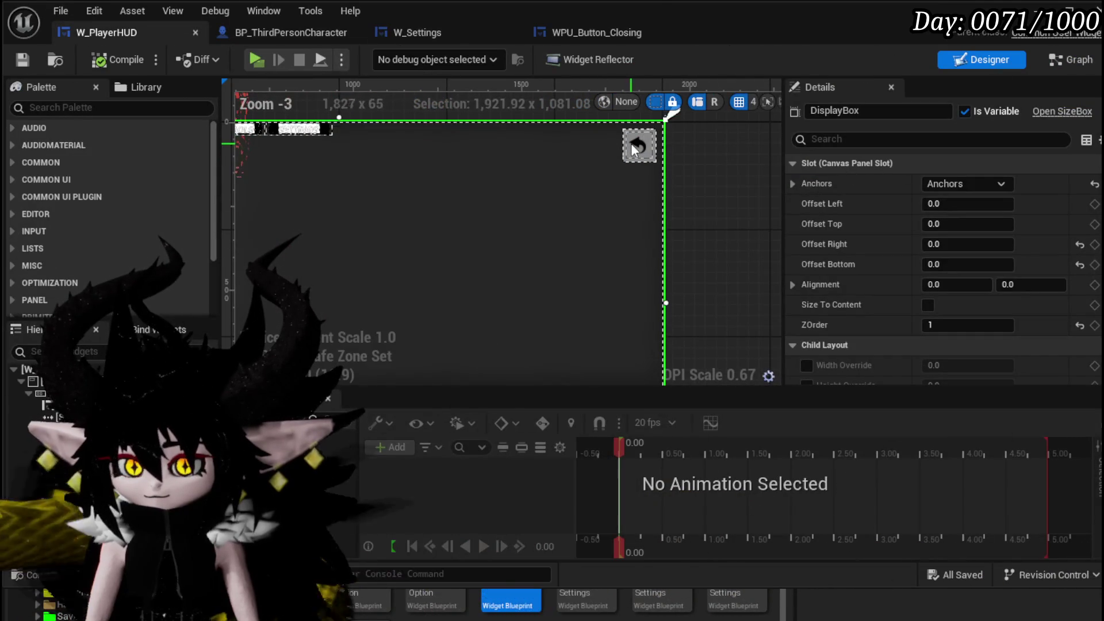
# - Anchor W_Settings' WPU_Button_Closing back button to the top-right corner
pyautogui.click(658, 127)
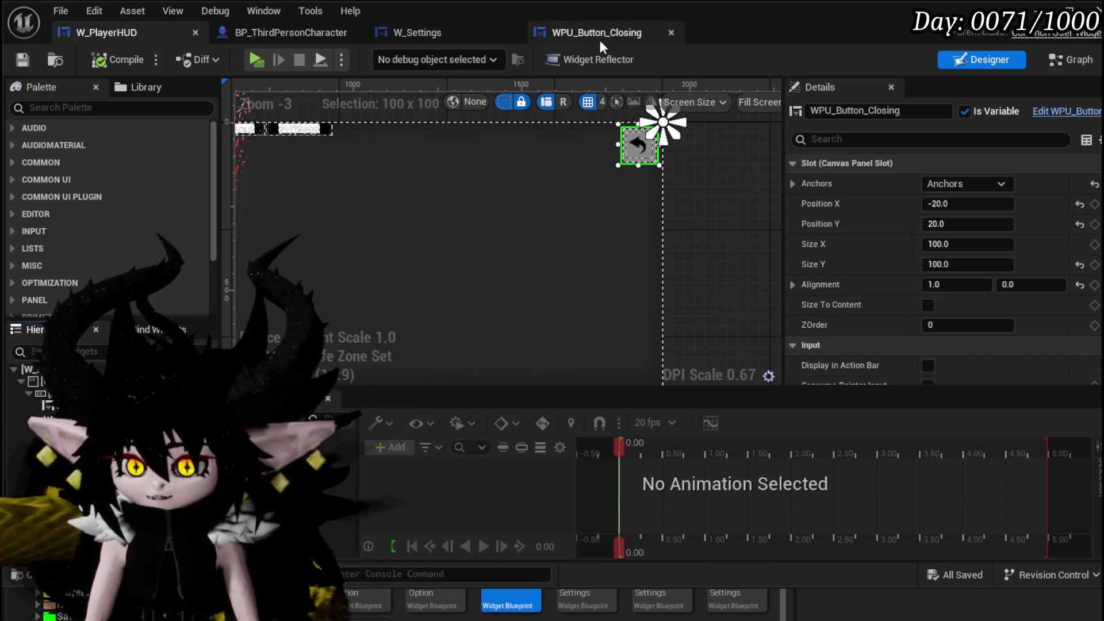
pyautogui.click(422, 33)
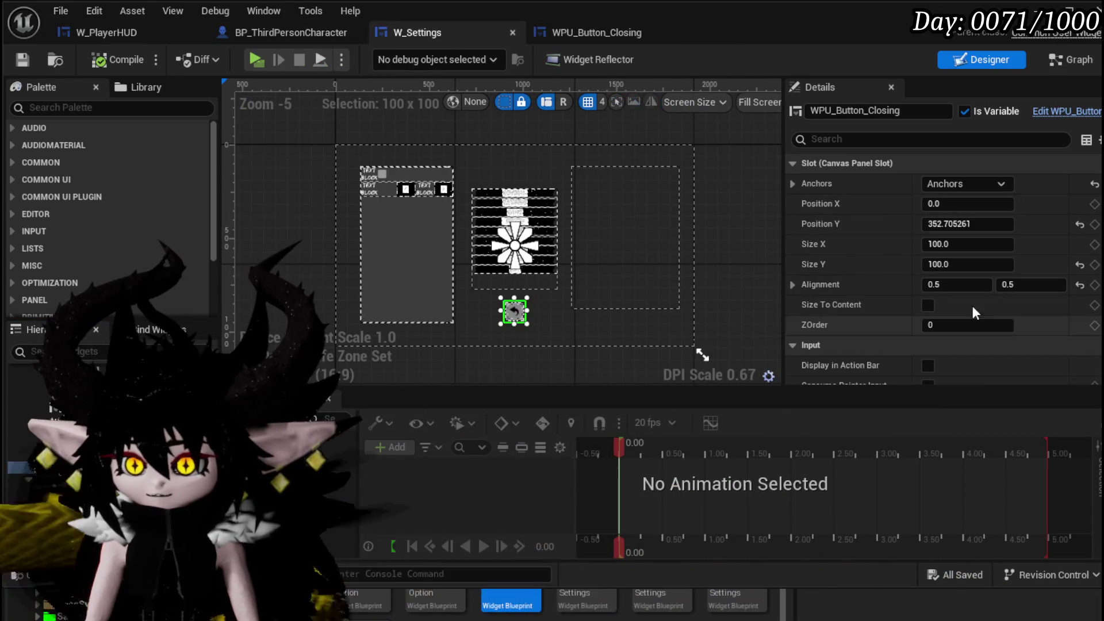
pyautogui.click(966, 184)
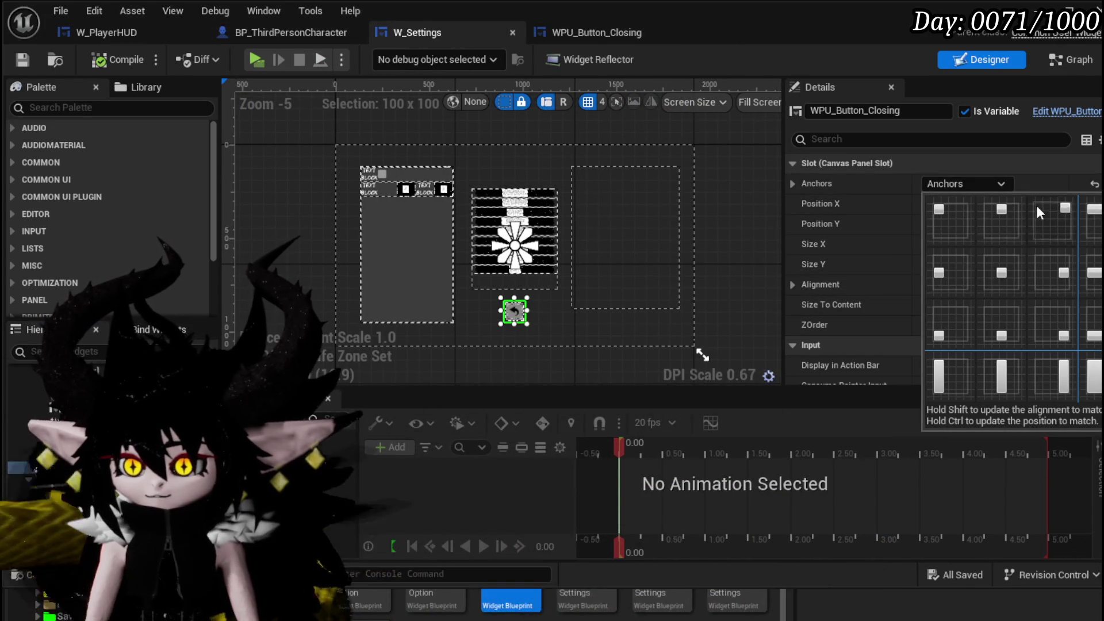
pyautogui.keyDown('ctrl'); pyautogui.keyDown('shift'); pyautogui.click(1056, 219); pyautogui.keyUp('shift'); pyautogui.keyUp('ctrl')
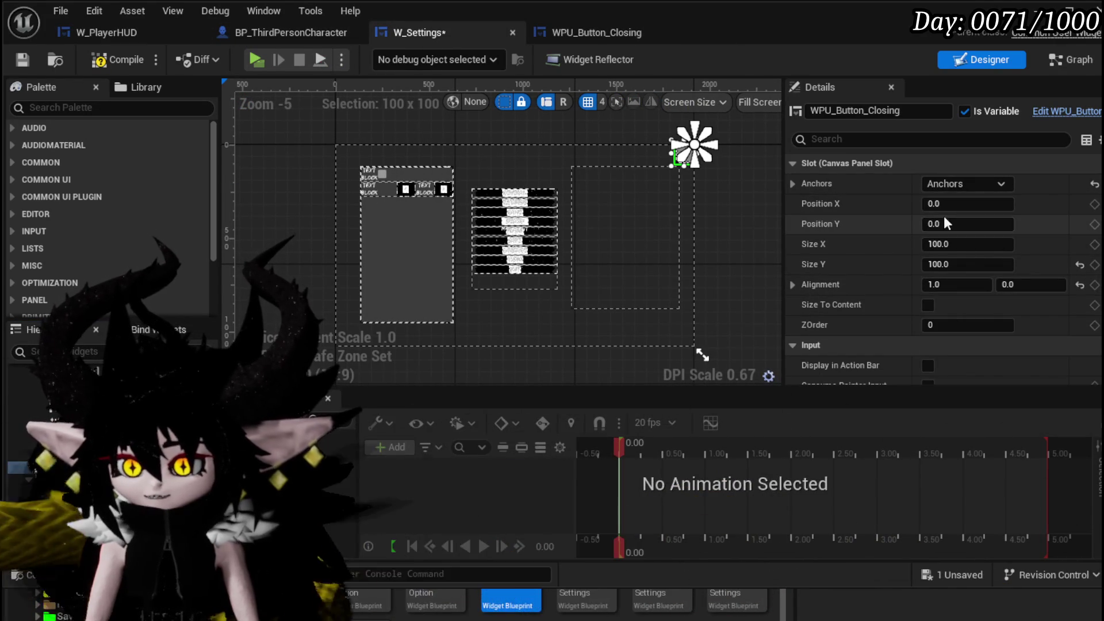
# - Set the back button's position to X -20, Y 20 and save W_Settings
pyautogui.scroll(4, 743, 189)
pyautogui.scroll(3, 736, 308)
pyautogui.click(989, 204)
pyautogui.write('-2')
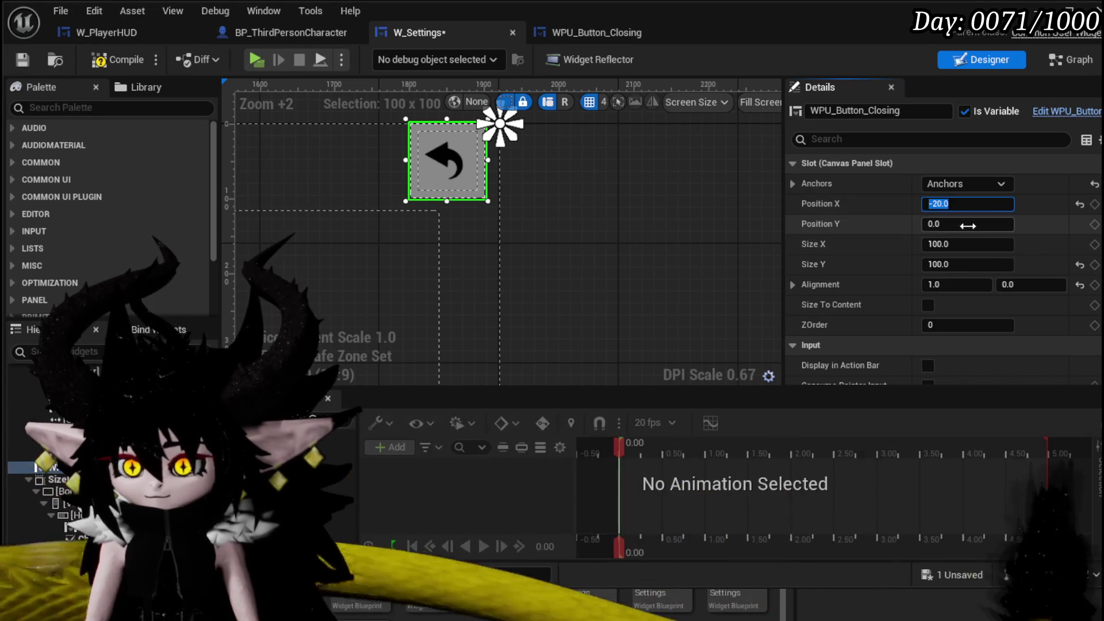
pyautogui.click(970, 224)
pyautogui.write('20')
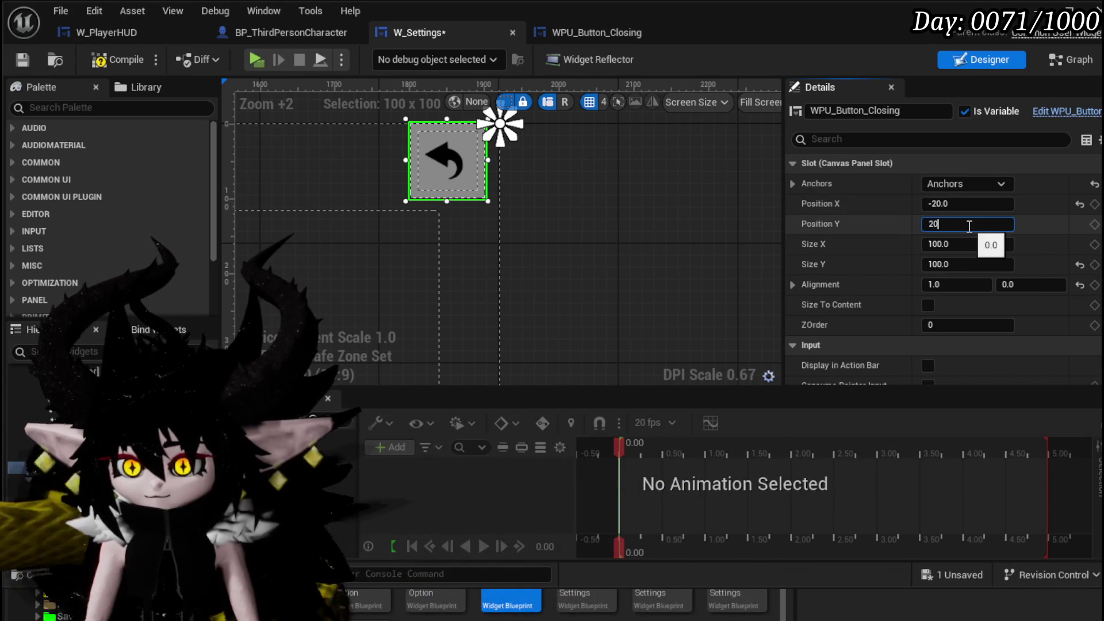
pyautogui.scroll(-3, 638, 209)
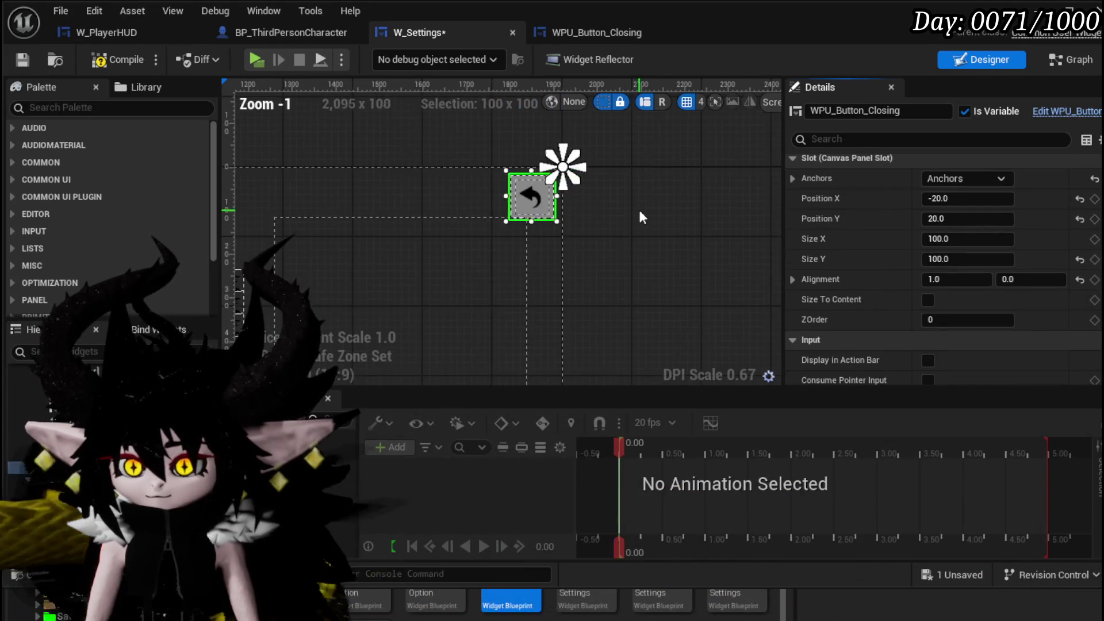
pyautogui.scroll(-2, 586, 225)
pyautogui.moveTo(742, 250)
pyautogui.mouseDown()
pyautogui.moveTo(742, 161)
pyautogui.moveTo(838, 190)
pyautogui.mouseUp()
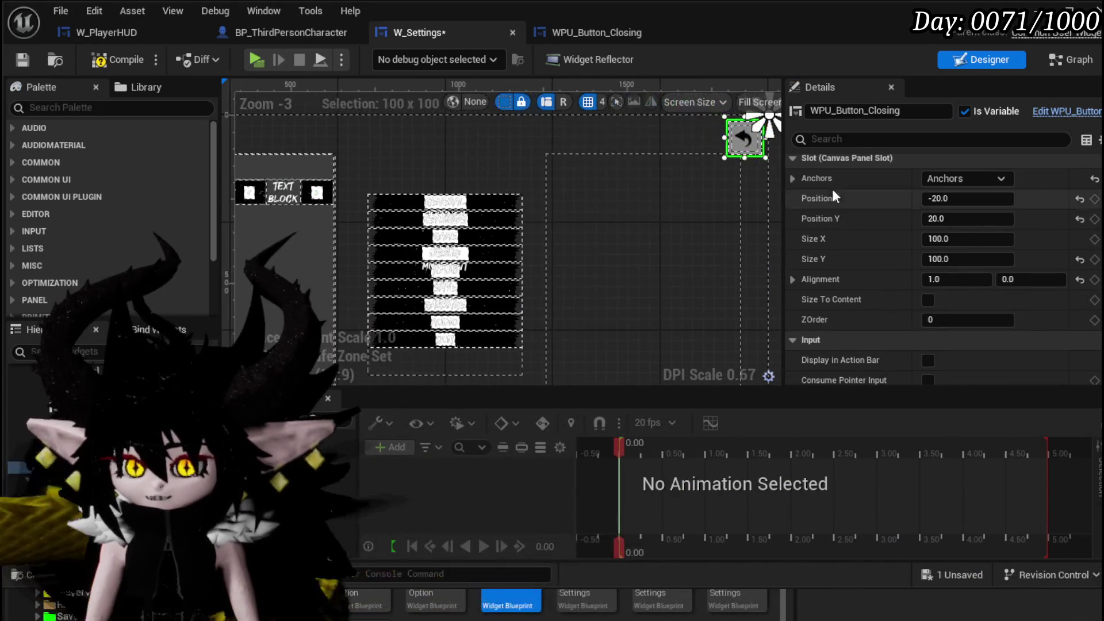
pyautogui.click(30, 58)
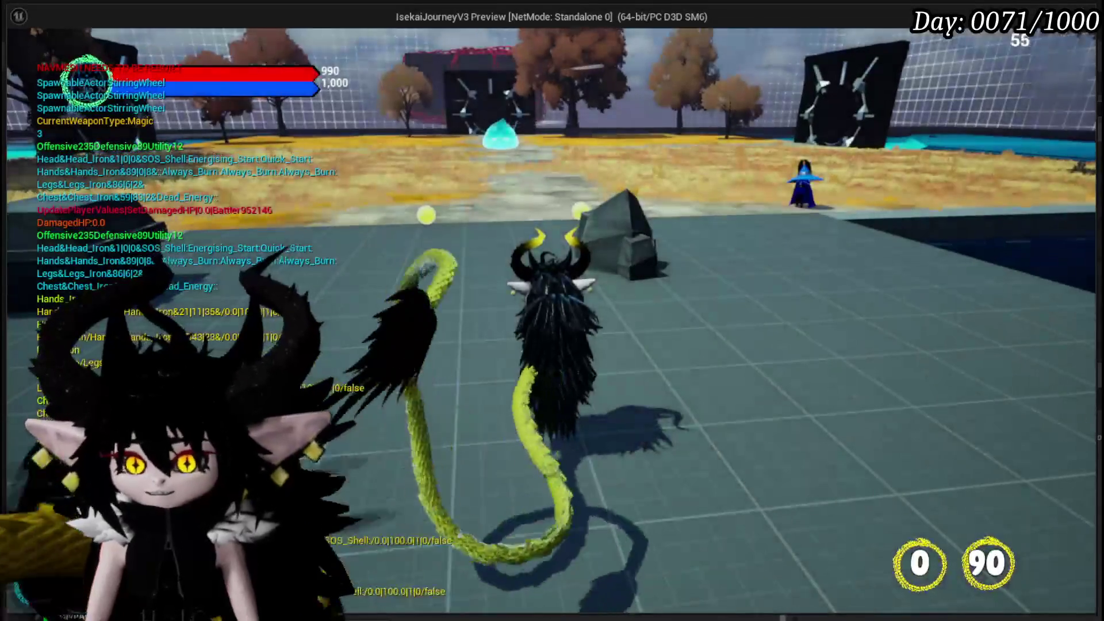
# - In the play test, repeatedly open and close the Tab pause menu and settings list
pyautogui.press('Tab')
pyautogui.click(495, 43)
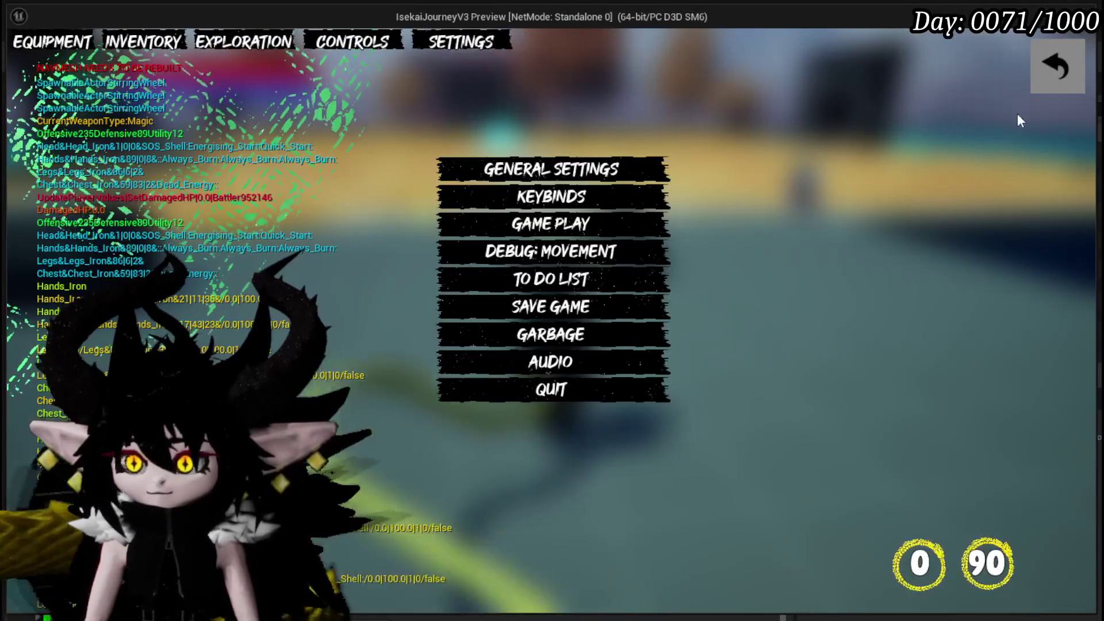
pyautogui.click(1060, 67)
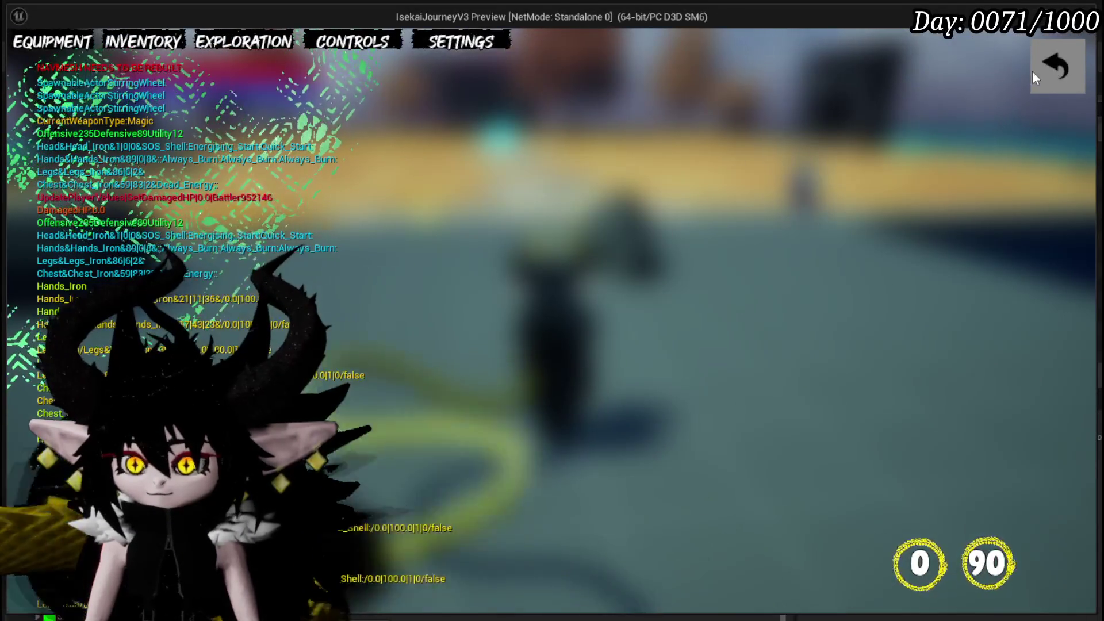
pyautogui.click(1031, 74)
pyautogui.press('Tab')
pyautogui.press('Tab')
pyautogui.press('Tab')
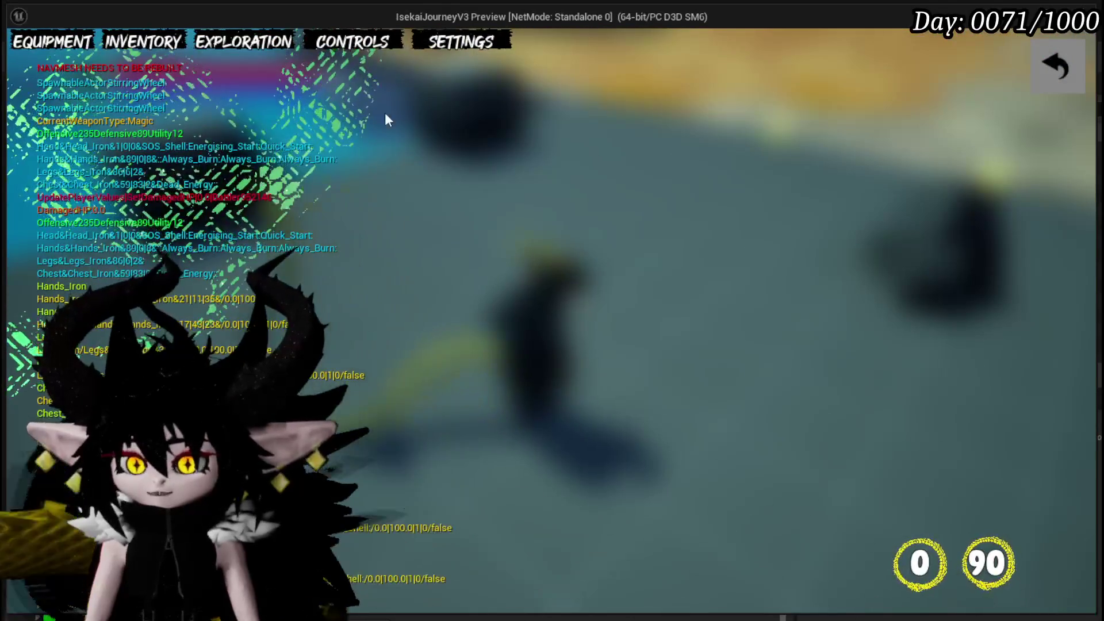
pyautogui.click(472, 45)
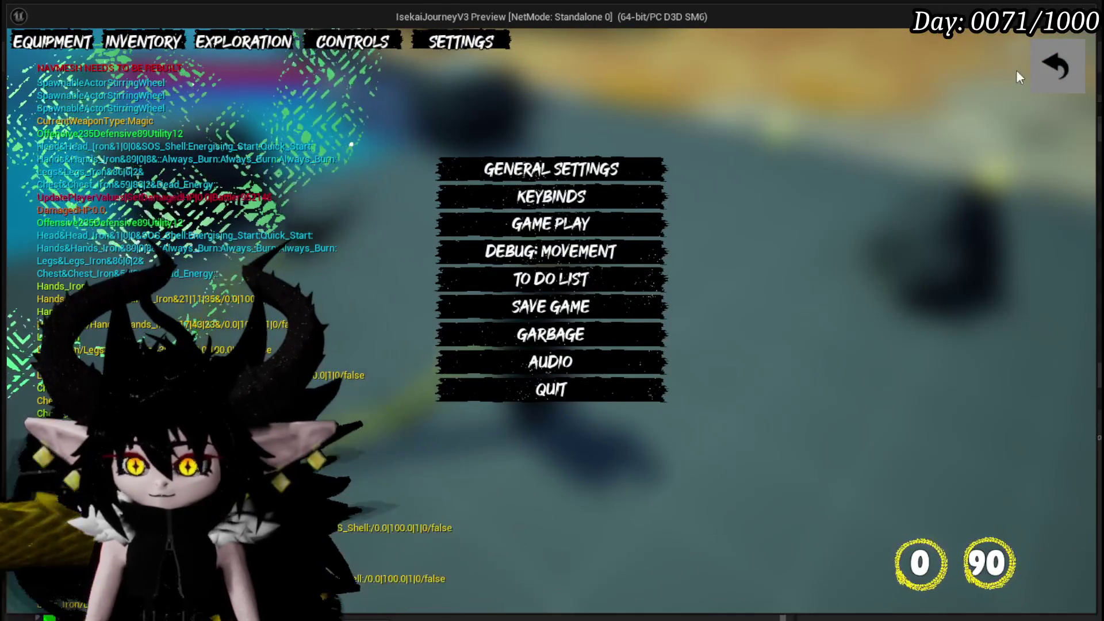
pyautogui.click(1058, 58)
pyautogui.click(1058, 59)
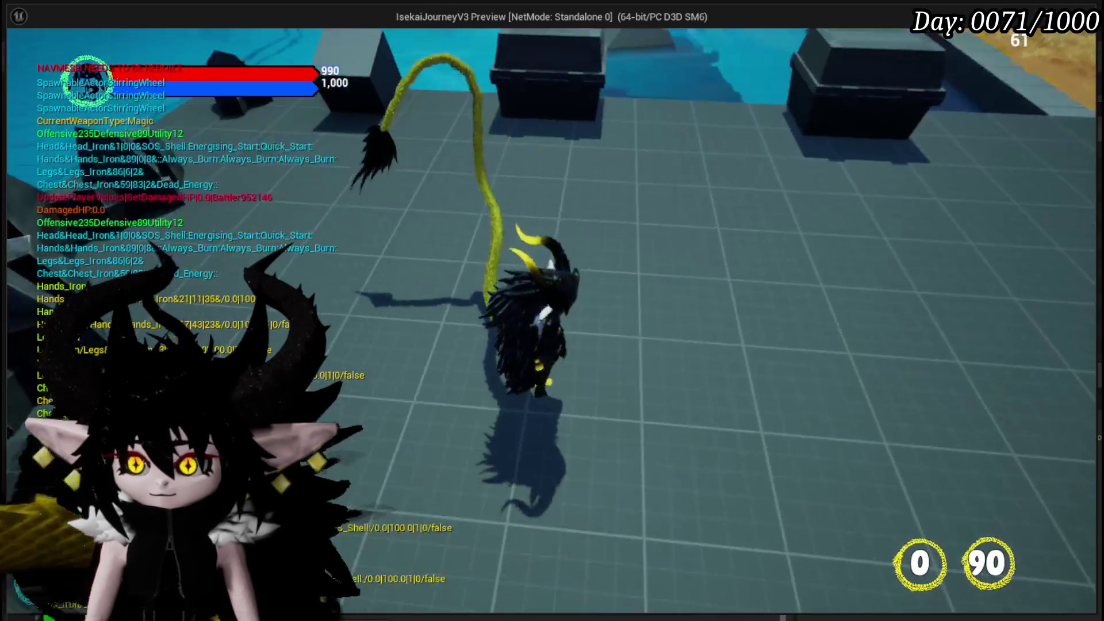
pyautogui.press('Tab')
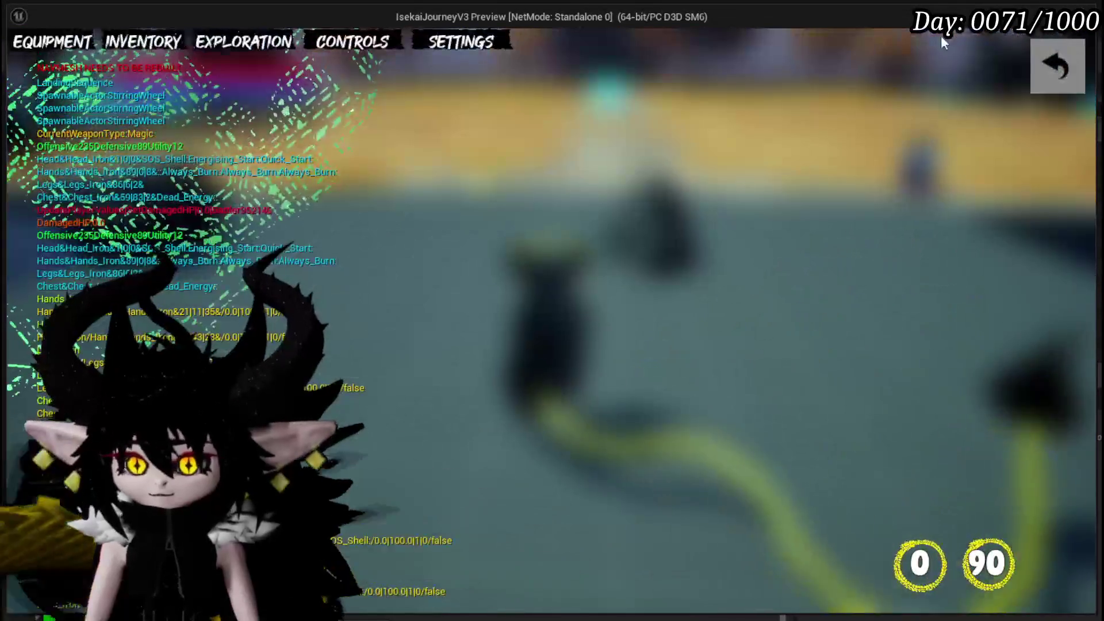
pyautogui.click(1041, 69)
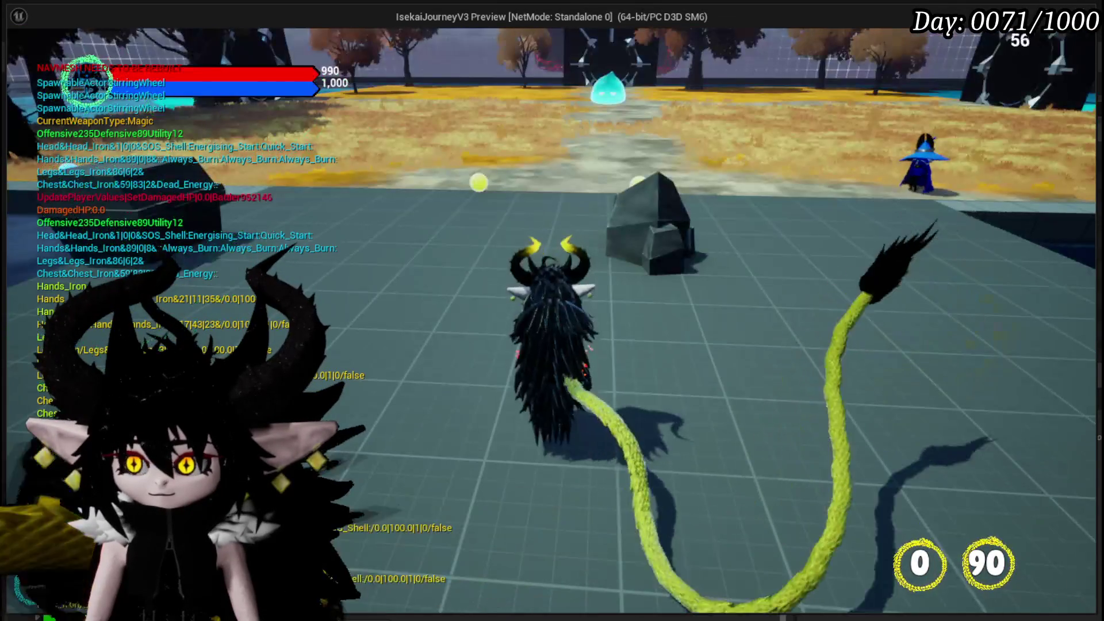
pyautogui.click(1040, 70)
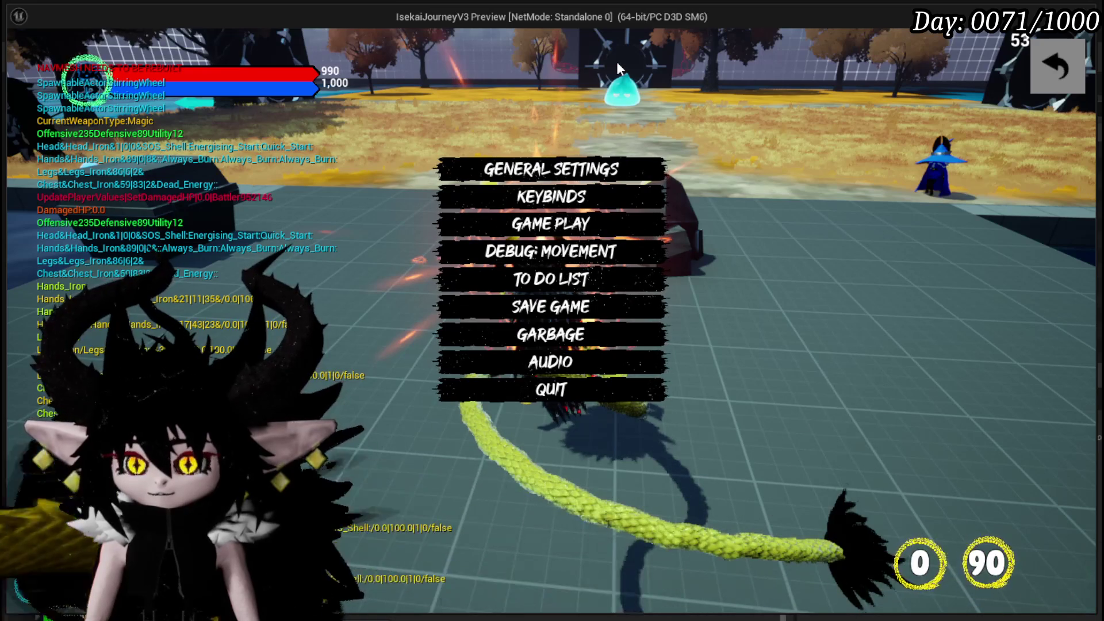
pyautogui.click(1065, 65)
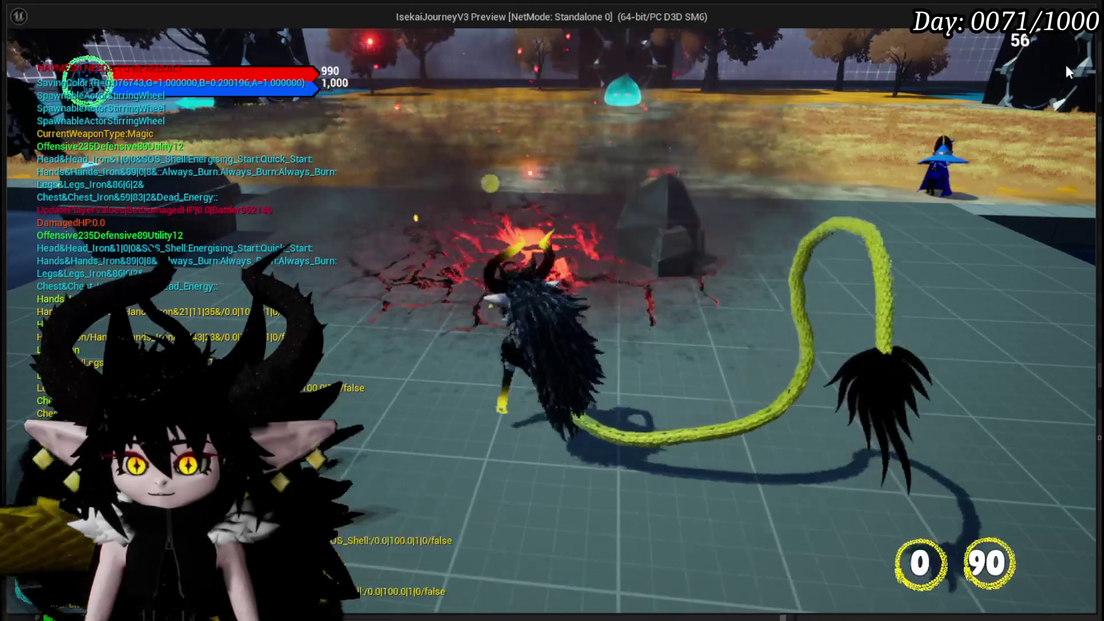
# - Walk forward, check the Escape menu's Controls tab, then stop the play test and save the level
pyautogui.press('w')
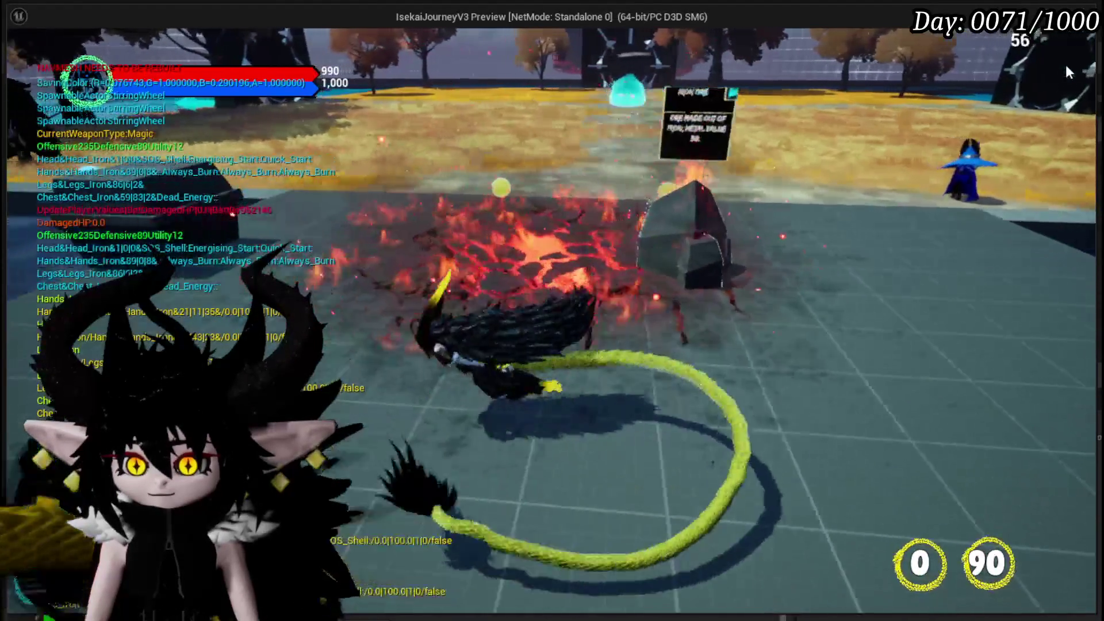
pyautogui.press('Escape')
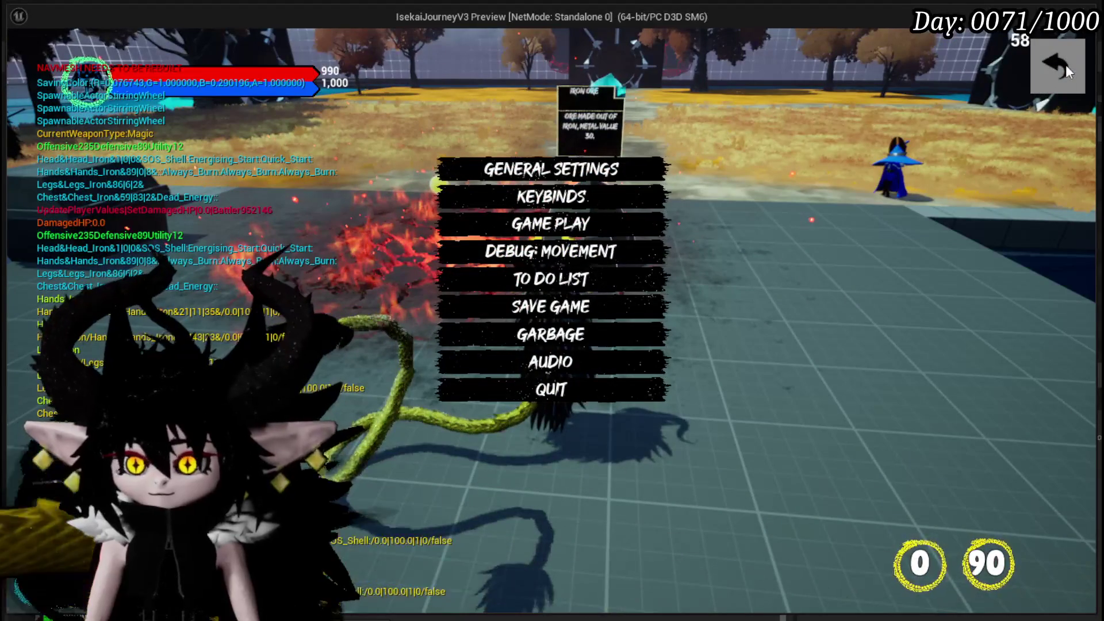
pyautogui.click(1067, 72)
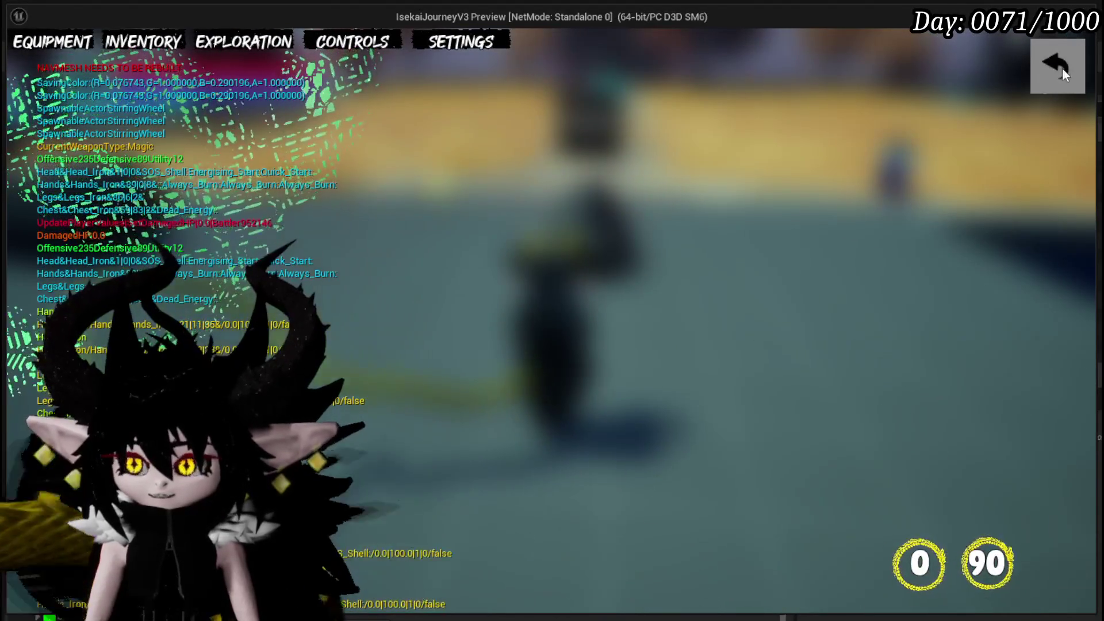
pyautogui.click(1059, 68)
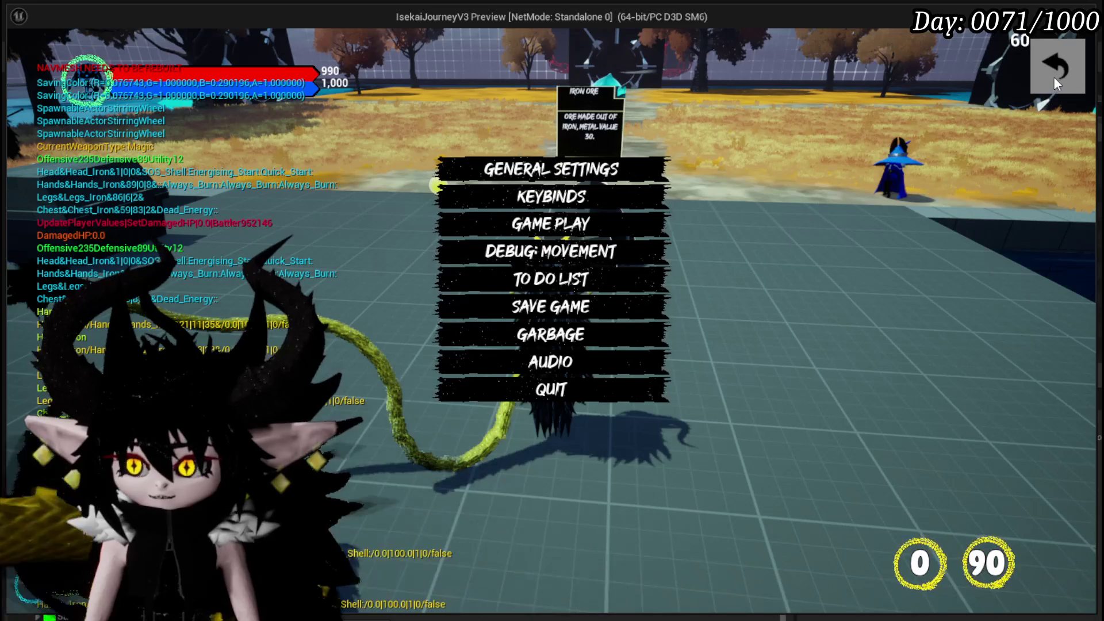
pyautogui.click(1054, 79)
pyautogui.press('Escape')
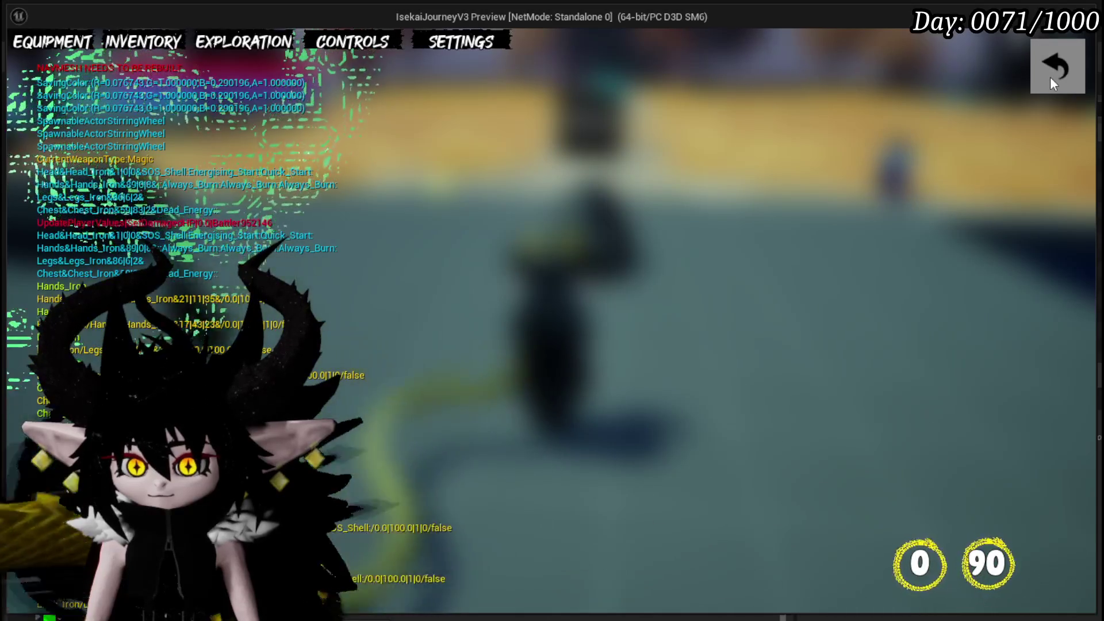
pyautogui.click(1050, 77)
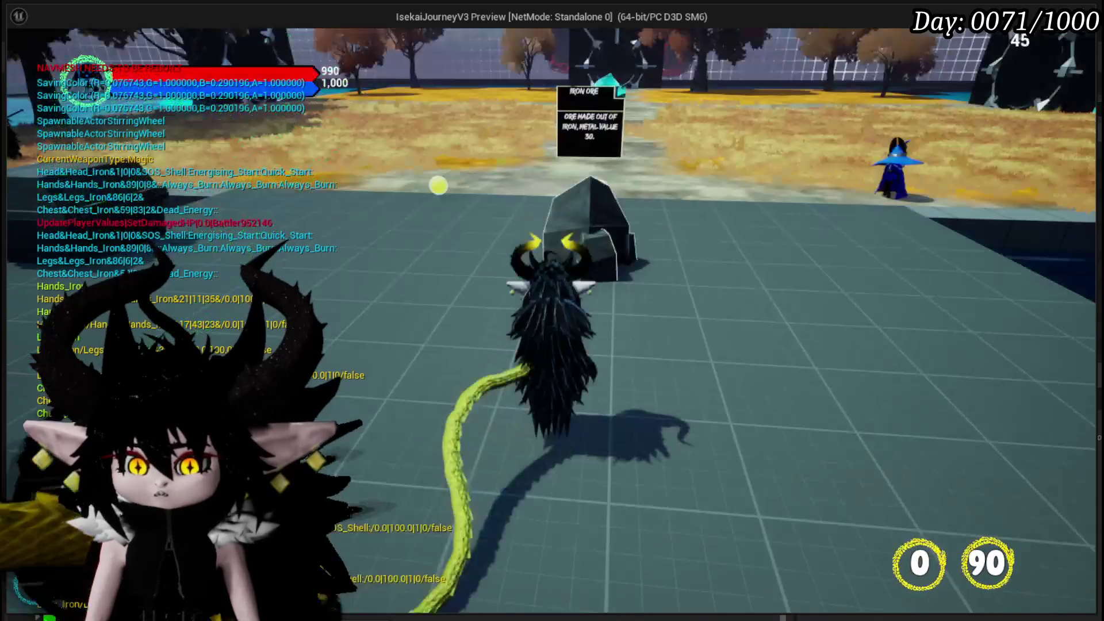
pyautogui.press('Escape')
pyautogui.click(21, 57)
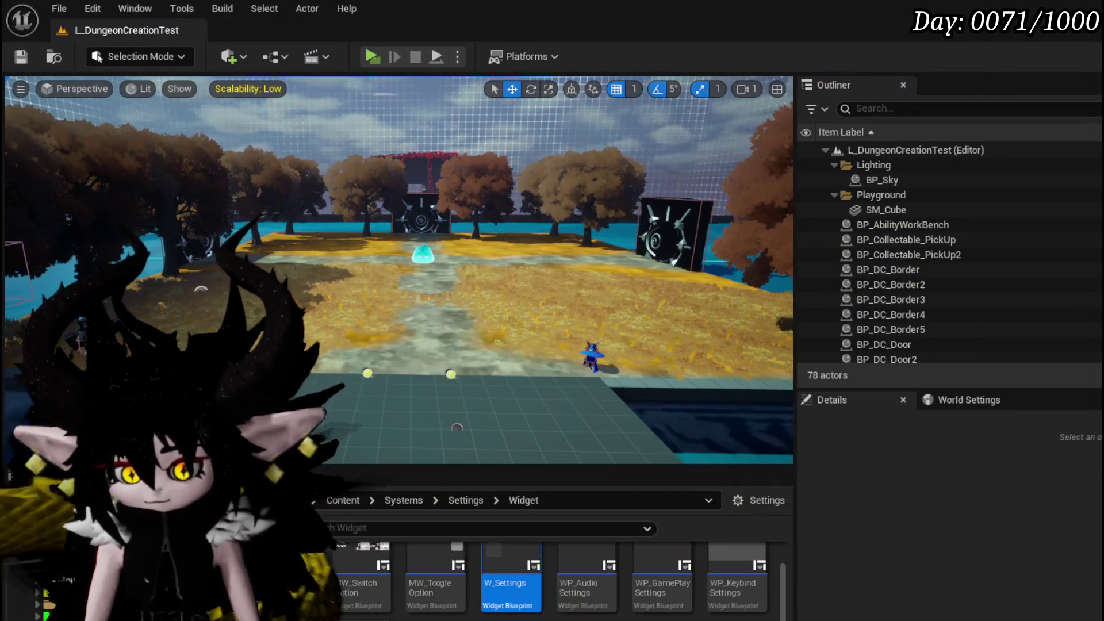
# - Create a new CommonUserWidget-based widget blueprint in Systems/TutorialSystem/UI
pyautogui.click(52, 575)
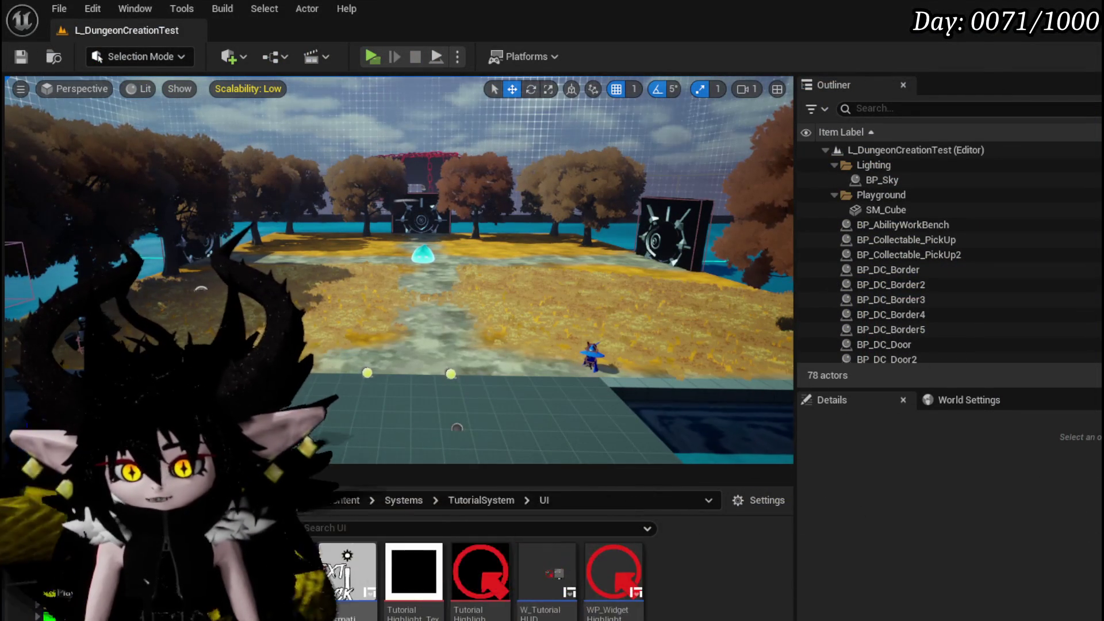
pyautogui.rightClick(687, 563)
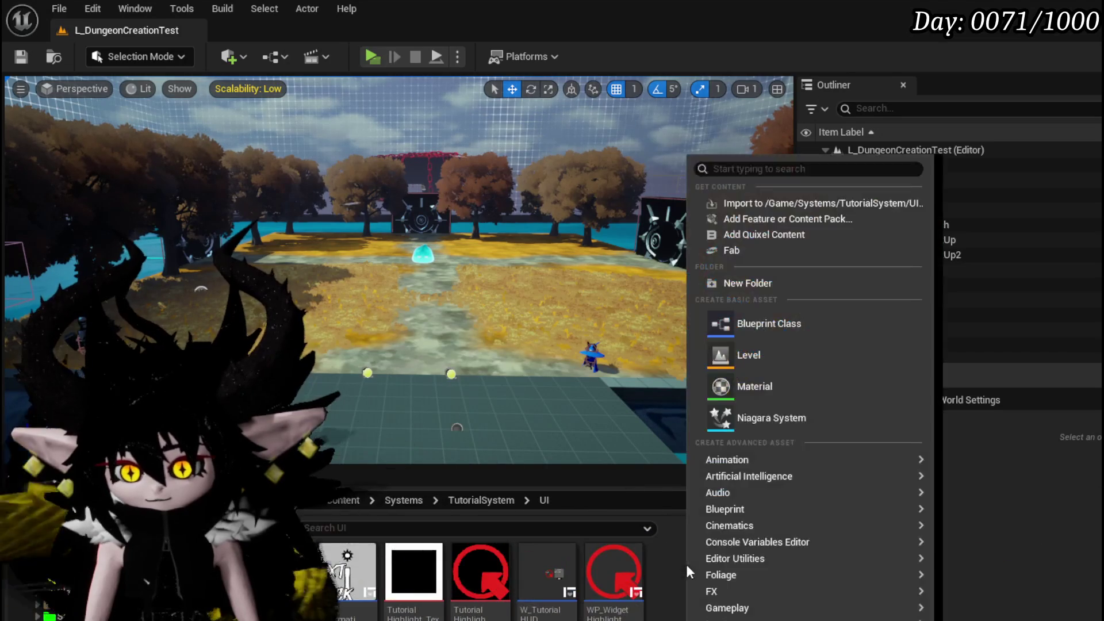
pyautogui.scroll(-2, 769, 512)
pyautogui.moveTo(763, 532)
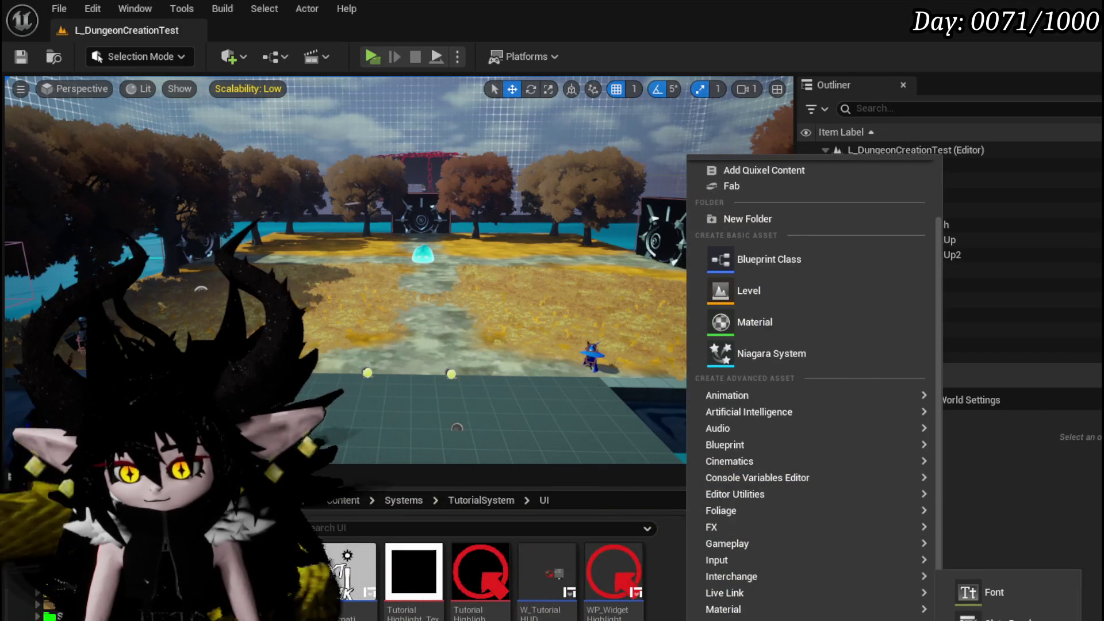
pyautogui.moveTo(747, 620)
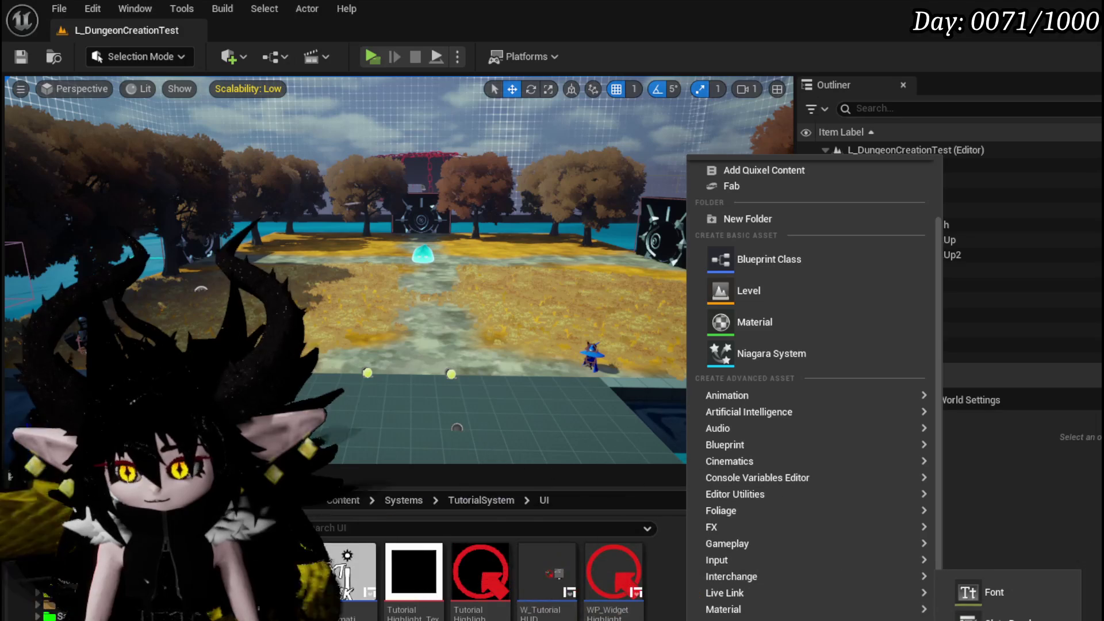
pyautogui.click(813, 584)
pyautogui.scroll(-2, 560, 439)
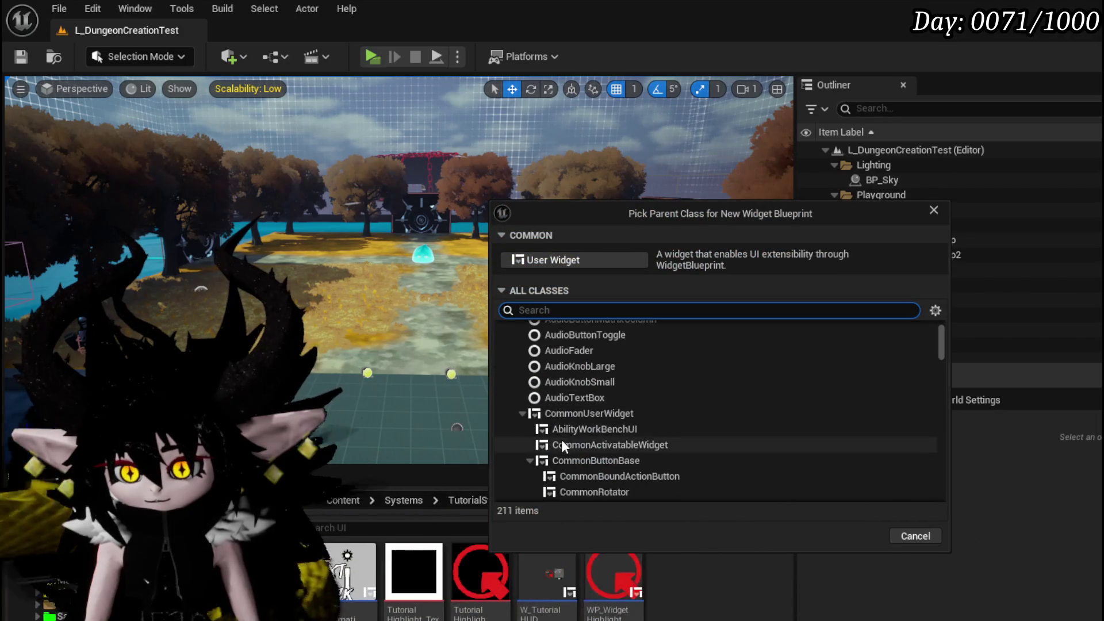
pyautogui.click(566, 412)
pyautogui.click(852, 534)
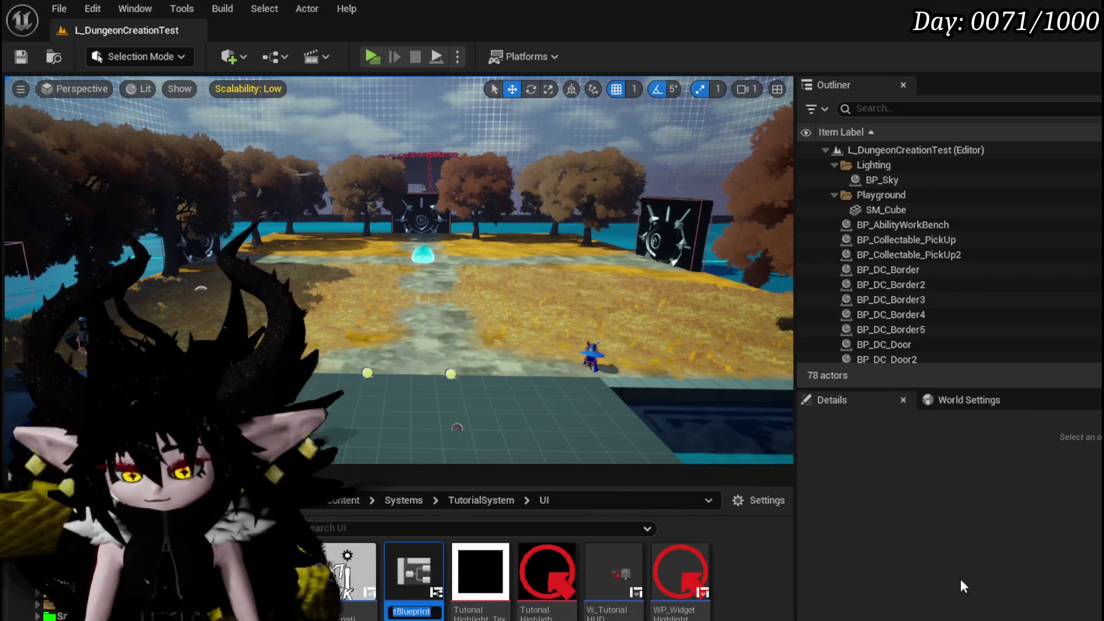
# - Name it M_ControlsHUD, save it and open it for editing
pyautogui.write('M_')
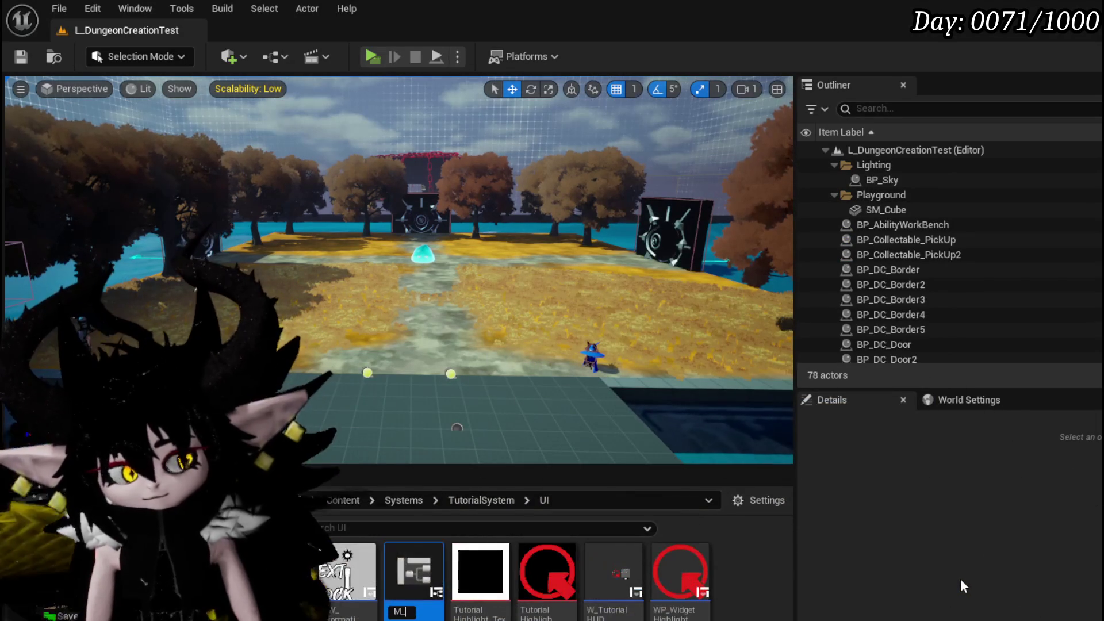
pyautogui.write('Control')
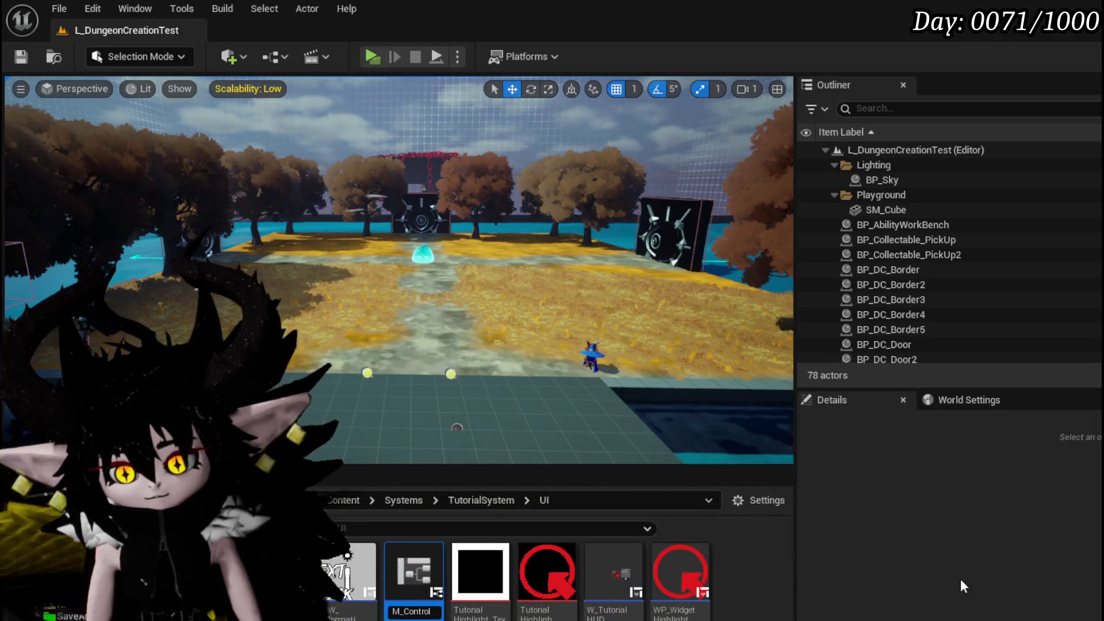
pyautogui.press('Return')
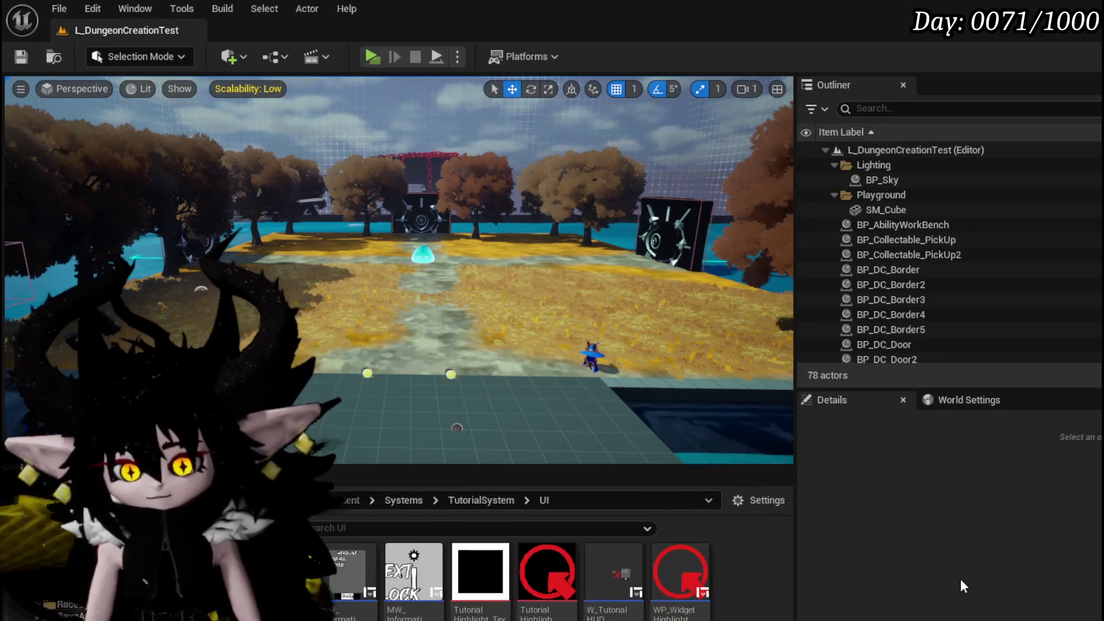
pyautogui.hotkey('ctrl', 'shift', 's')
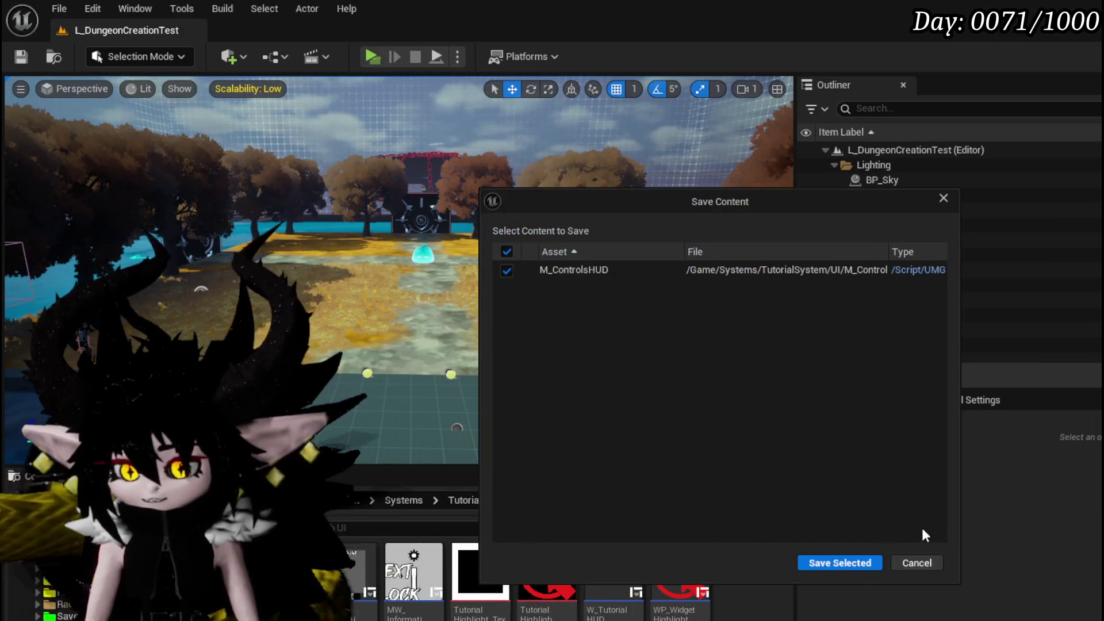
pyautogui.click(845, 566)
pyautogui.doubleClick(282, 575)
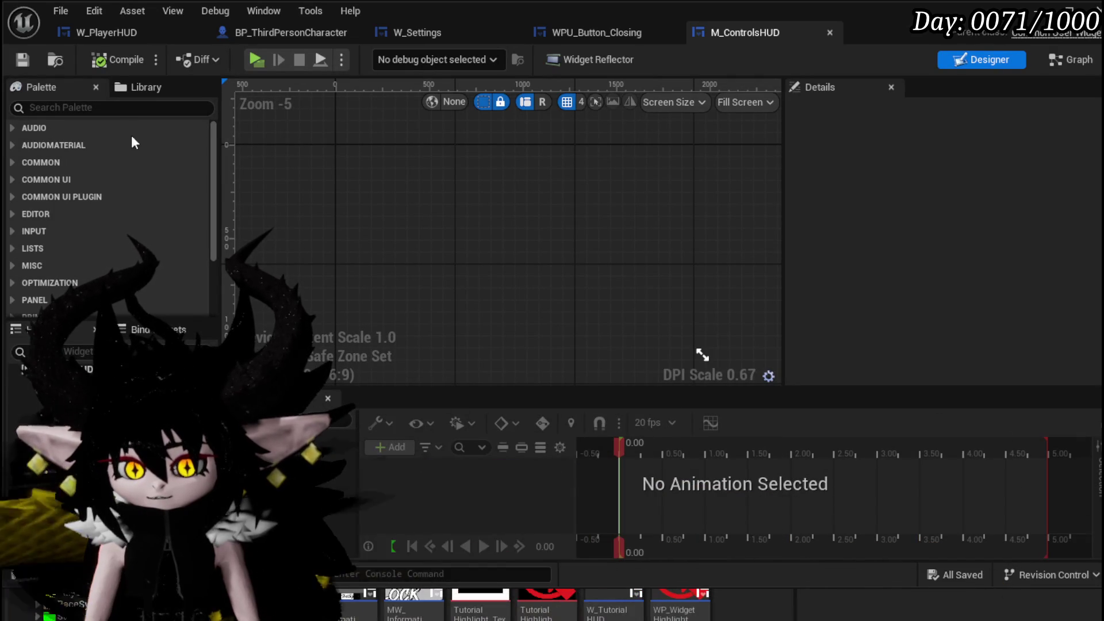
# - Drop a Border widget from the Palette to fill M_ControlsHUD's canvas, then switch to Krita
pyautogui.click(25, 104)
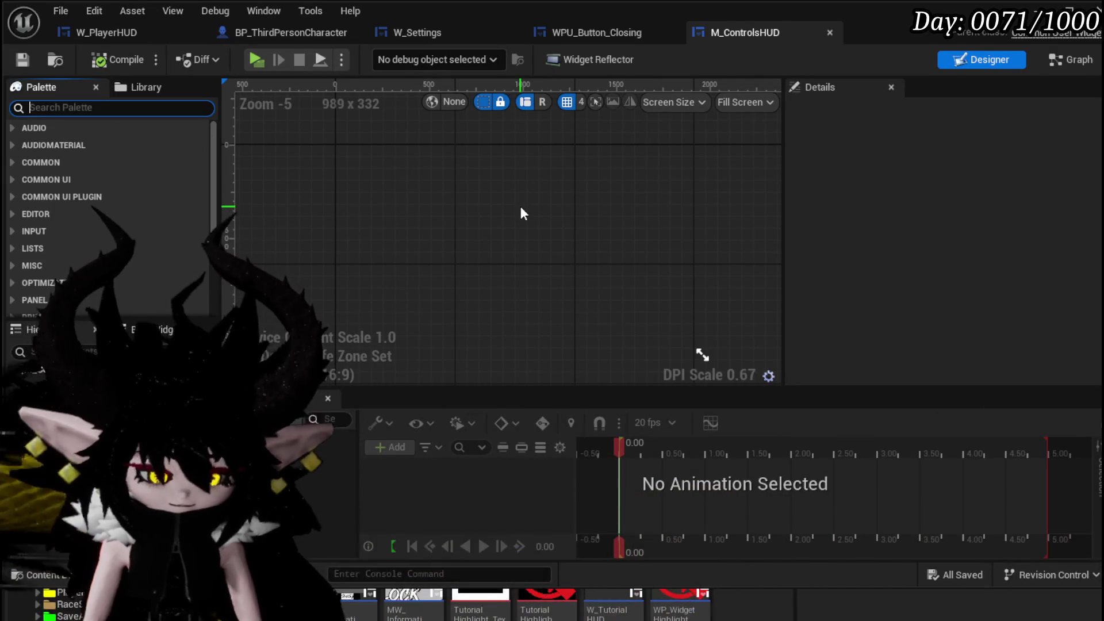
pyautogui.write('Border')
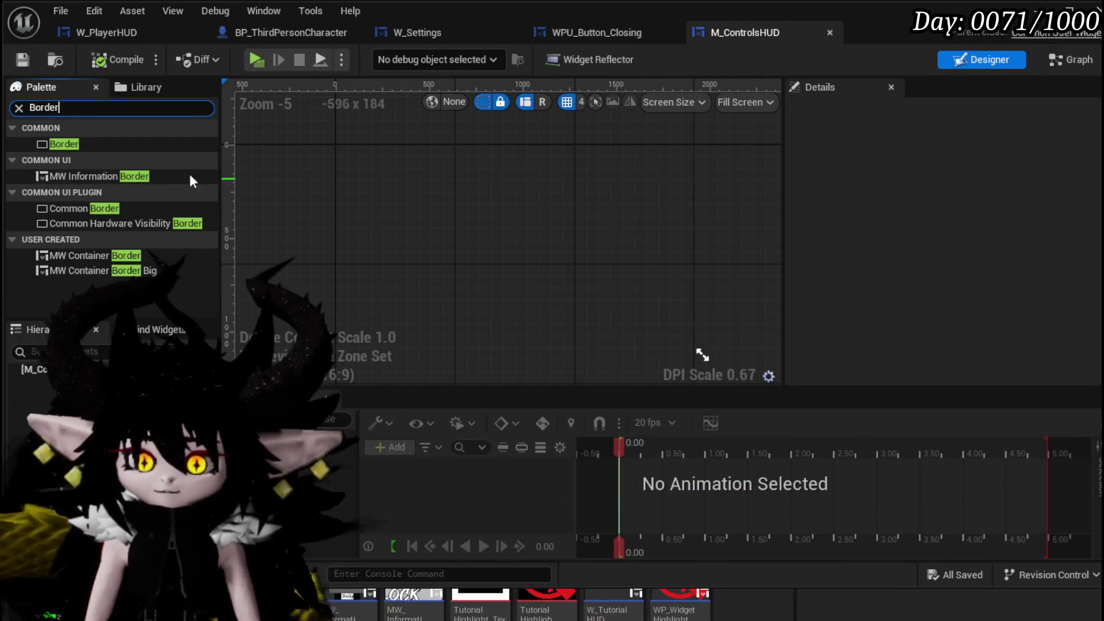
pyautogui.moveTo(63, 144); pyautogui.dragTo(439, 269)
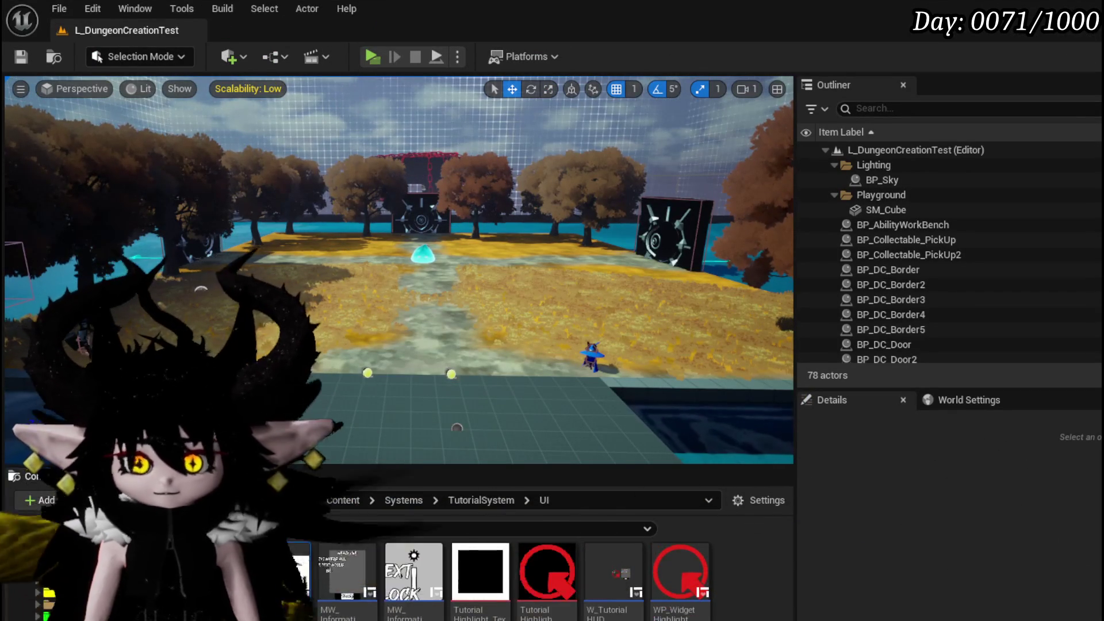
pyautogui.hotkey('alt', 'Tab')
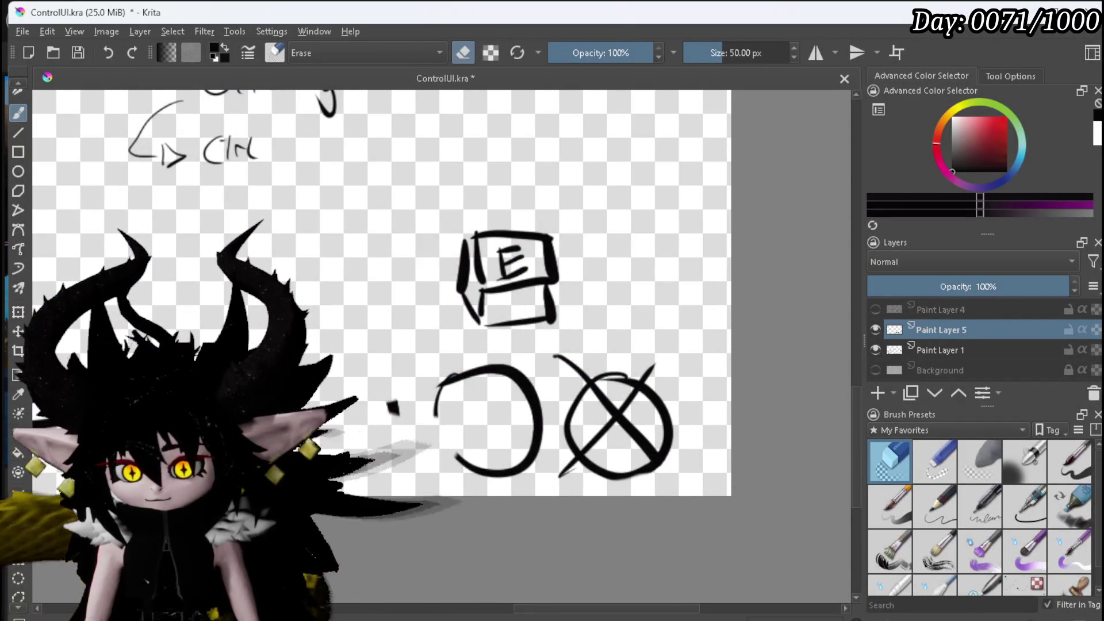
# - Erase the stray symbols along the bottom of the controls sketch
pyautogui.moveTo(494, 454); pyautogui.dragTo(668, 452)
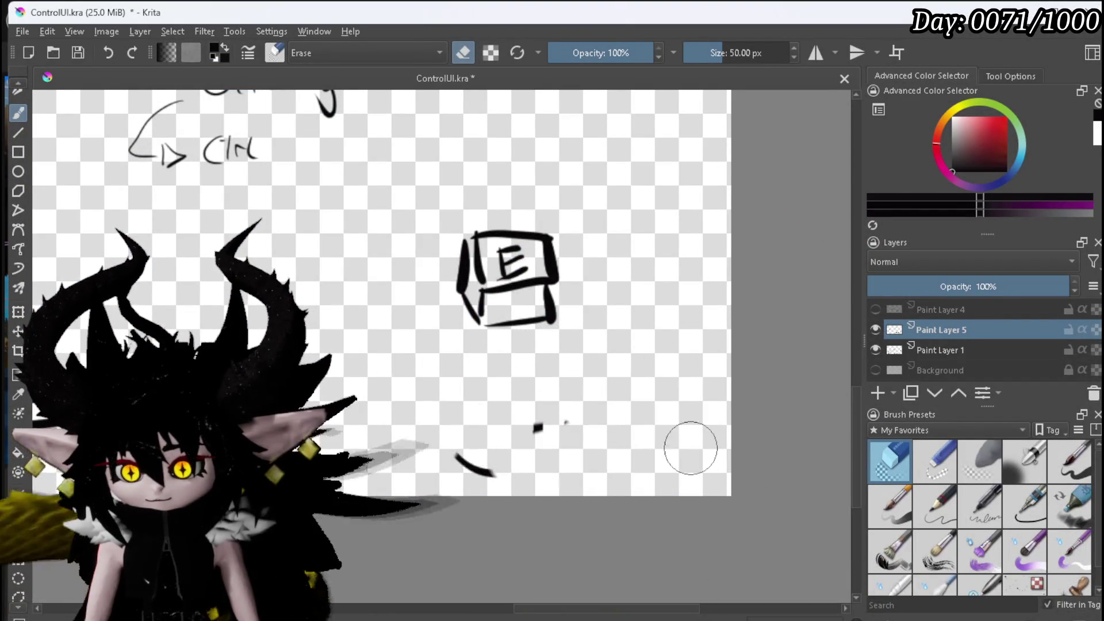
pyautogui.scroll(-5, 500, 414)
pyautogui.scroll(-2, 484, 389)
pyautogui.scroll(3, 506, 368)
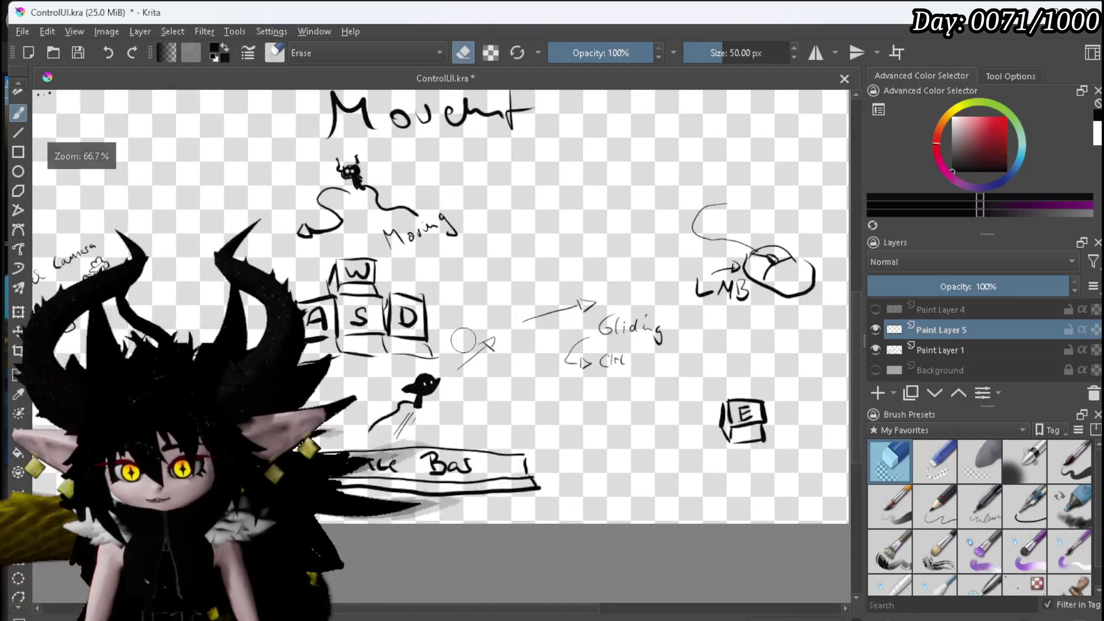
pyautogui.scroll(-3, 529, 345)
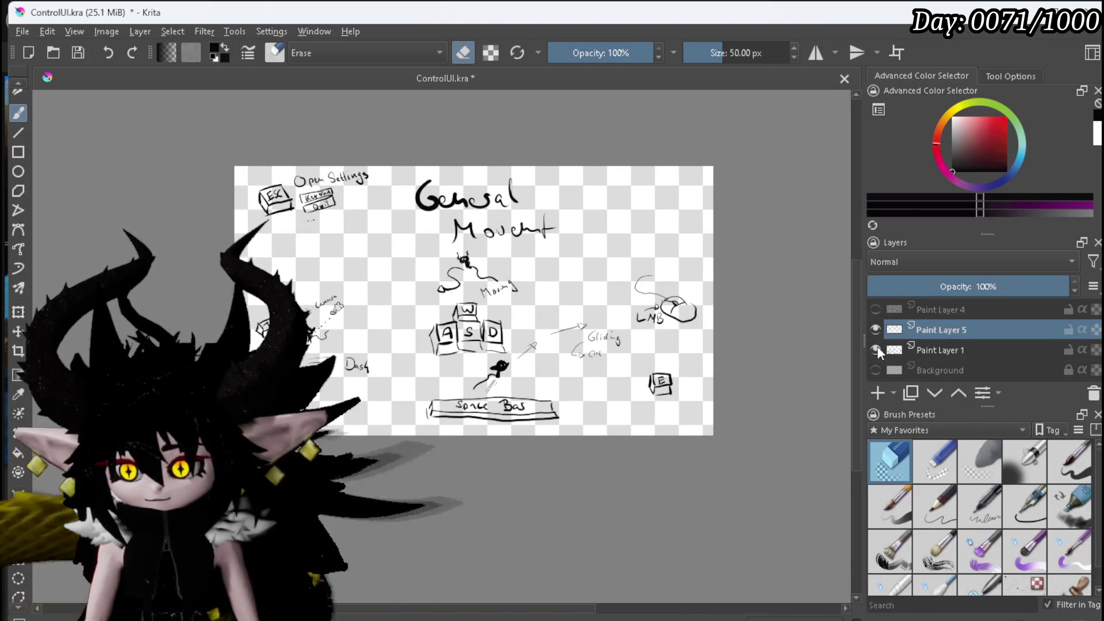
# - Check strokes by toggling Paint Layer 1's visibility, then erase the Gliding arrows on Paint Layer 5
pyautogui.click(877, 349)
pyautogui.click(876, 348)
pyautogui.click(876, 348)
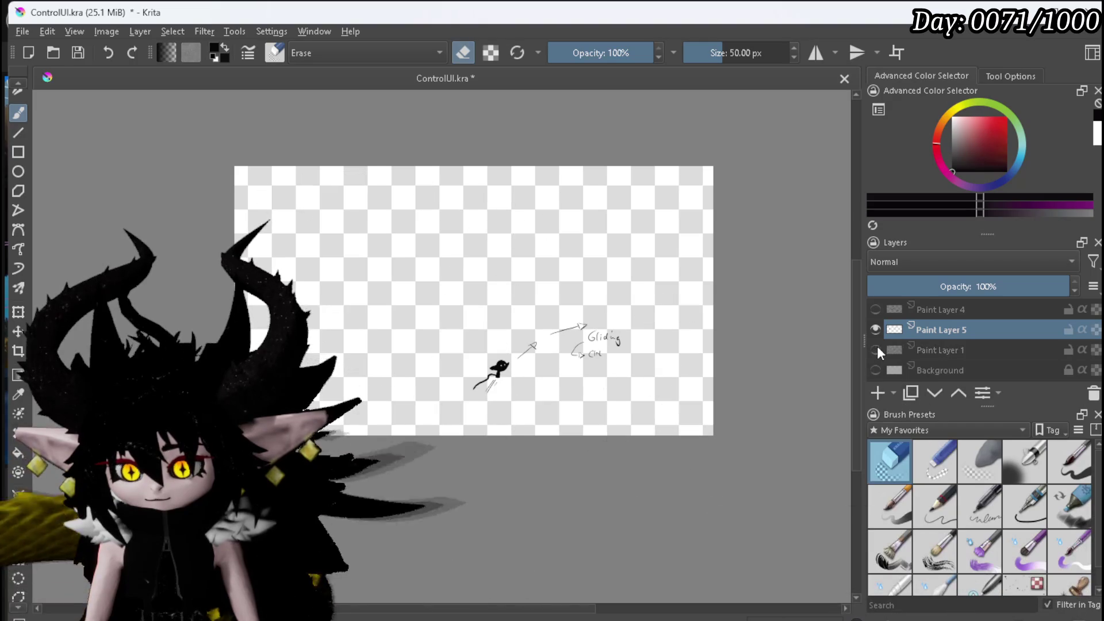
pyautogui.click(876, 349)
pyautogui.click(876, 348)
pyautogui.click(876, 349)
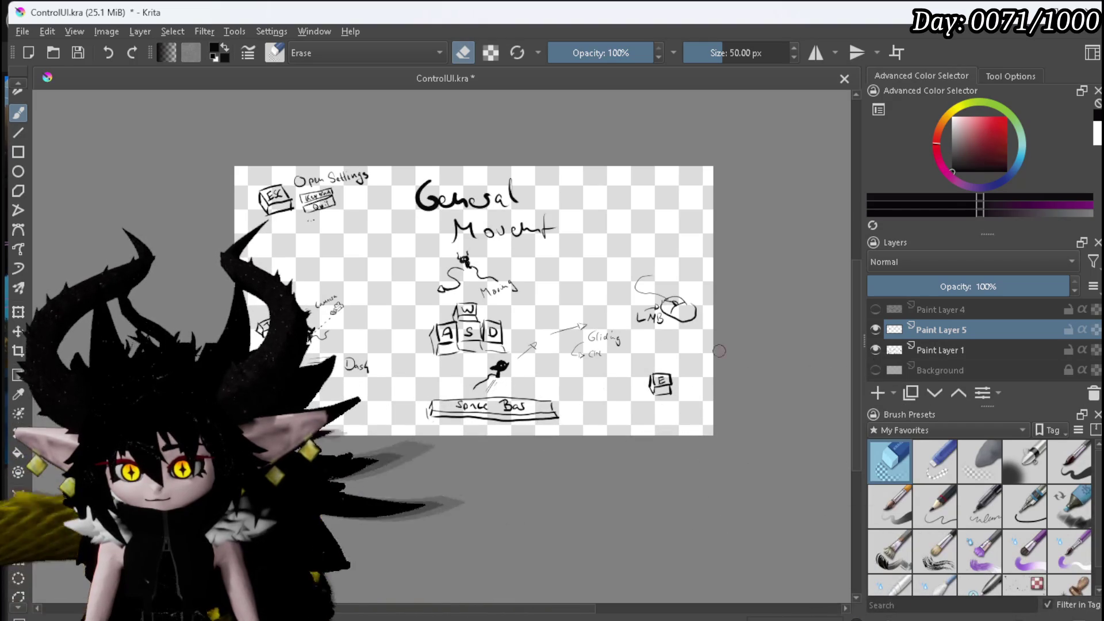
pyautogui.click(935, 351)
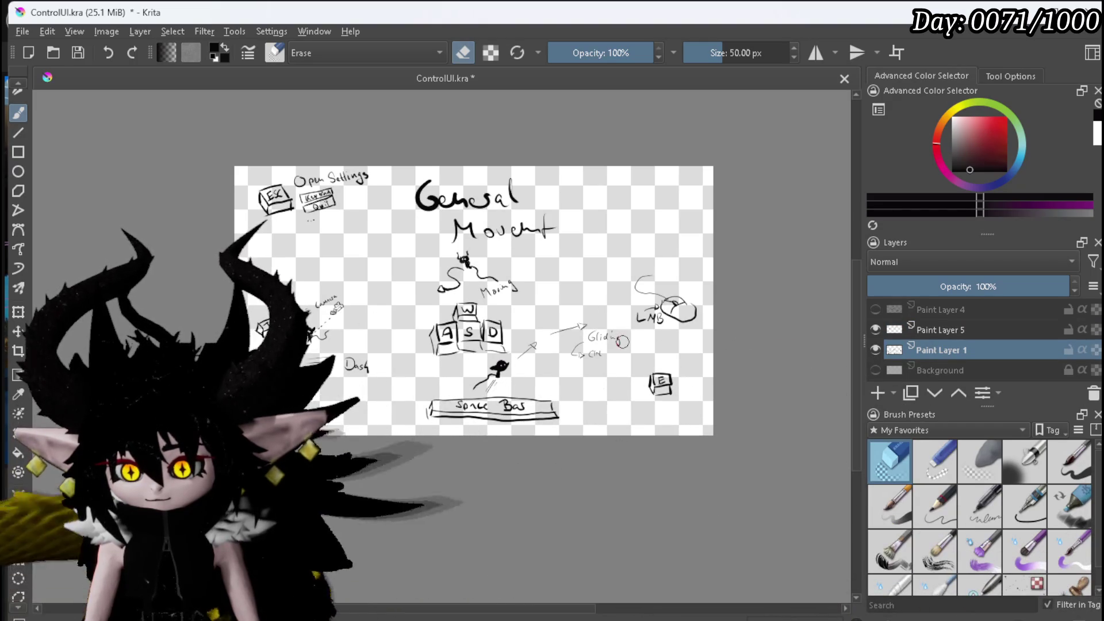
pyautogui.press('pageup')
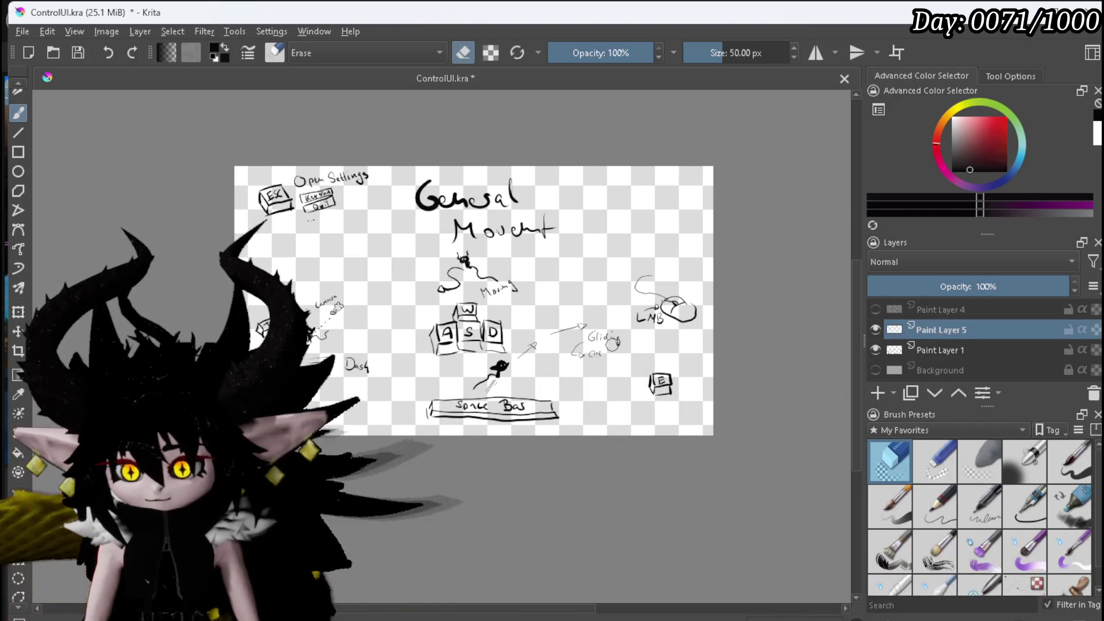
pyautogui.moveTo(586, 329)
pyautogui.mouseDown()
pyautogui.moveTo(524, 353)
pyautogui.moveTo(577, 352)
pyautogui.moveTo(591, 331)
pyautogui.mouseUp()
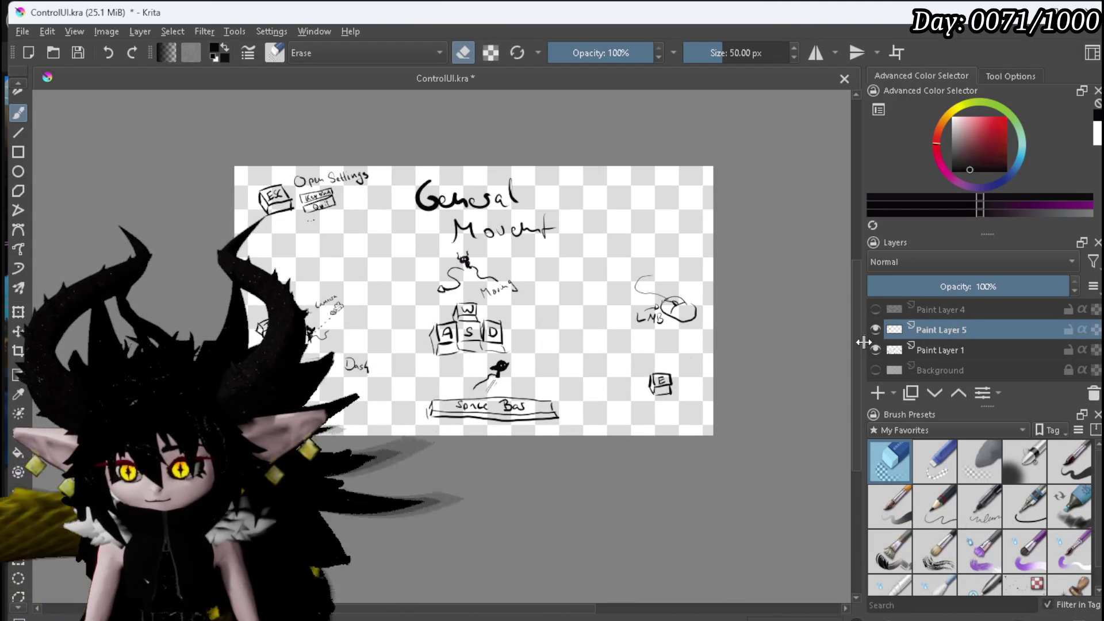
# - Merge Paint Layer 5 down into Paint Layer 1 and verify the result
pyautogui.rightClick(936, 329)
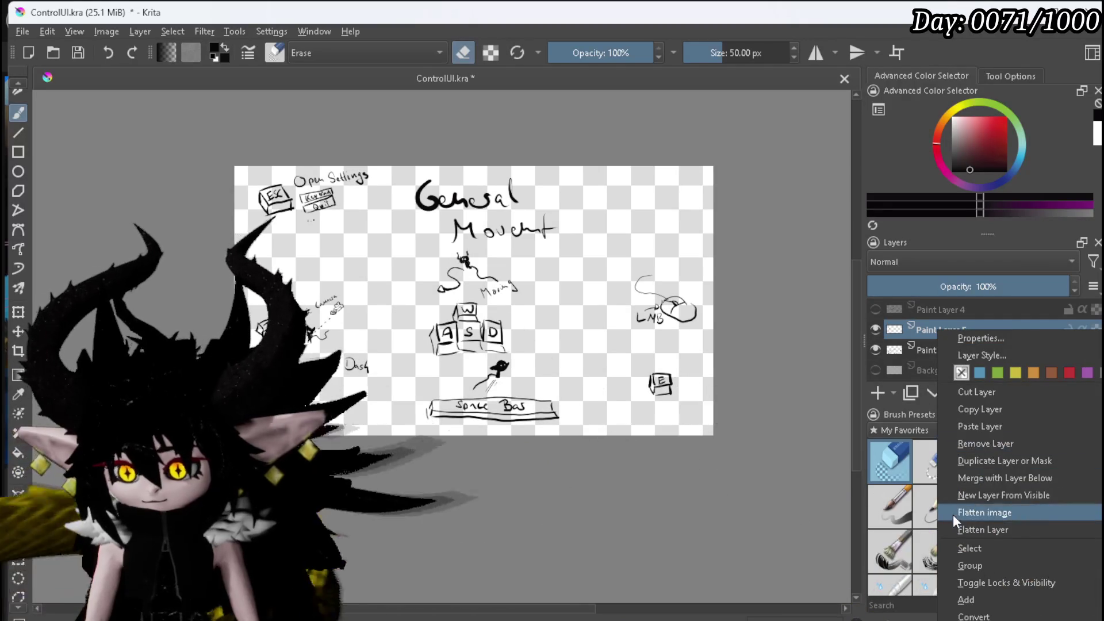
pyautogui.click(995, 477)
pyautogui.click(877, 326)
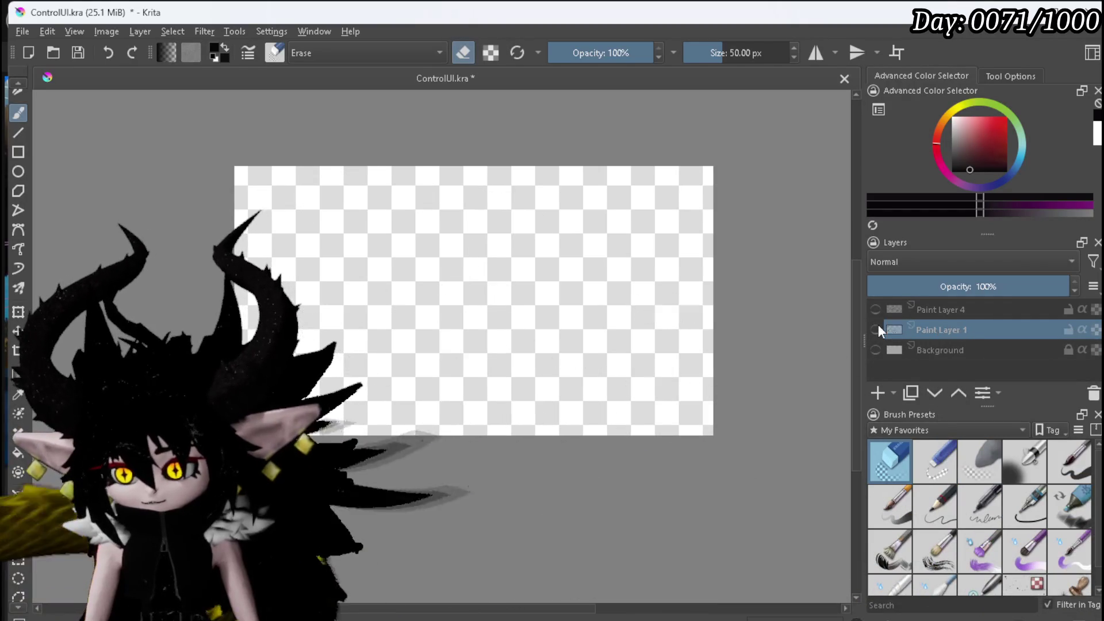
pyautogui.click(877, 327)
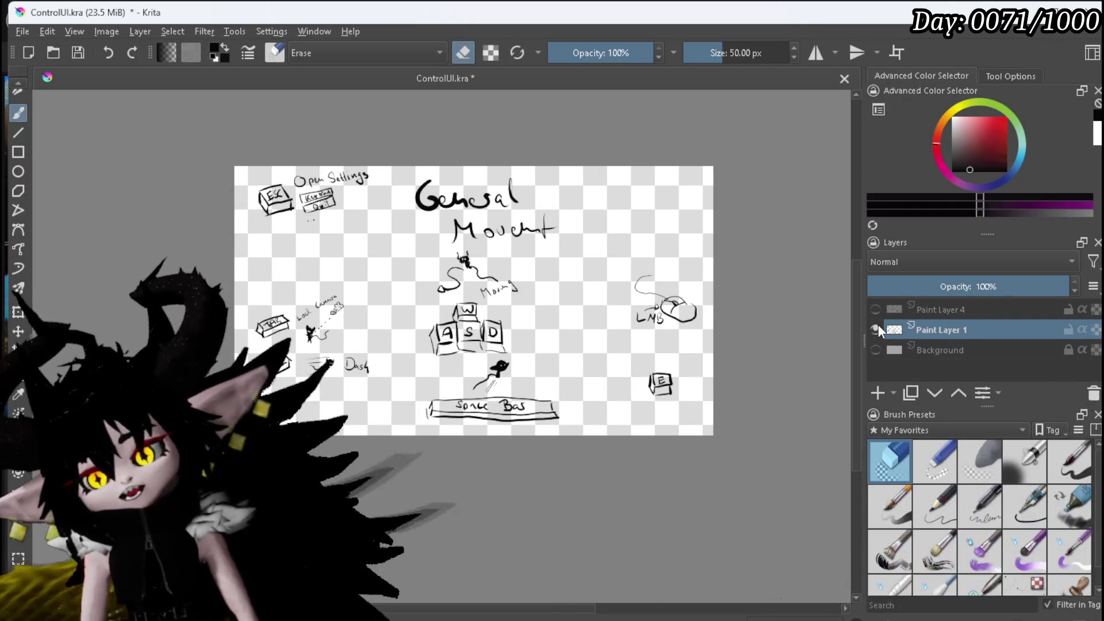
# - Export the Krita sketch as a PNG image
pyautogui.click(23, 34)
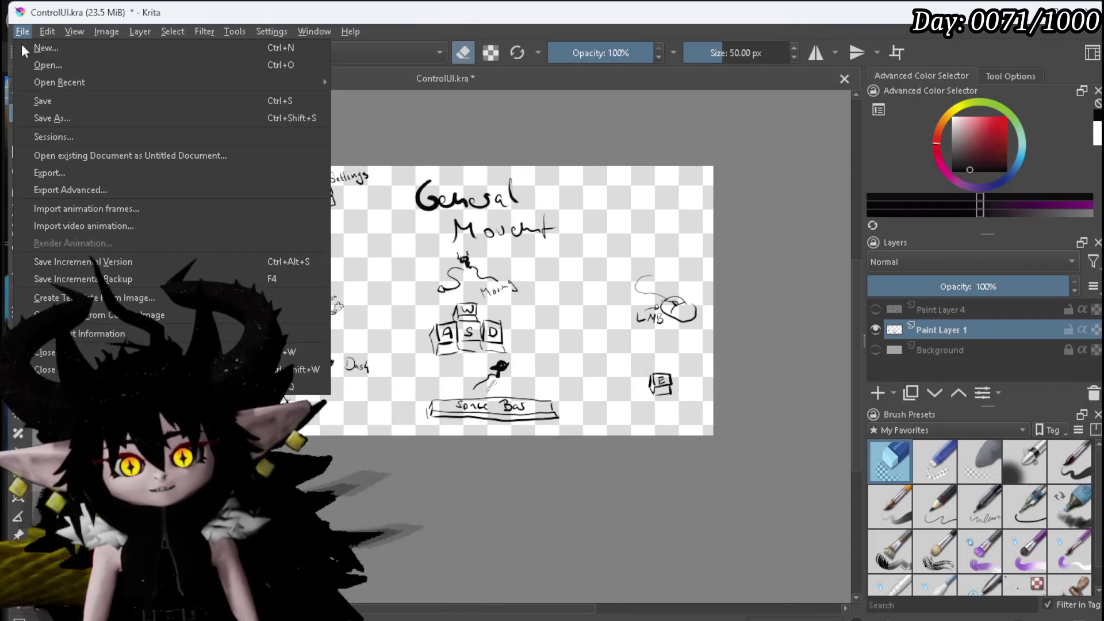
pyautogui.click(80, 173)
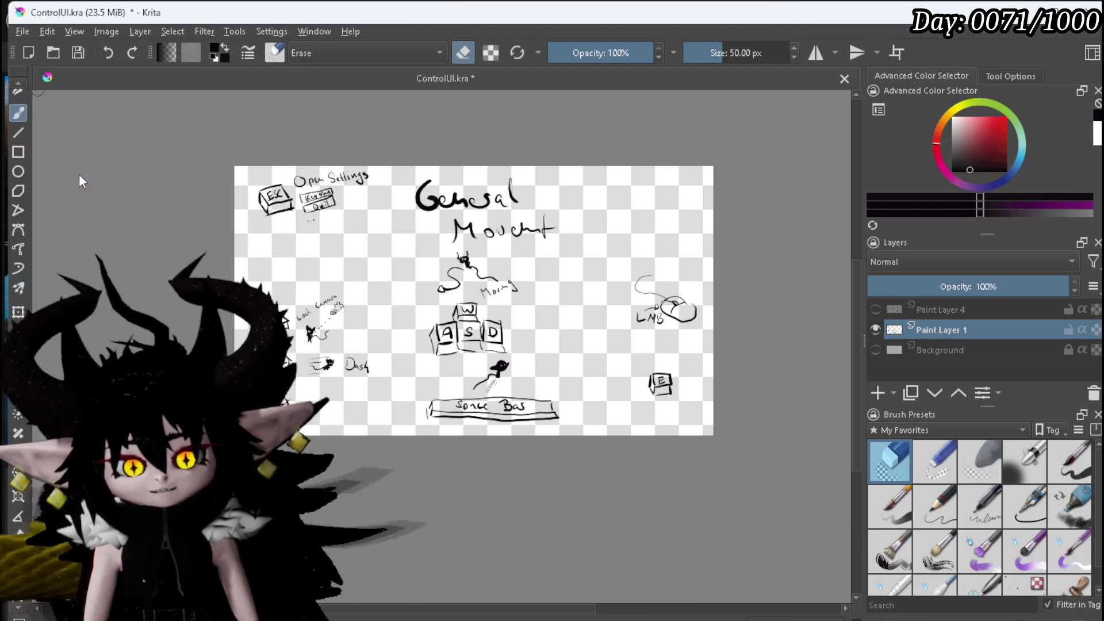
pyautogui.press('Escape')
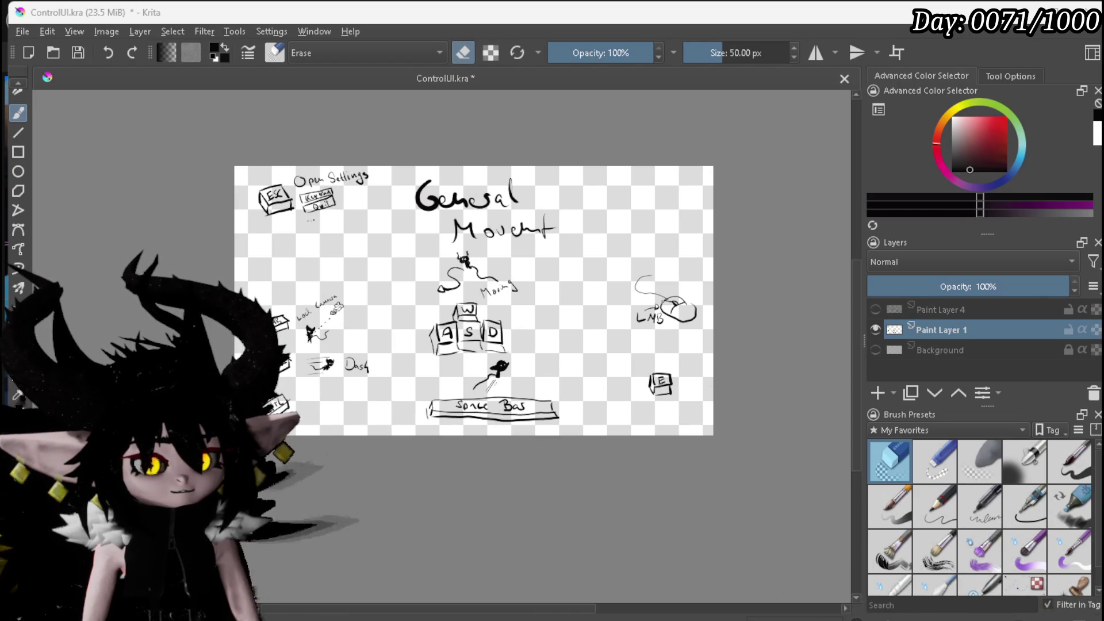
pyautogui.press('Return')
pyautogui.click(627, 449)
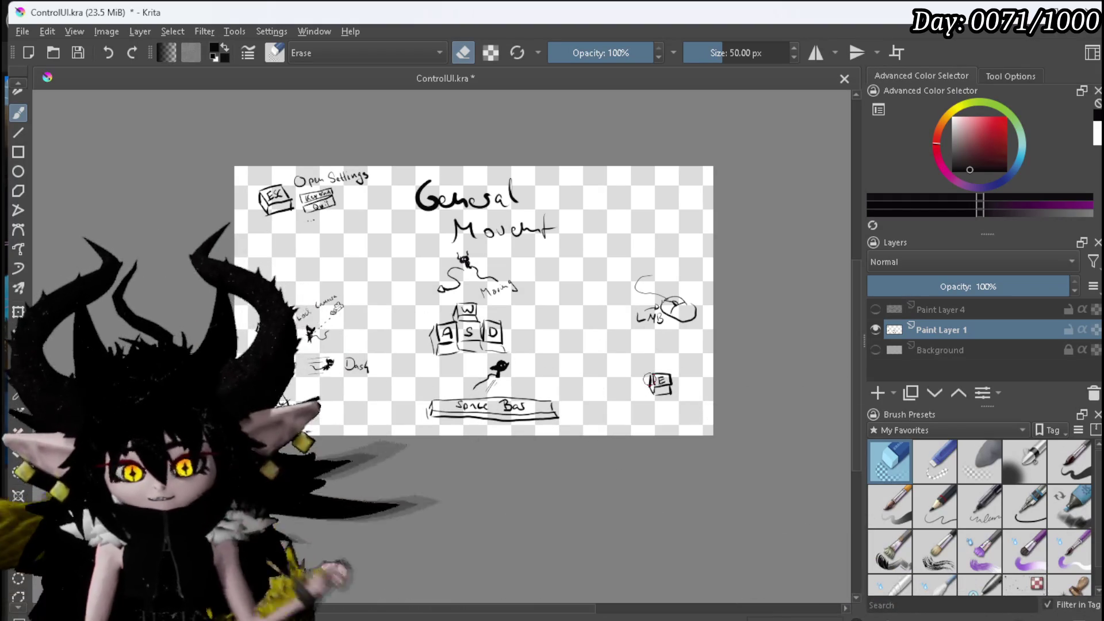
# - Back in Unreal, save the imported ControlUI texture and open M_ControlsHUD
pyautogui.hotkey('alt', 'Tab')
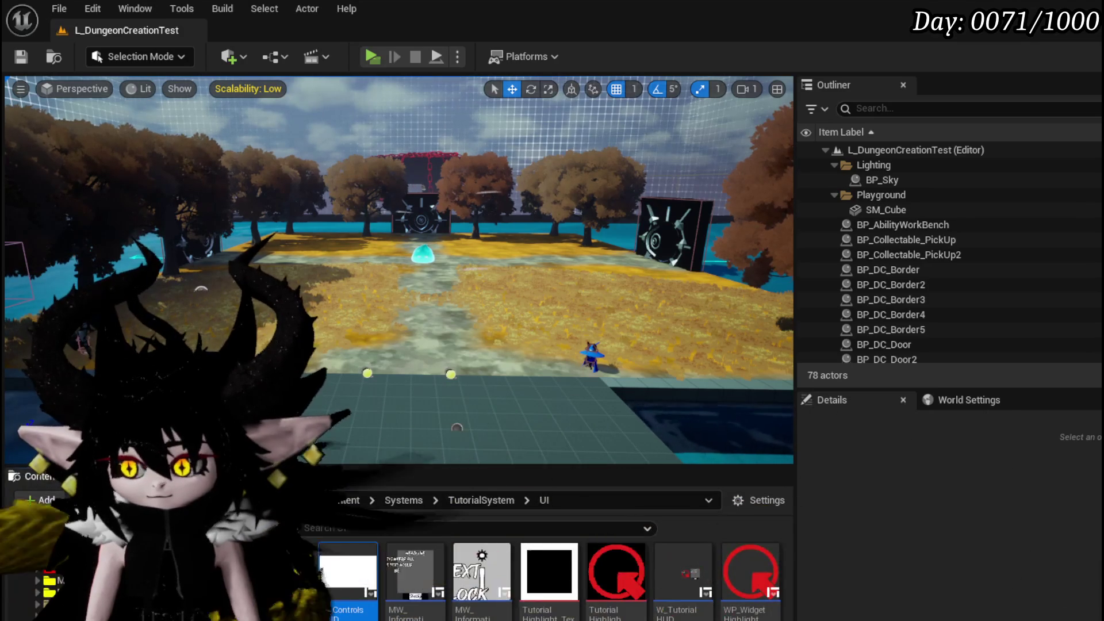
pyautogui.hotkey('ctrl', 'shift', 's')
pyautogui.click(870, 568)
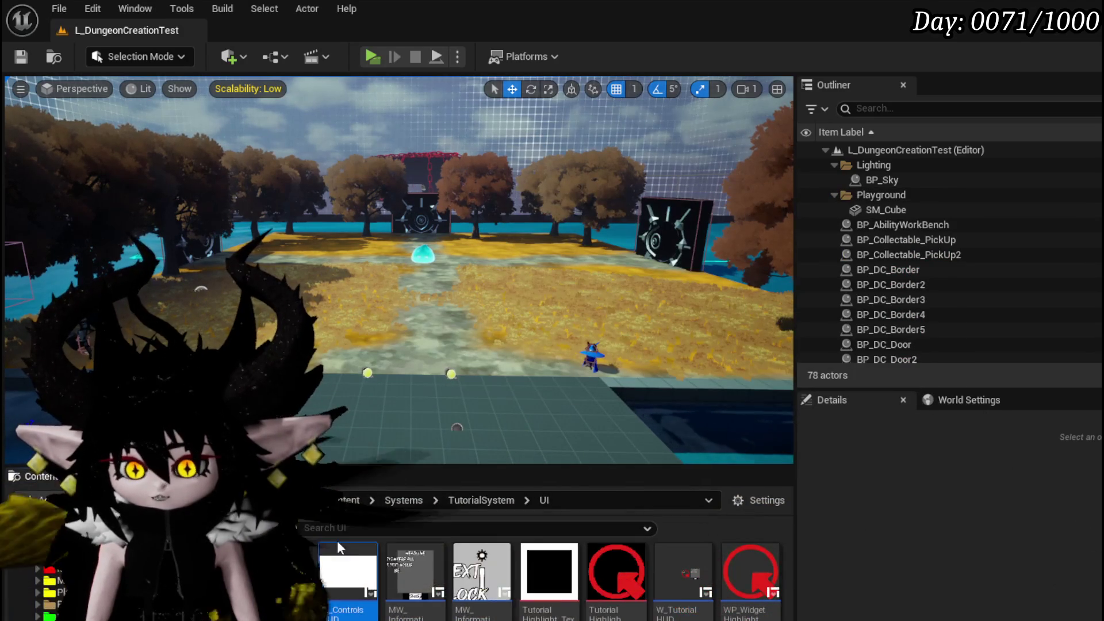
pyautogui.doubleClick(341, 553)
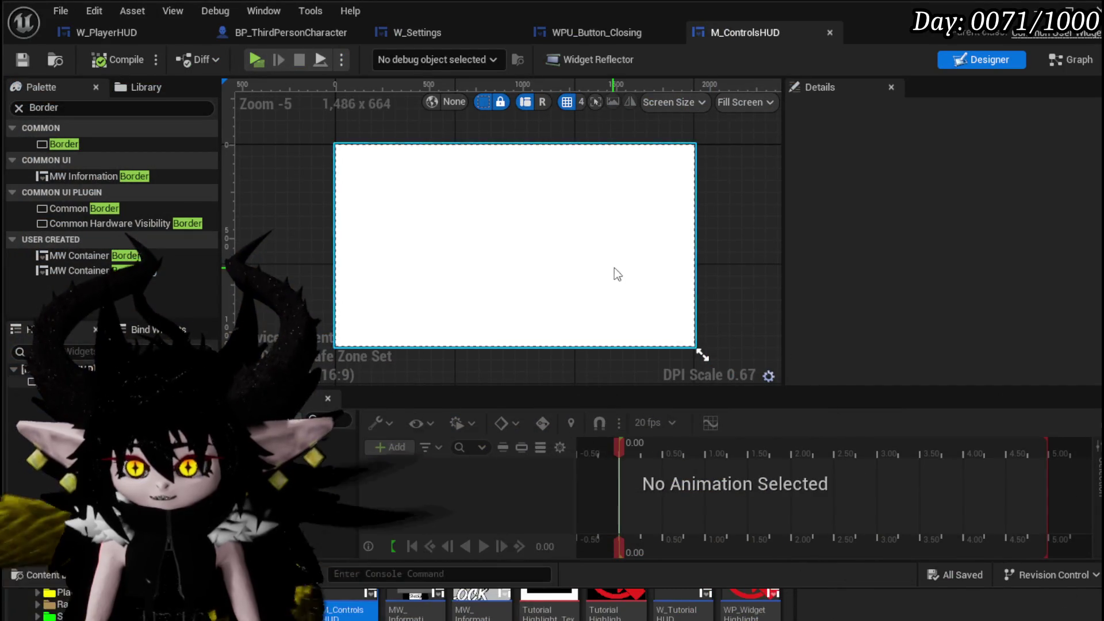
# - Set the Border's Brush Image to the ControlUI texture and save M_ControlsHUD
pyautogui.click(517, 248)
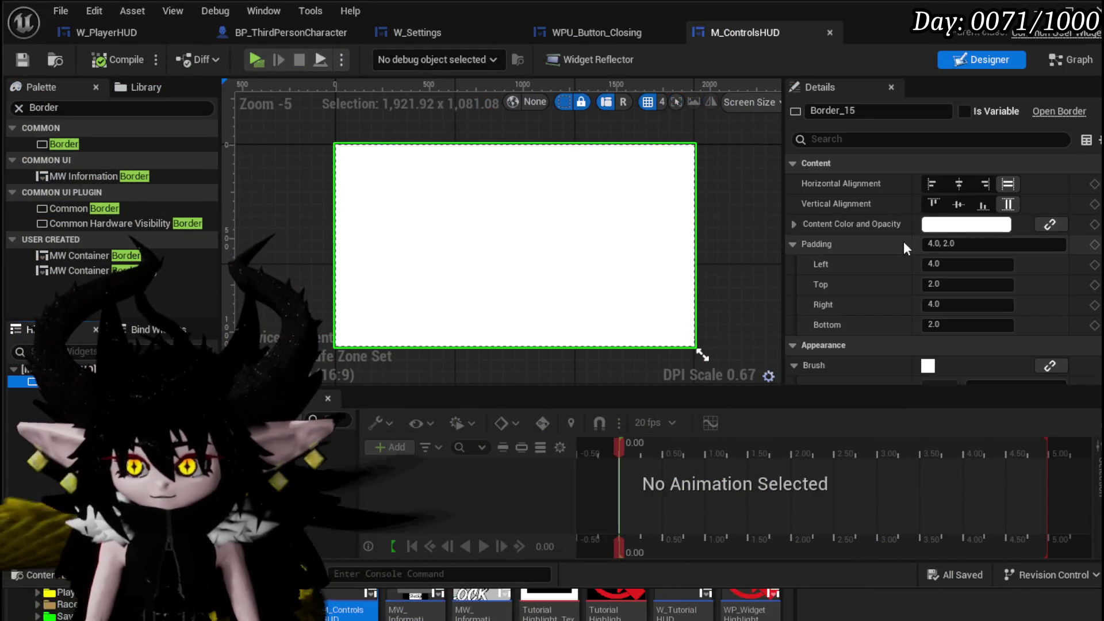
pyautogui.scroll(-2, 943, 242)
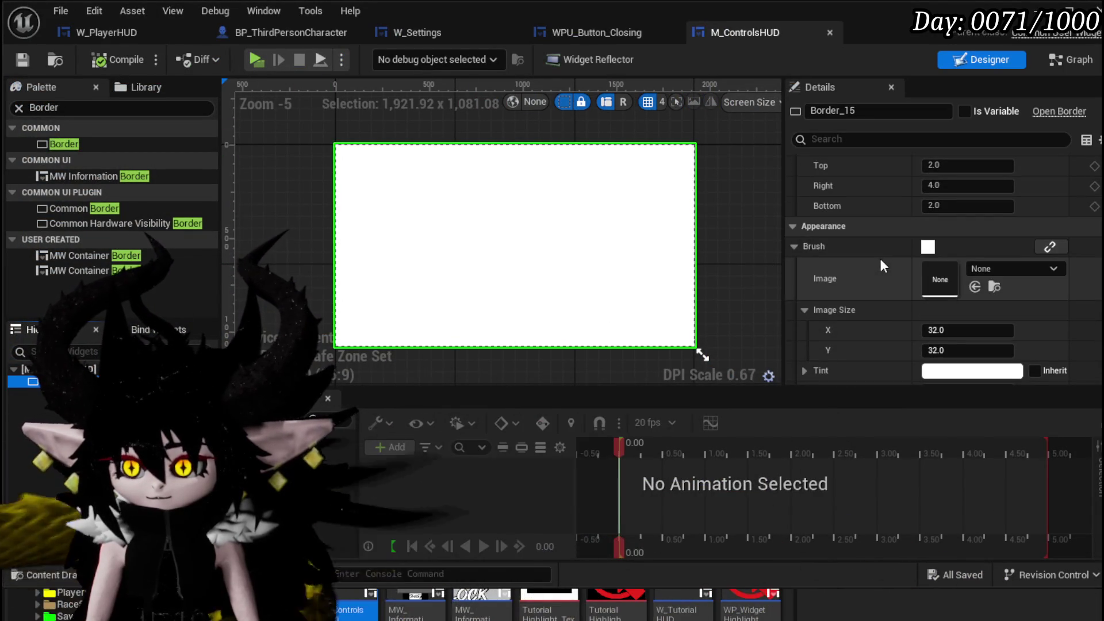
pyautogui.moveTo(549, 598); pyautogui.dragTo(974, 284)
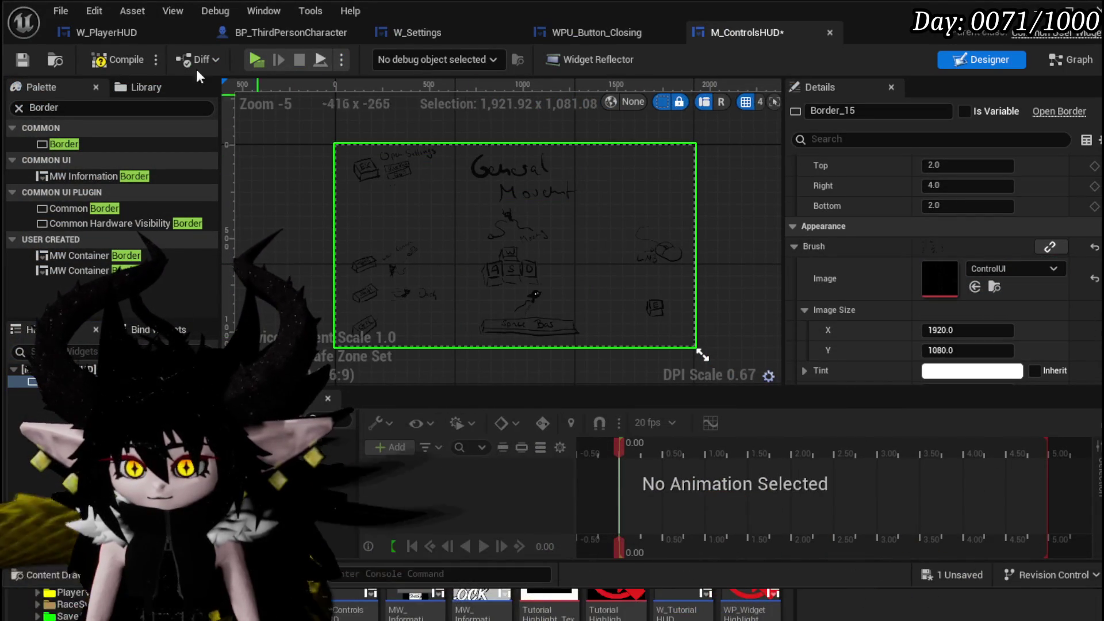
pyautogui.click(24, 60)
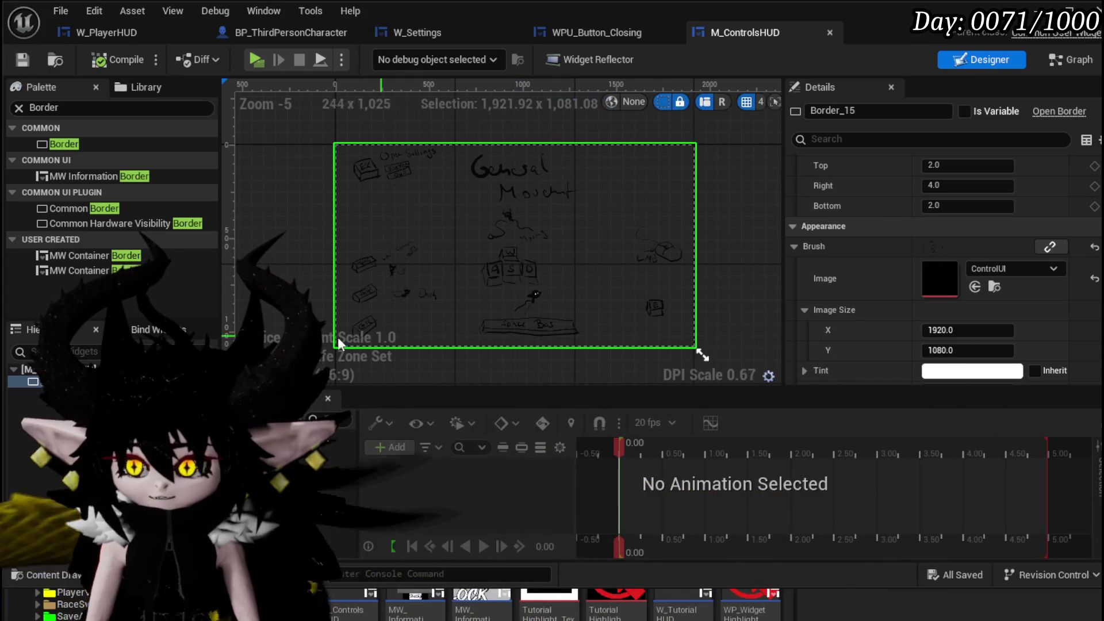
# - Wrap the image Border in a new Border with dark grey 0.119792 Brush Color, then compile
pyautogui.rightClick(33, 381)
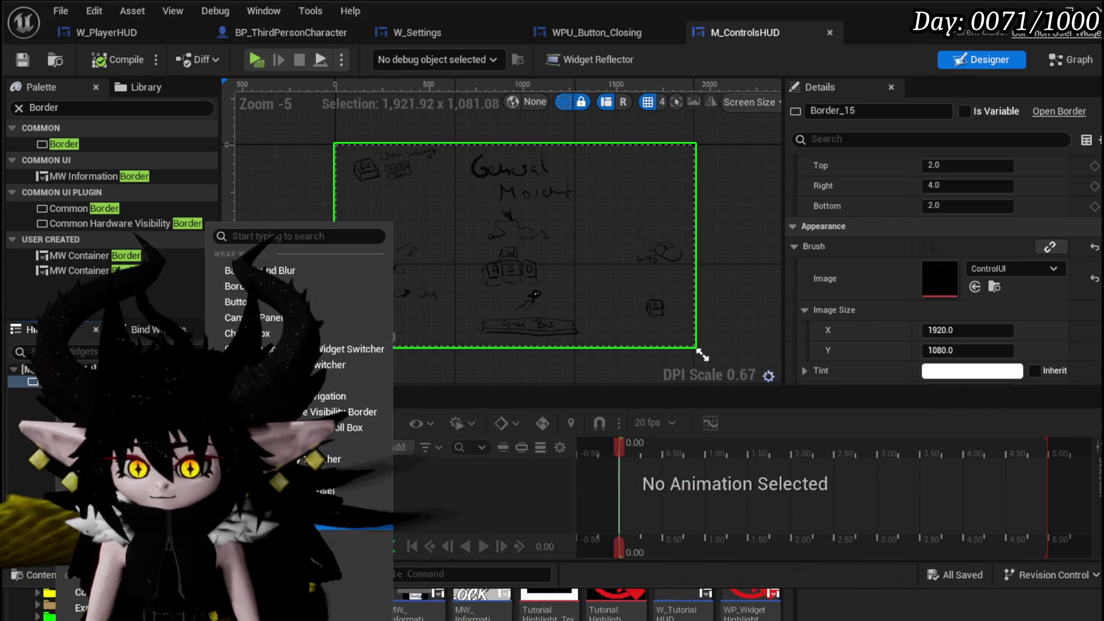
pyautogui.click(269, 317)
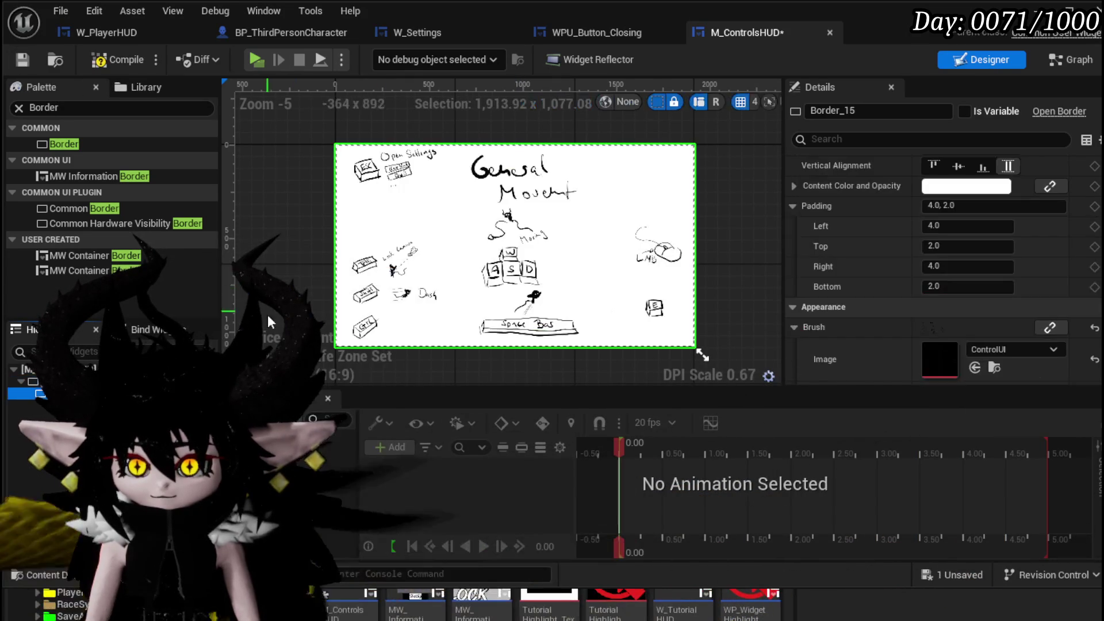
pyautogui.scroll(-5, 940, 295)
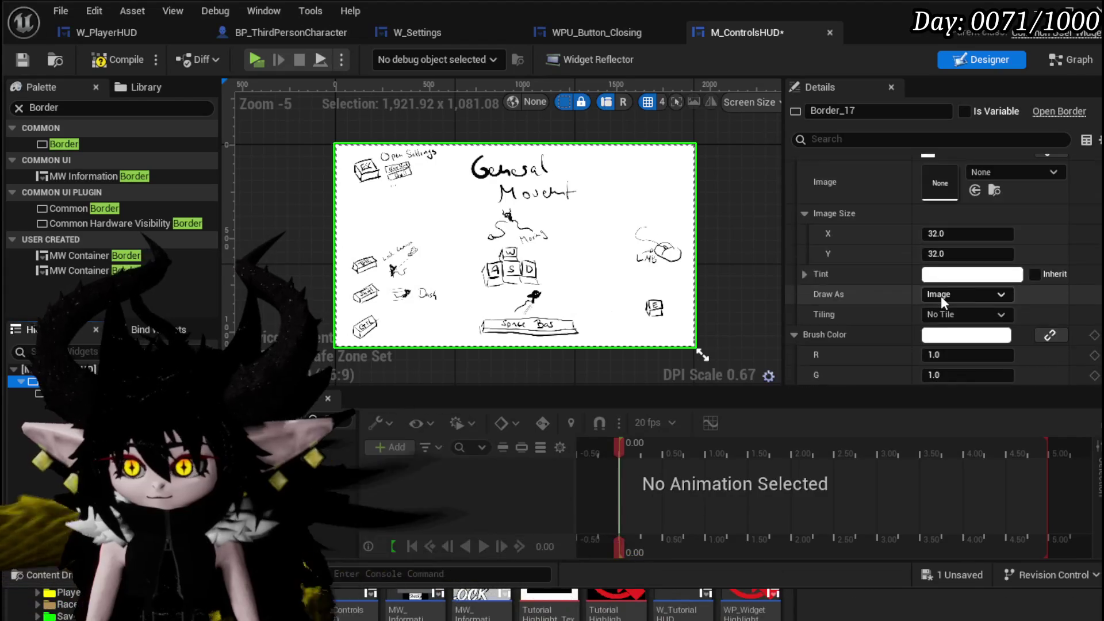
pyautogui.click(964, 239)
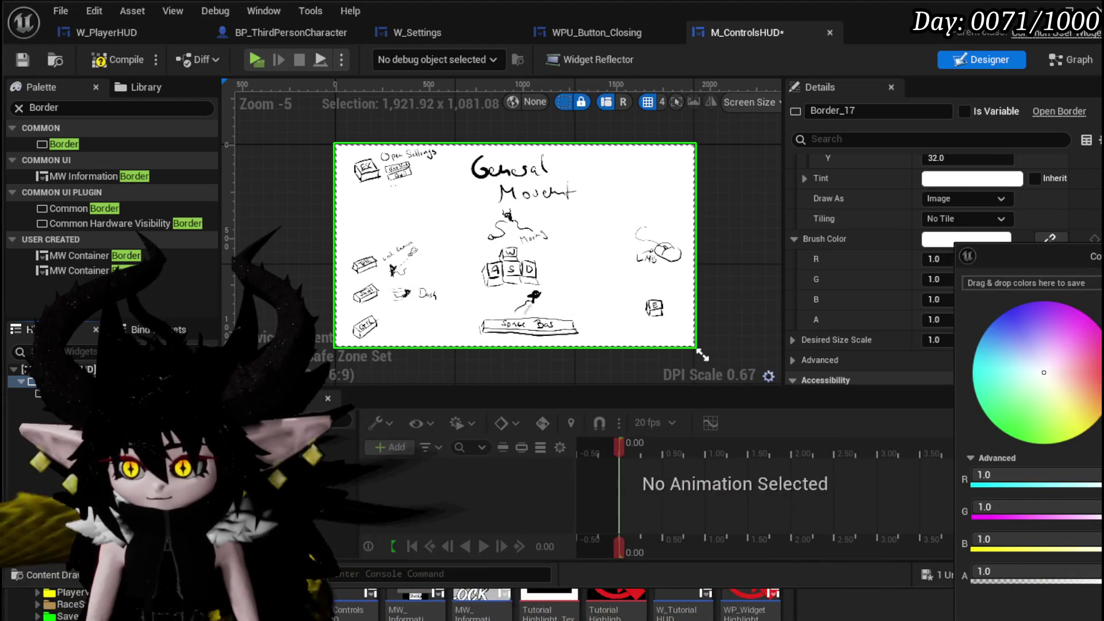
pyautogui.moveTo(1099, 322); pyautogui.dragTo(1099, 403)
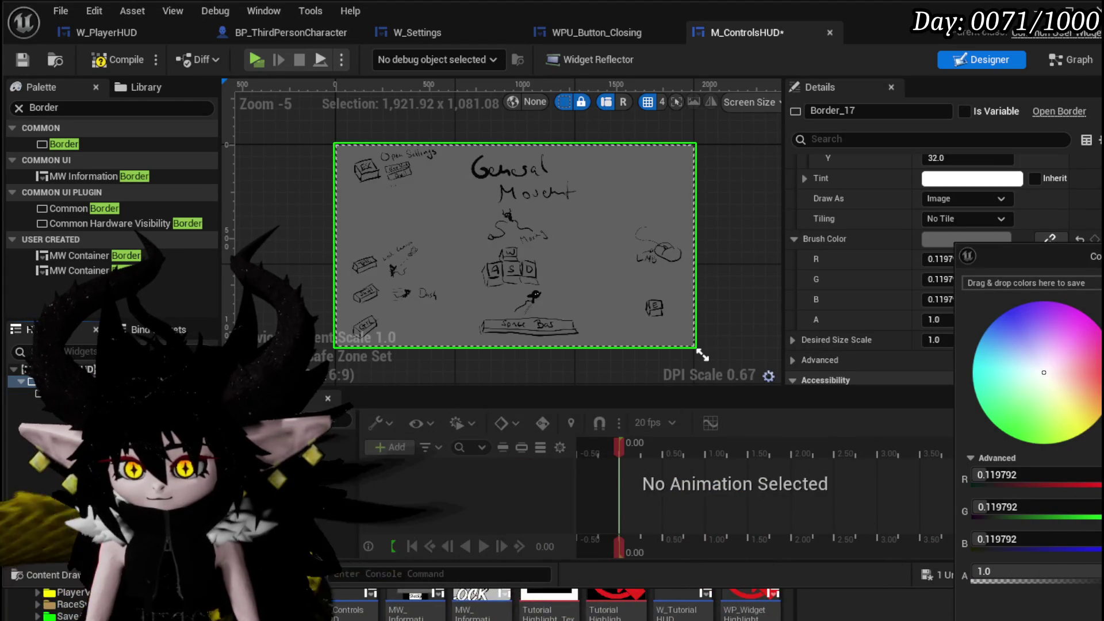
pyautogui.press('Return')
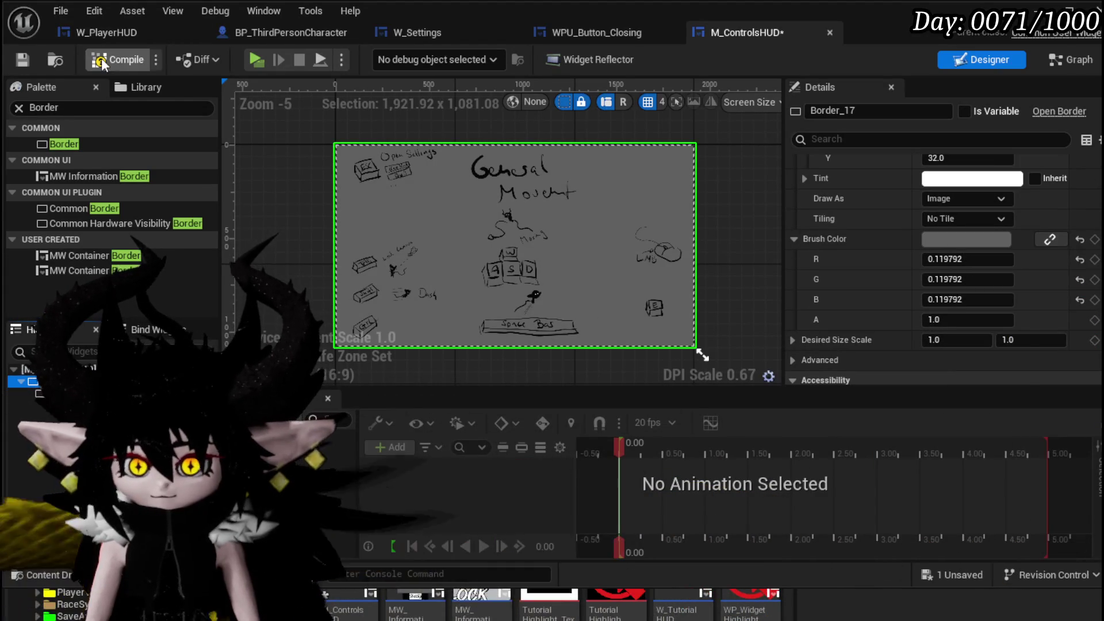
pyautogui.click(17, 59)
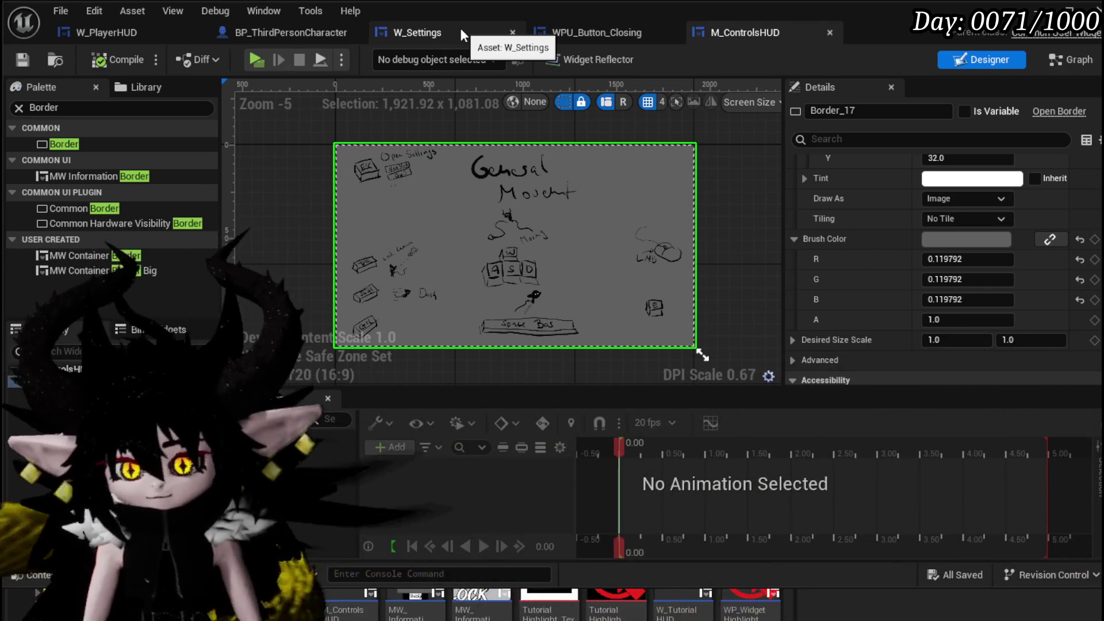
# - Look over the BP_ThirdPersonCharacter and W_PlayerHUD editor tabs
pyautogui.click(284, 36)
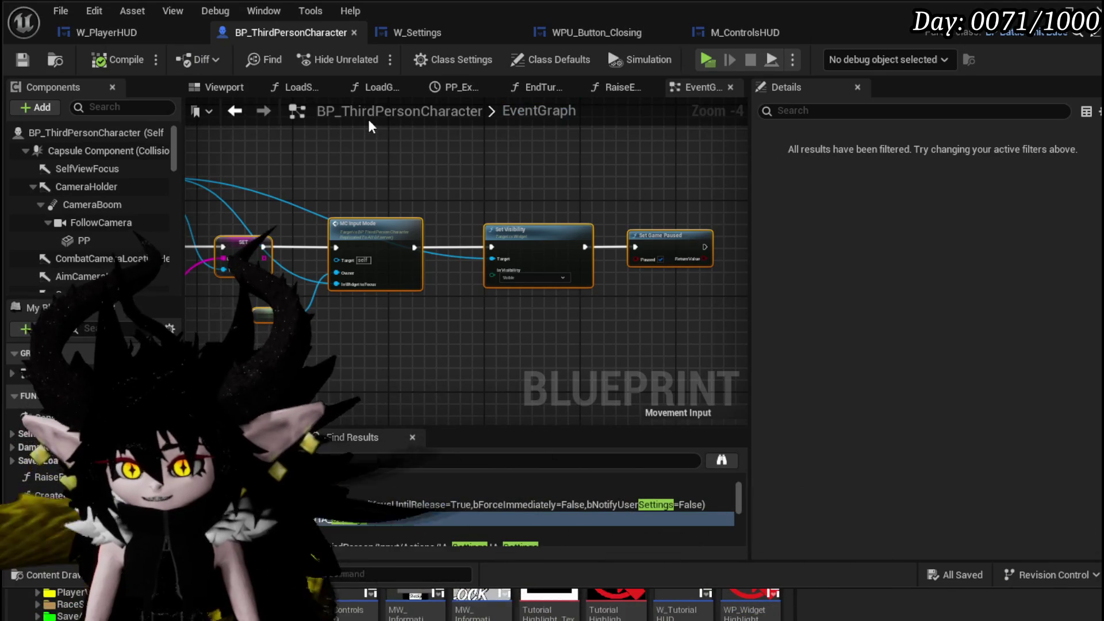
pyautogui.click(112, 40)
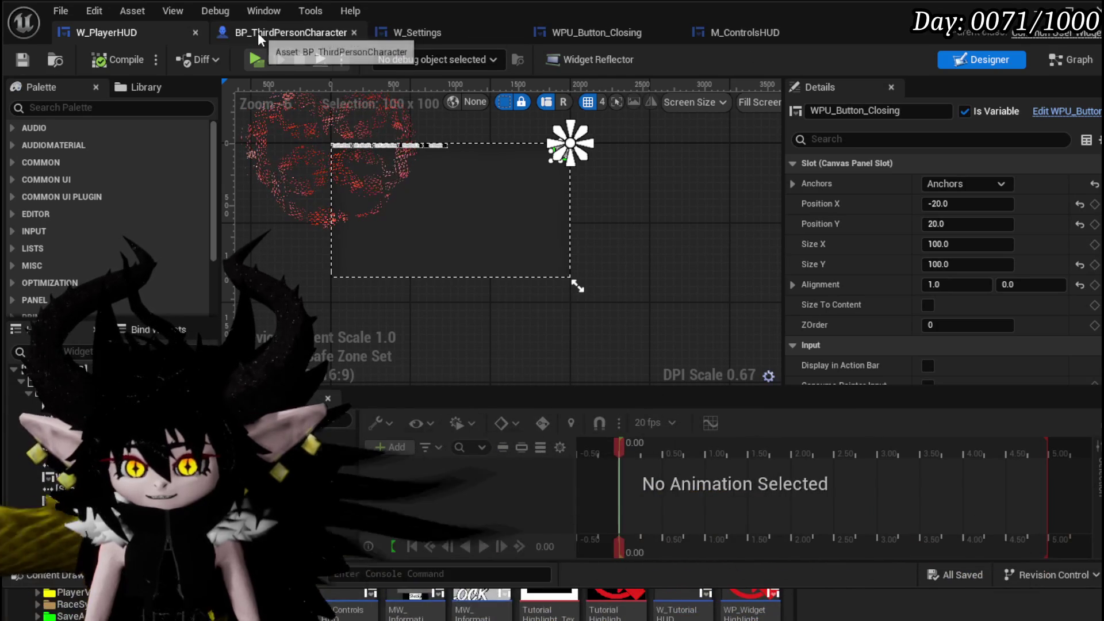
pyautogui.click(258, 32)
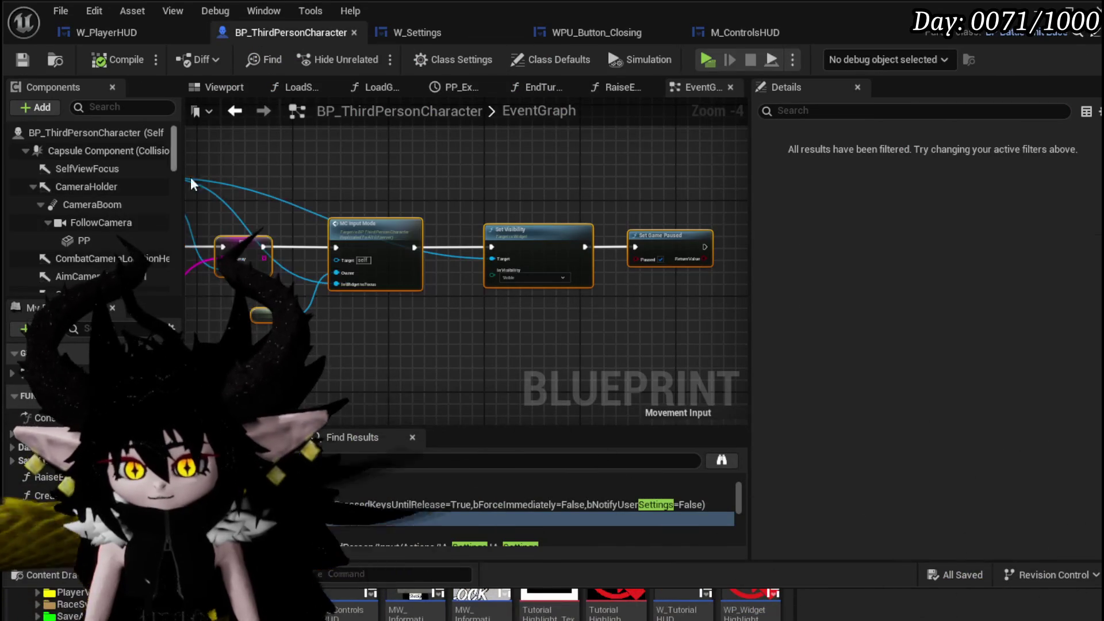
# - Pan the character EventGraph to the Branch and manager nodes and open GeneralUI_Manager
pyautogui.moveTo(206, 187); pyautogui.dragTo(405, 180)
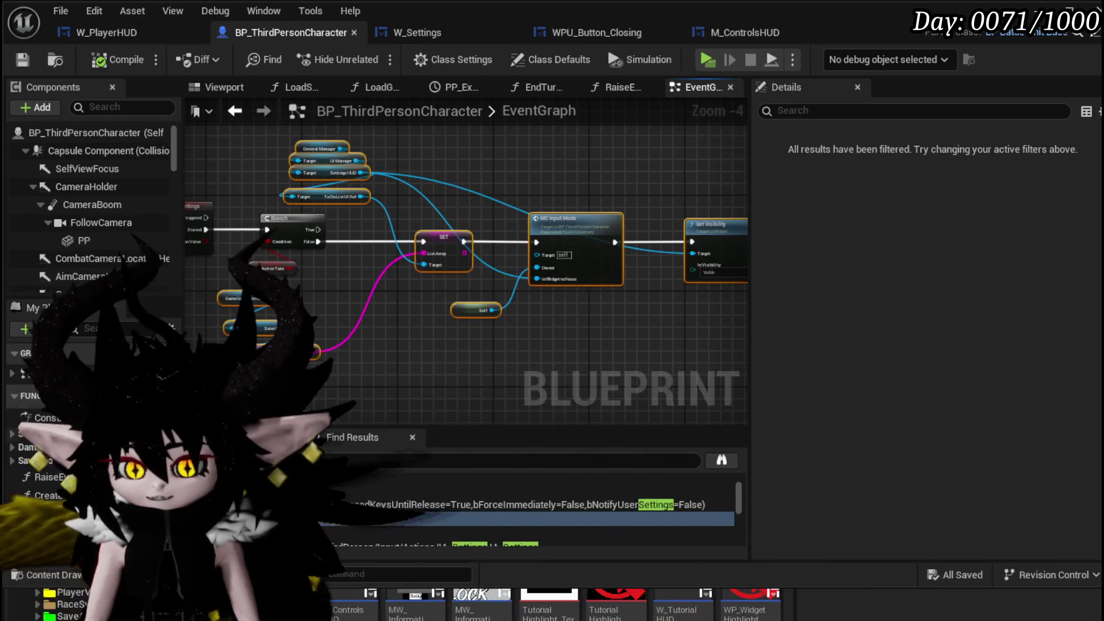
pyautogui.scroll(-3, 86, 431)
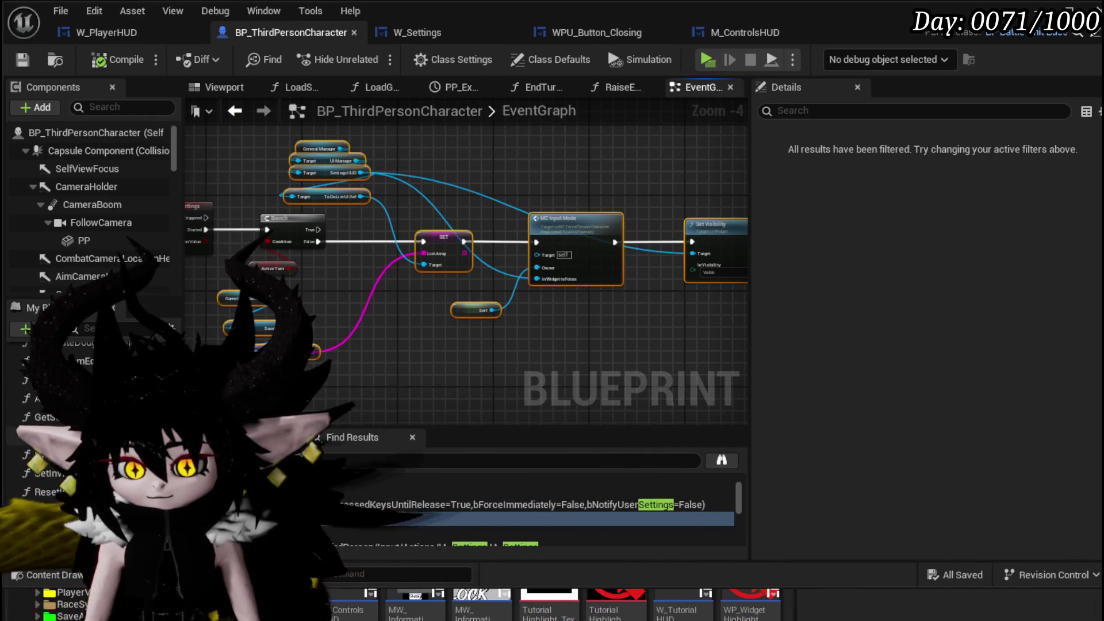
pyautogui.scroll(-3, 86, 431)
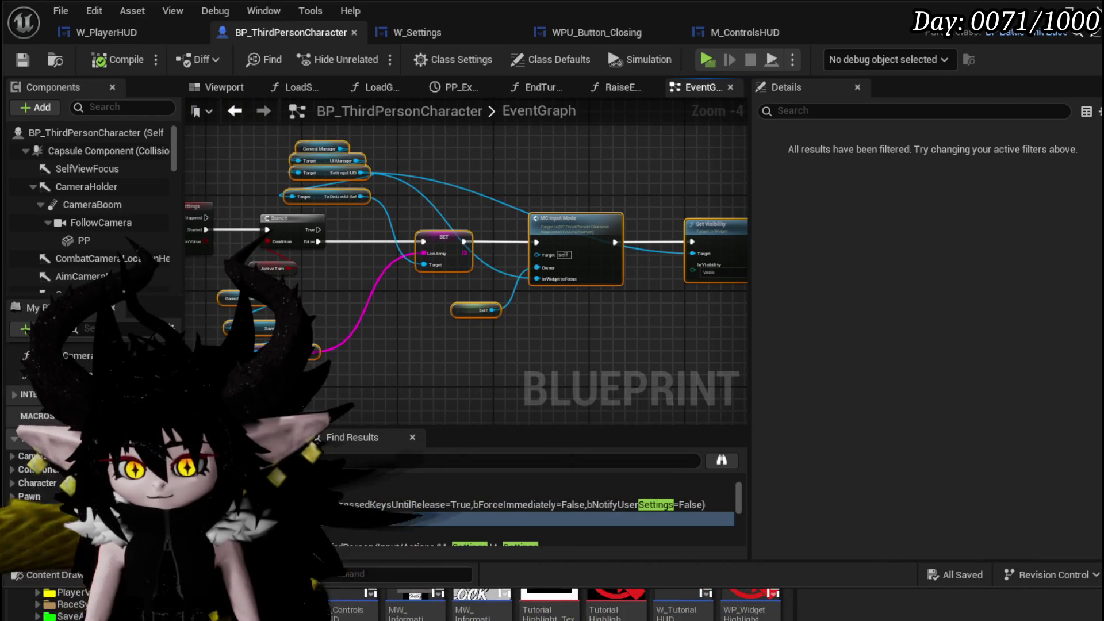
pyautogui.scroll(-3, 87, 431)
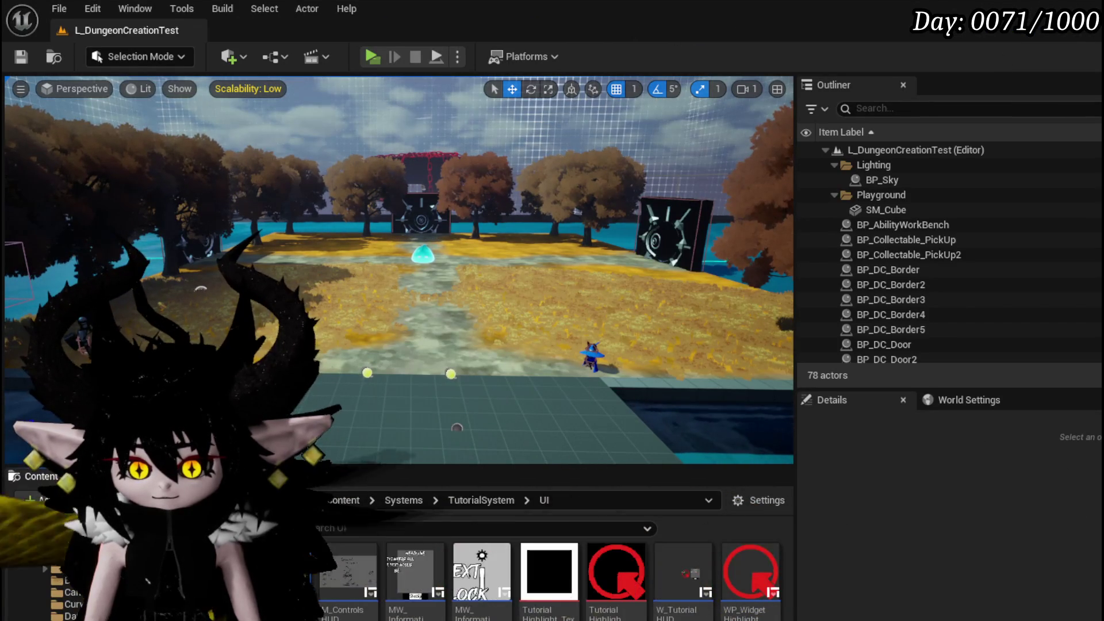
pyautogui.doubleClick(414, 566)
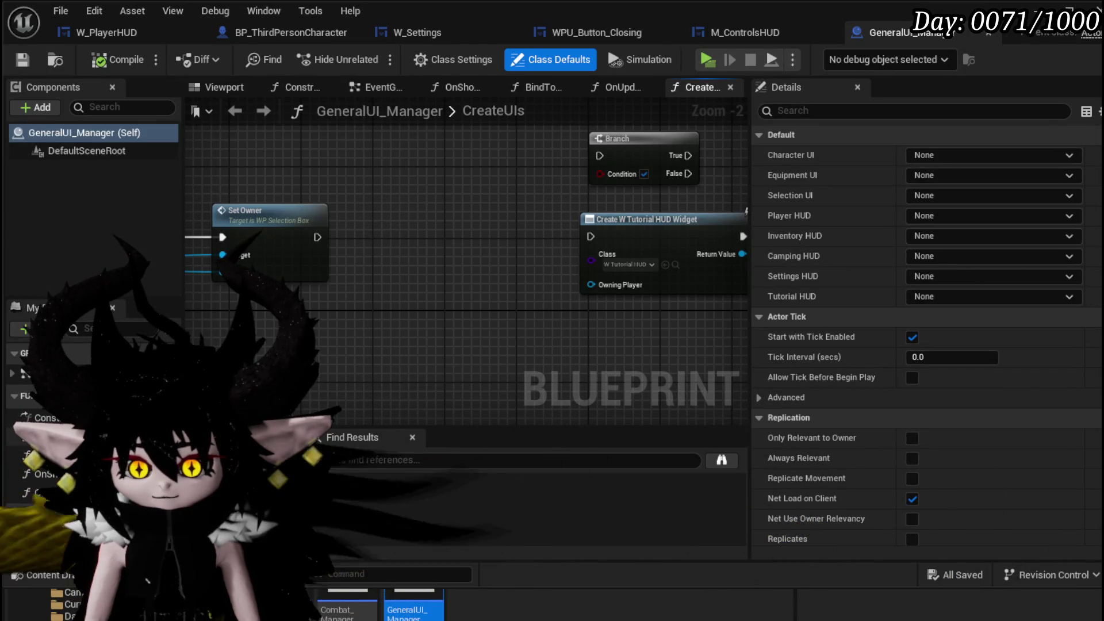
# - Set the Create Widget node's Class to M_ControlsHUD in CreateUIs
pyautogui.click(441, 299)
pyautogui.scroll(-3, 442, 299)
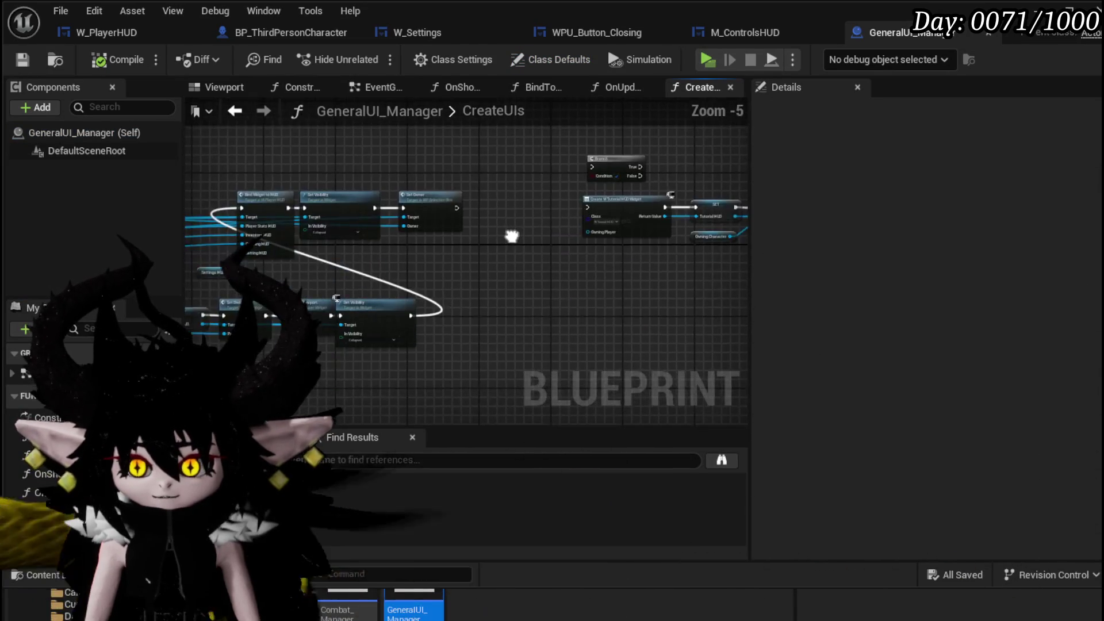
pyautogui.scroll(2, 364, 264)
pyautogui.moveTo(360, 267); pyautogui.dragTo(245, 275)
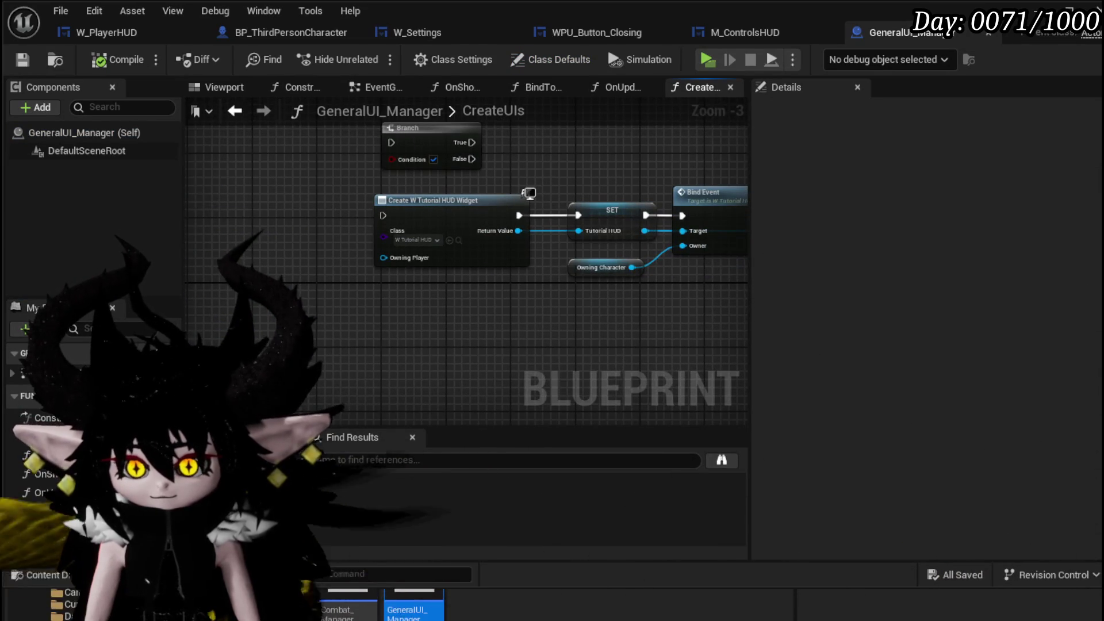
pyautogui.moveTo(340, 314); pyautogui.dragTo(158, 313)
pyautogui.moveTo(273, 316); pyautogui.dragTo(444, 315)
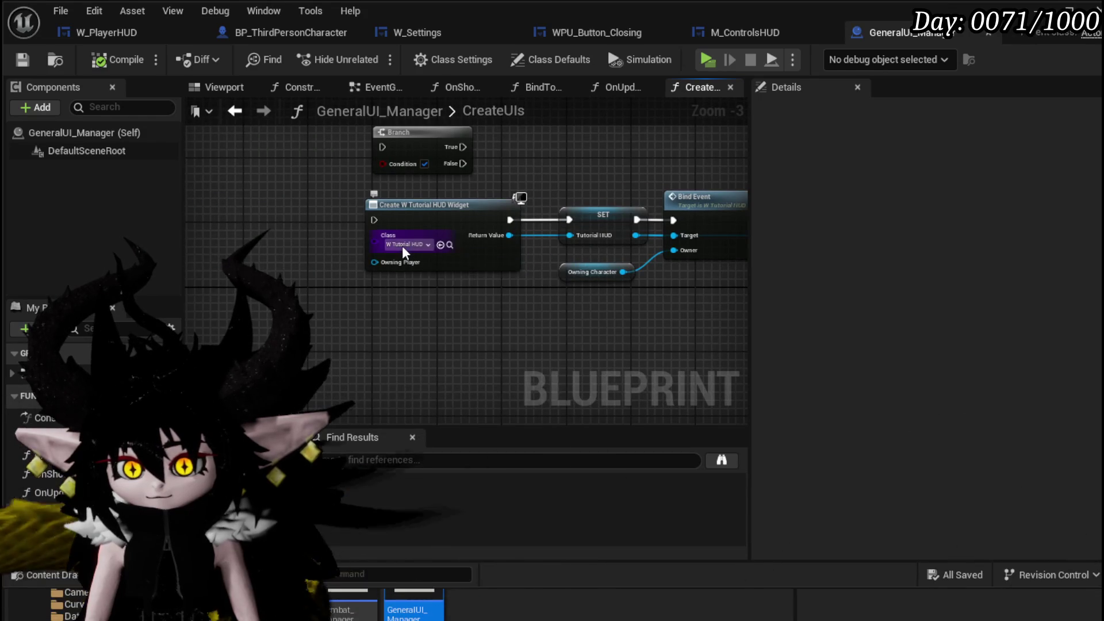
pyautogui.click(402, 246)
pyautogui.write('C')
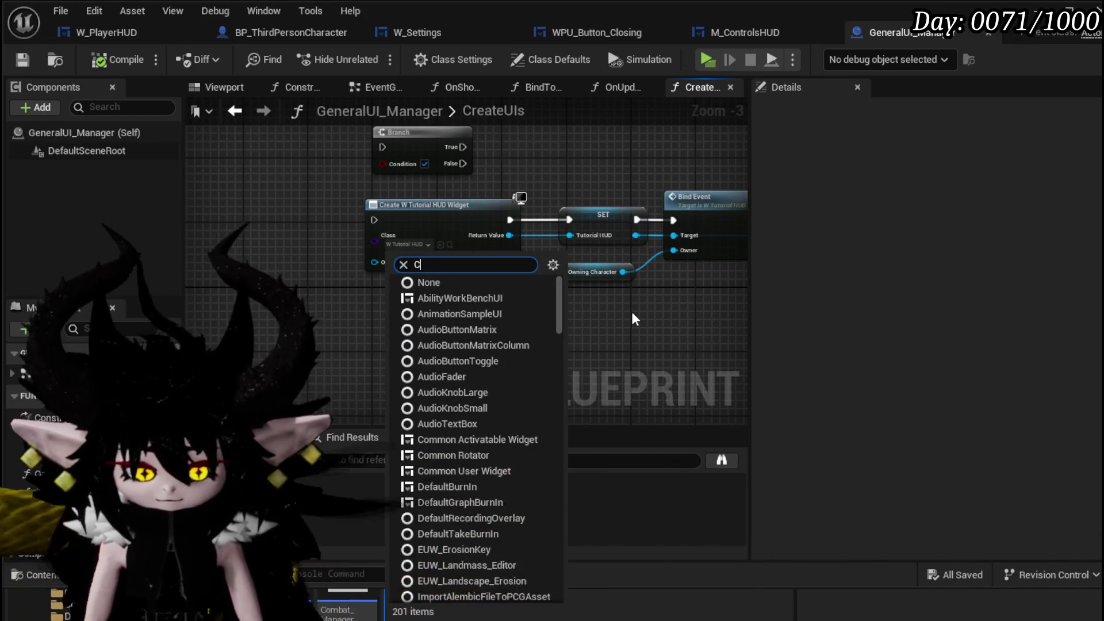
pyautogui.write('ontrol')
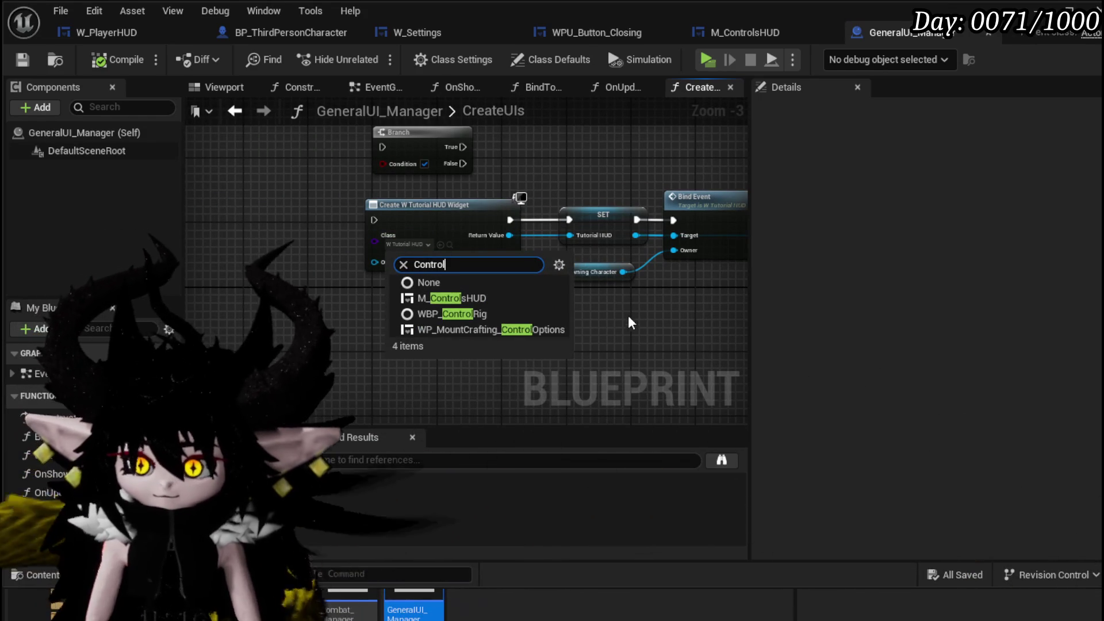
pyautogui.click(479, 298)
pyautogui.click(479, 298)
# - Promote the widget's Return Value to a new variable named ControlHUD
pyautogui.moveTo(450, 190); pyautogui.dragTo(582, 212)
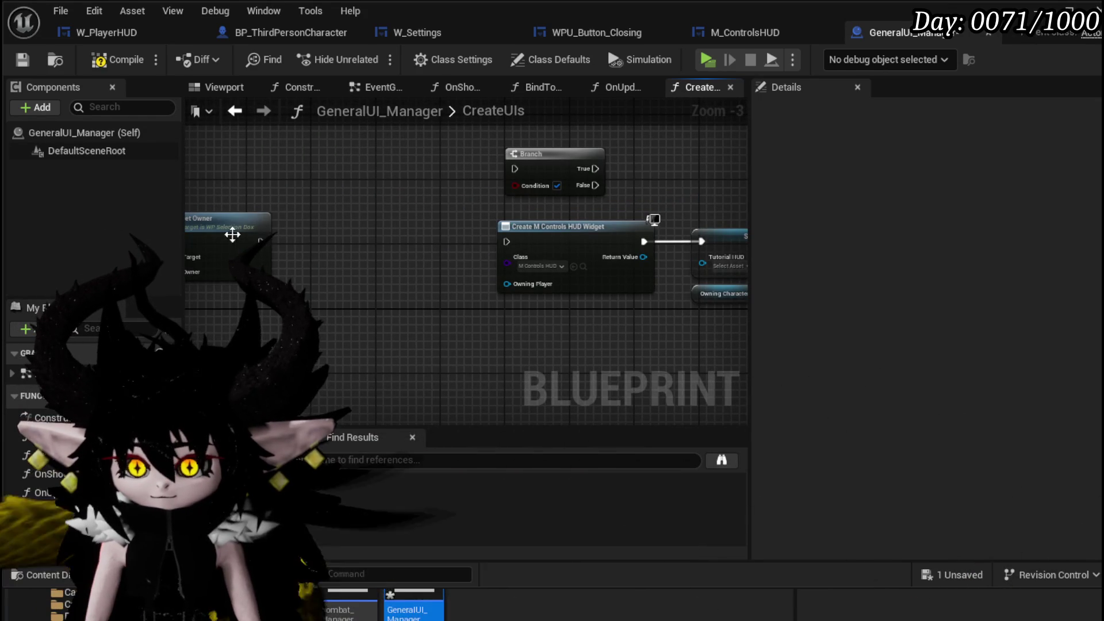
pyautogui.moveTo(509, 246); pyautogui.dragTo(360, 236)
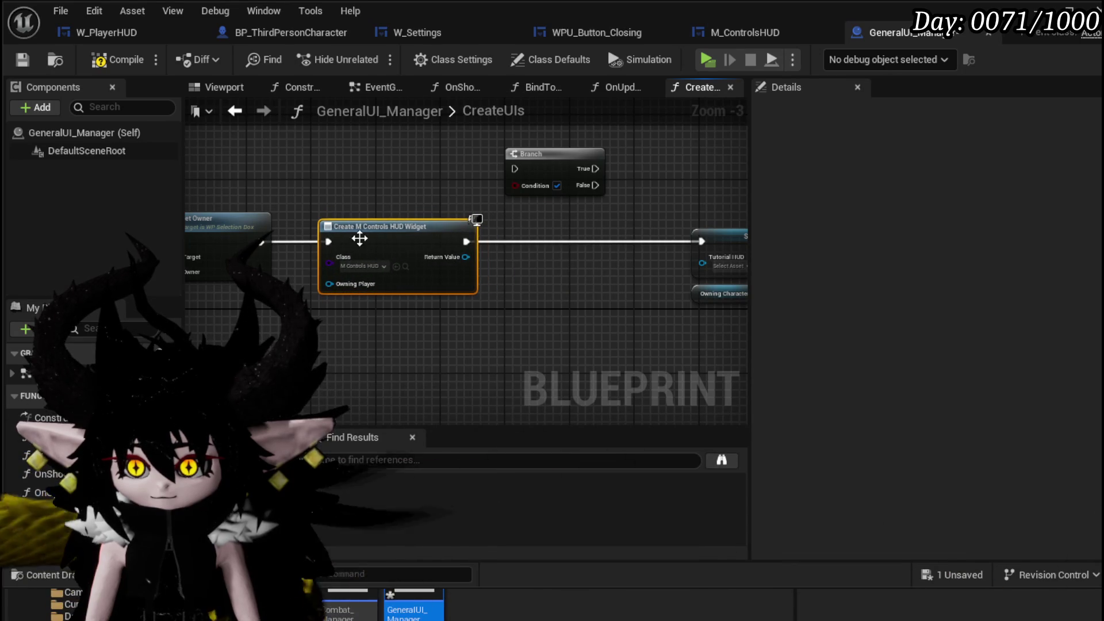
pyautogui.rightClick(468, 256)
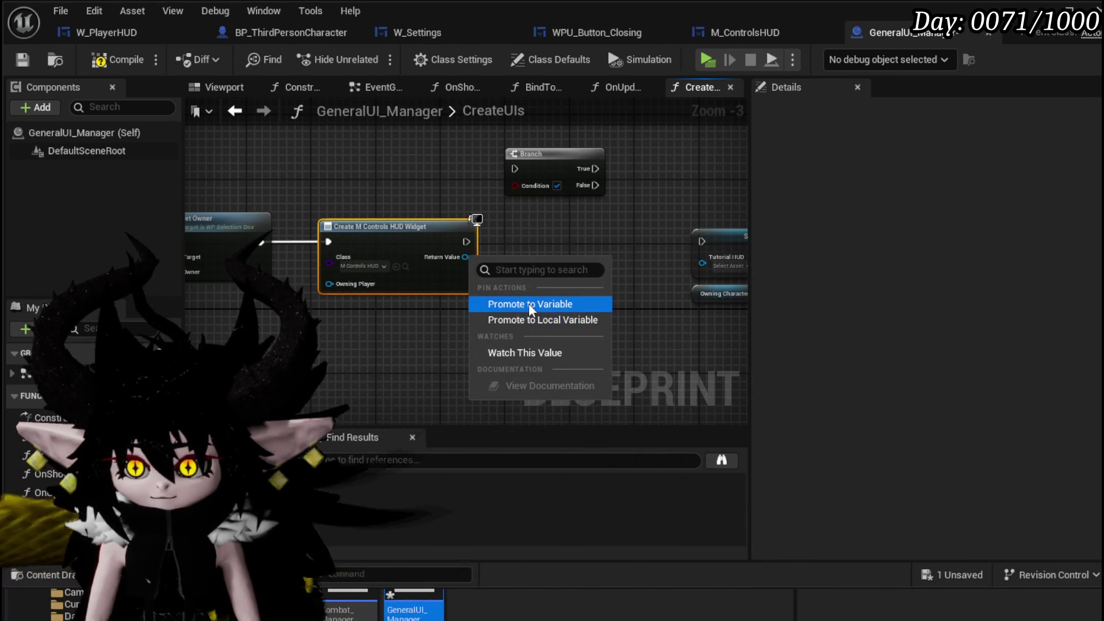
pyautogui.click(529, 303)
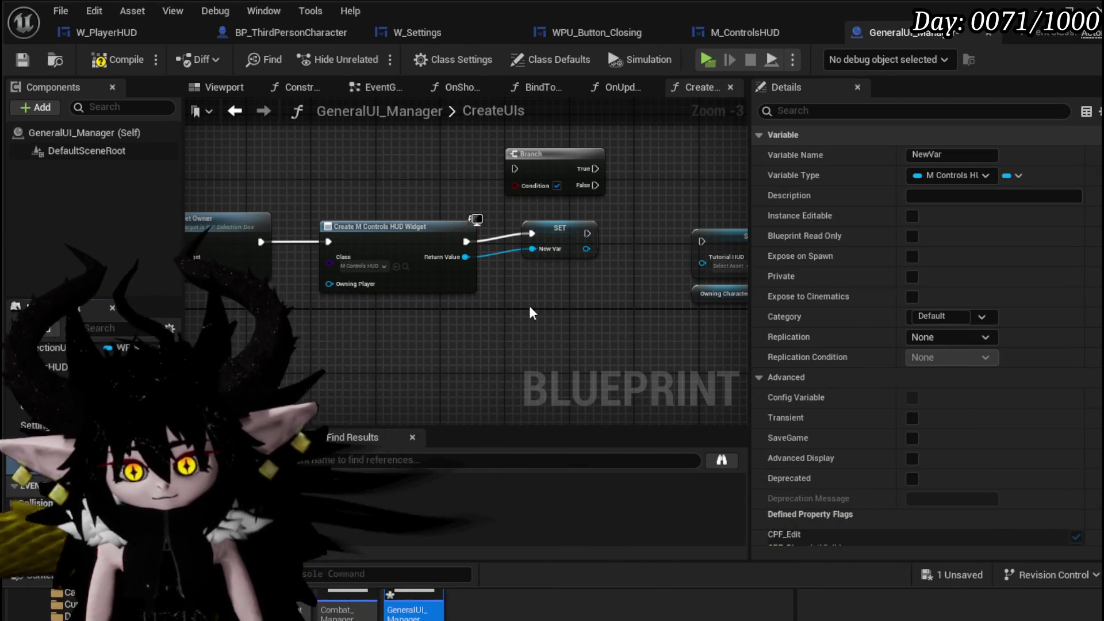
pyautogui.write('ControlHUD')
pyautogui.press('Return')
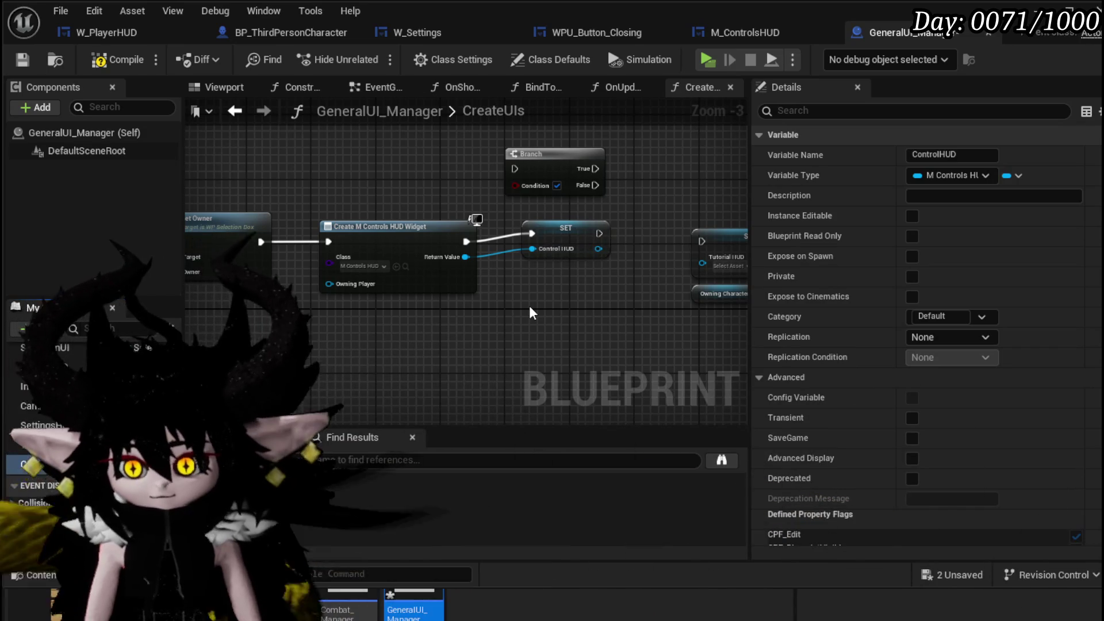
pyautogui.click(560, 234)
pyautogui.scroll(-2, 560, 234)
pyautogui.moveTo(561, 302); pyautogui.dragTo(391, 239)
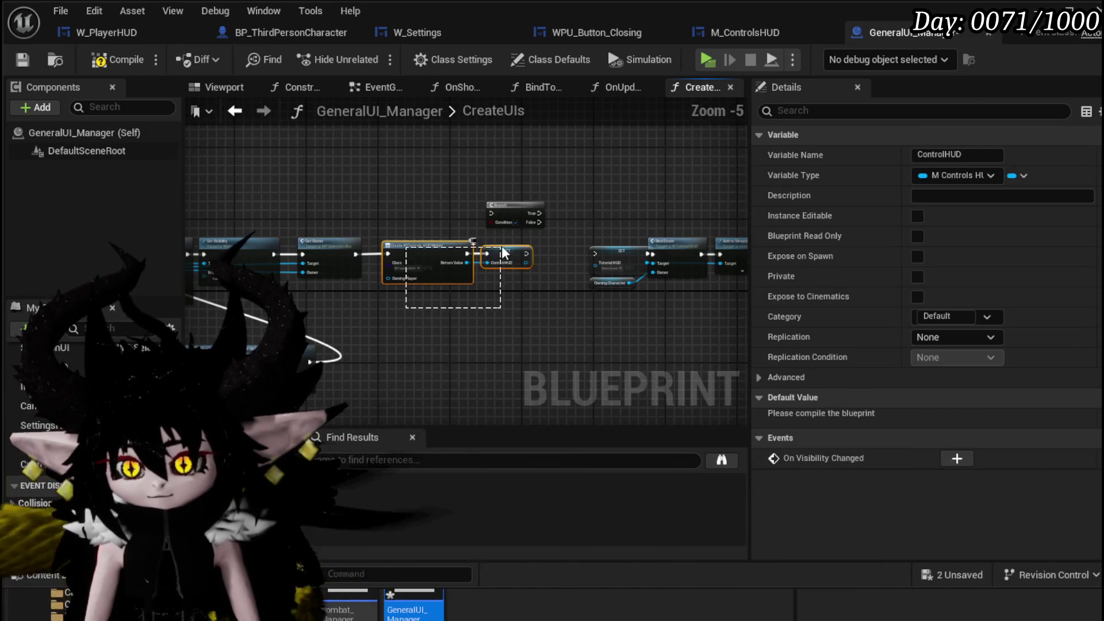
# - Rewire execution: Set Visibility → Create M Controls HUD Widget → SET ControlHUD → Bind Widget
pyautogui.click(384, 198)
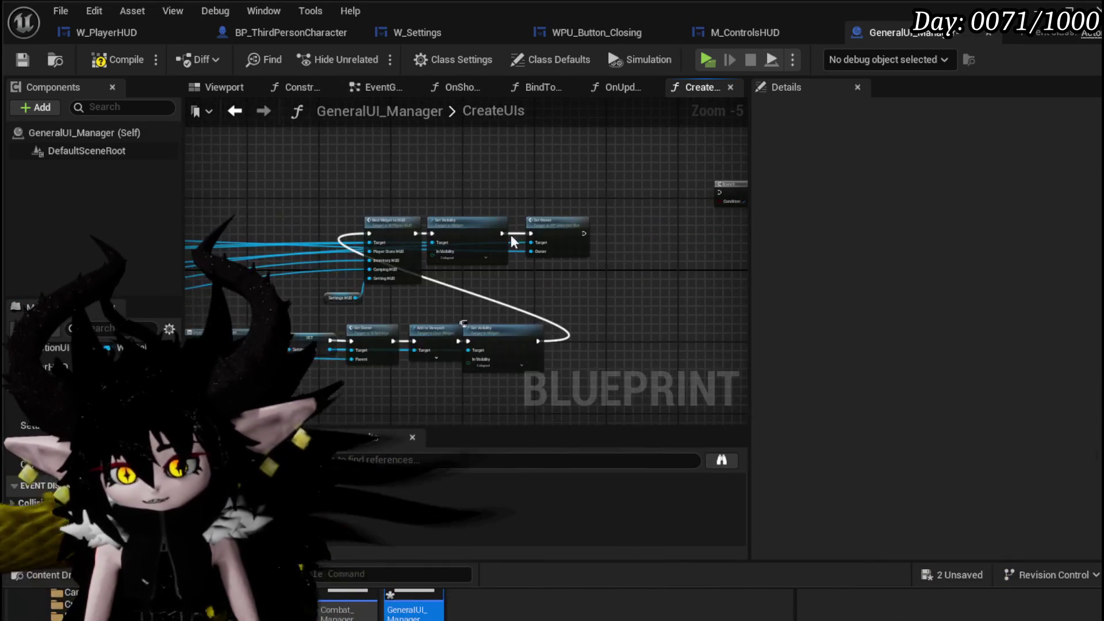
pyautogui.scroll(3, 568, 212)
pyautogui.moveTo(267, 239)
pyautogui.mouseDown()
pyautogui.moveTo(473, 227)
pyautogui.moveTo(214, 236)
pyautogui.mouseUp()
pyautogui.moveTo(255, 131); pyautogui.dragTo(644, 213)
pyautogui.moveTo(436, 188)
pyautogui.mouseDown()
pyautogui.moveTo(546, 189)
pyautogui.moveTo(678, 151)
pyautogui.moveTo(641, 98)
pyautogui.moveTo(632, 103)
pyautogui.mouseUp()
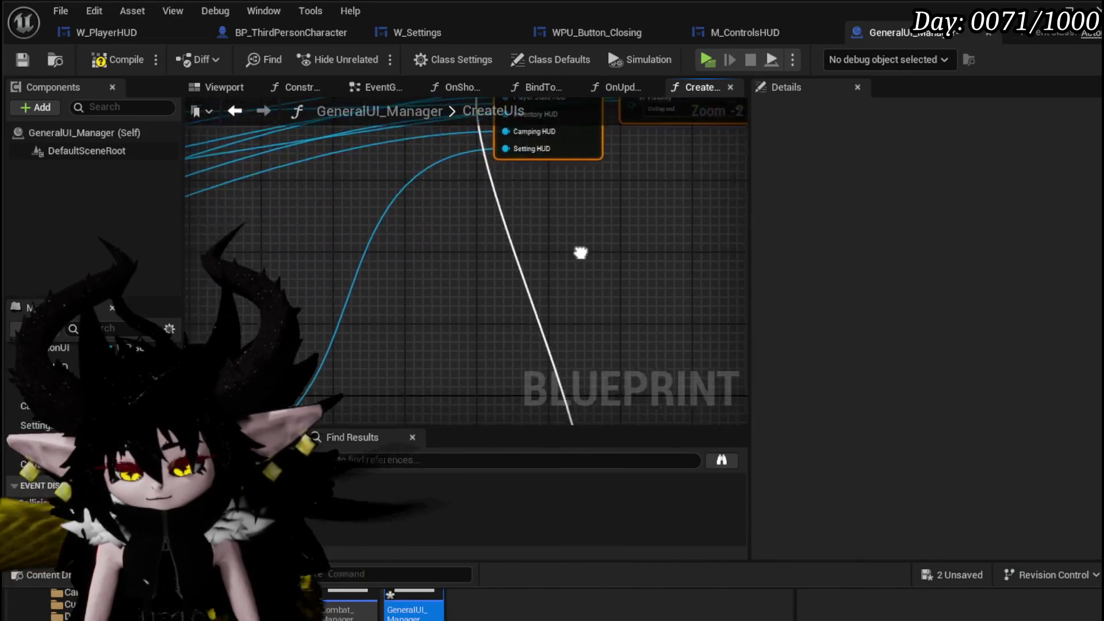
pyautogui.hotkey('ctrl', 'z')
pyautogui.moveTo(513, 307); pyautogui.dragTo(480, 268)
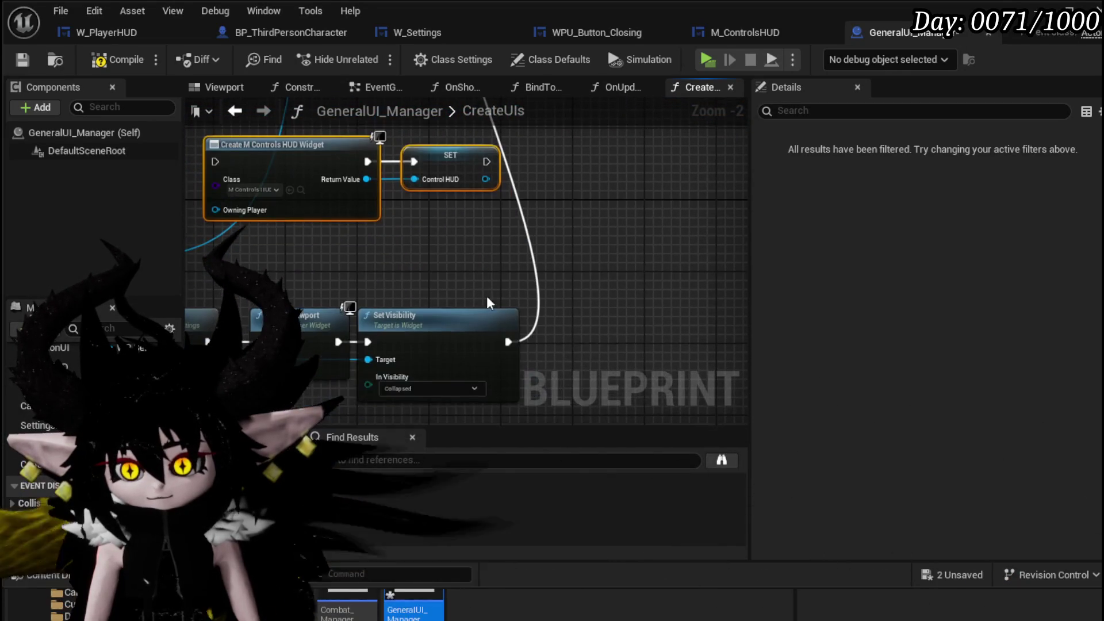
pyautogui.click(499, 336)
pyautogui.moveTo(508, 342); pyautogui.dragTo(215, 162)
pyautogui.moveTo(518, 189)
pyautogui.mouseDown()
pyautogui.moveTo(520, 306)
pyautogui.moveTo(470, 291)
pyautogui.mouseUp()
pyautogui.scroll(-1, 510, 265)
pyautogui.scroll(1, 504, 320)
pyautogui.moveTo(462, 399)
pyautogui.mouseDown()
pyautogui.moveTo(439, 168)
pyautogui.moveTo(450, 132)
pyautogui.mouseUp()
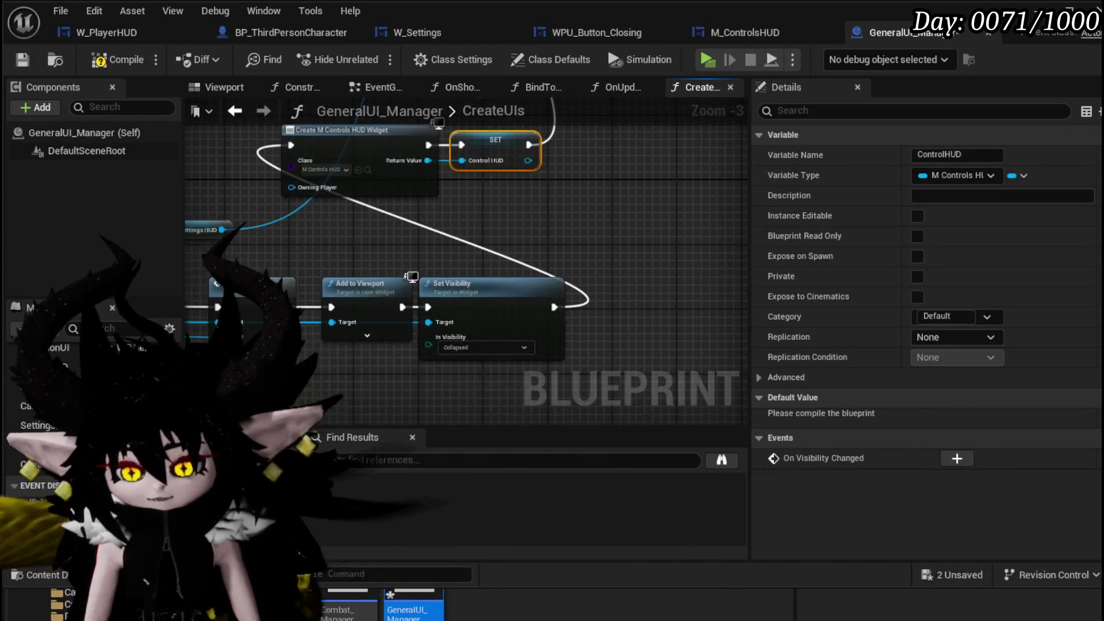
# - Move the settings node chain aside and wire an Add to Viewport node after SET ControlHUD
pyautogui.click(644, 263)
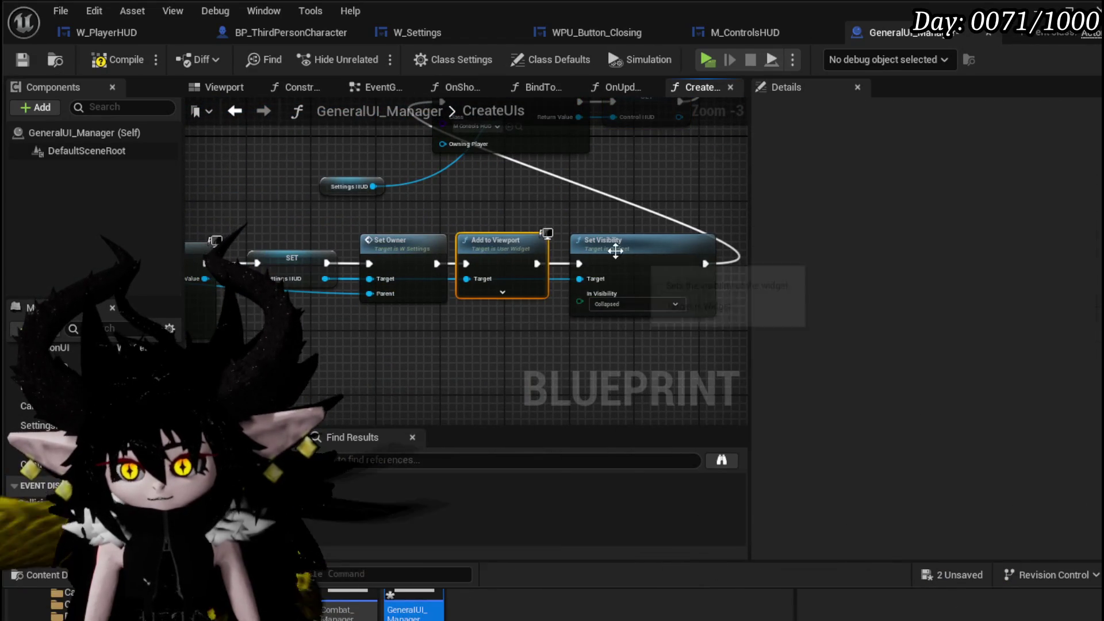
pyautogui.scroll(-2, 640, 202)
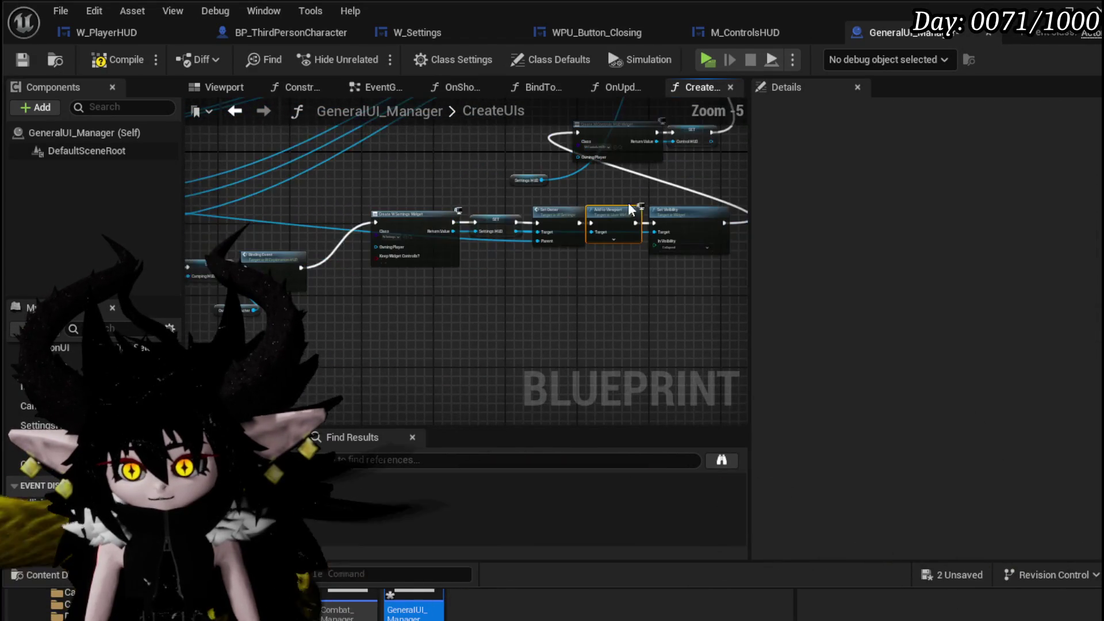
pyautogui.moveTo(690, 216); pyautogui.dragTo(689, 216)
pyautogui.moveTo(689, 216); pyautogui.dragTo(638, 254)
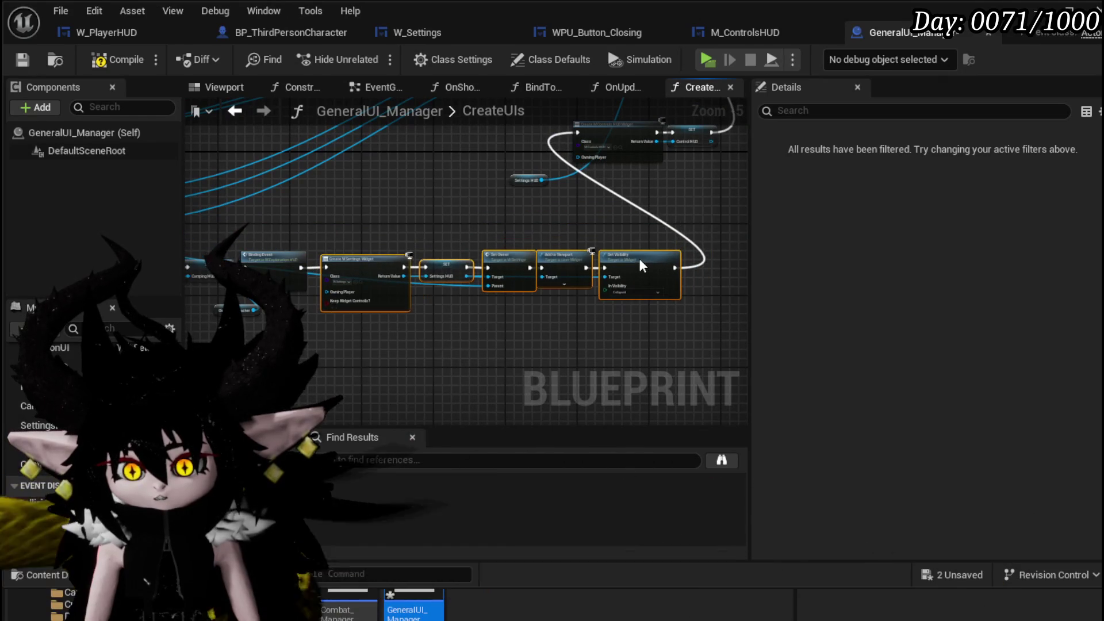
pyautogui.moveTo(598, 195); pyautogui.dragTo(149, 307)
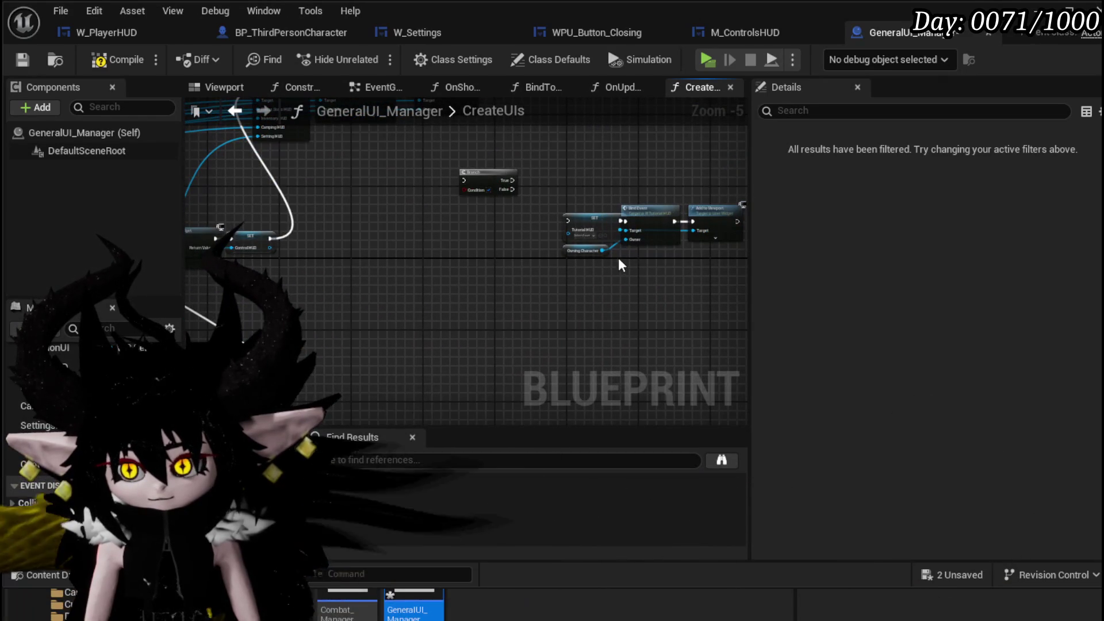
pyautogui.moveTo(690, 229); pyautogui.dragTo(693, 232)
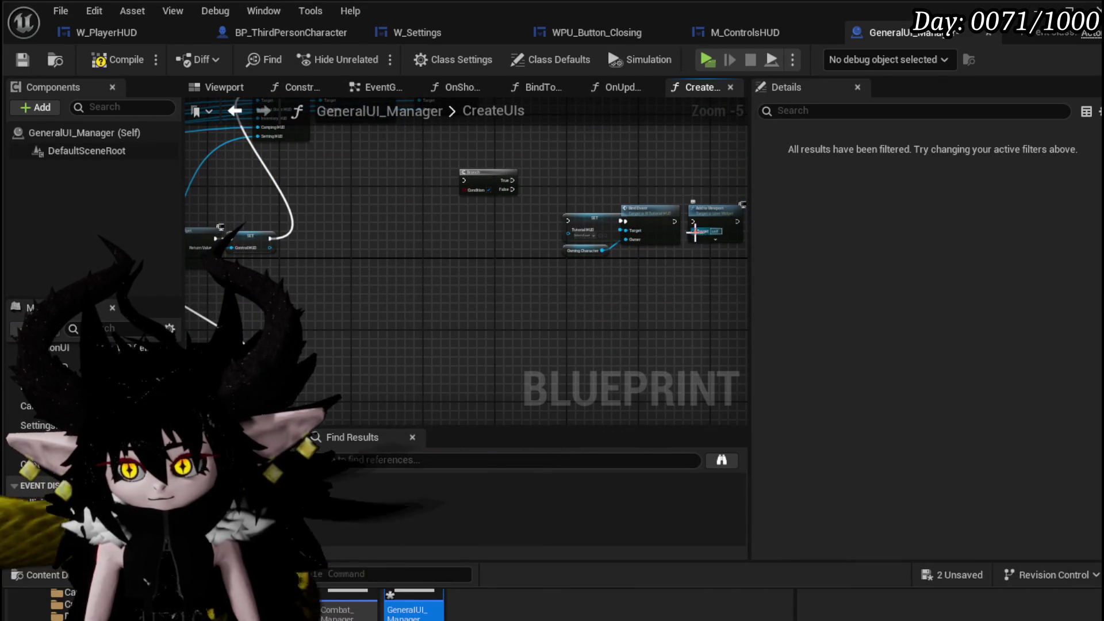
pyautogui.moveTo(334, 227); pyautogui.dragTo(315, 236)
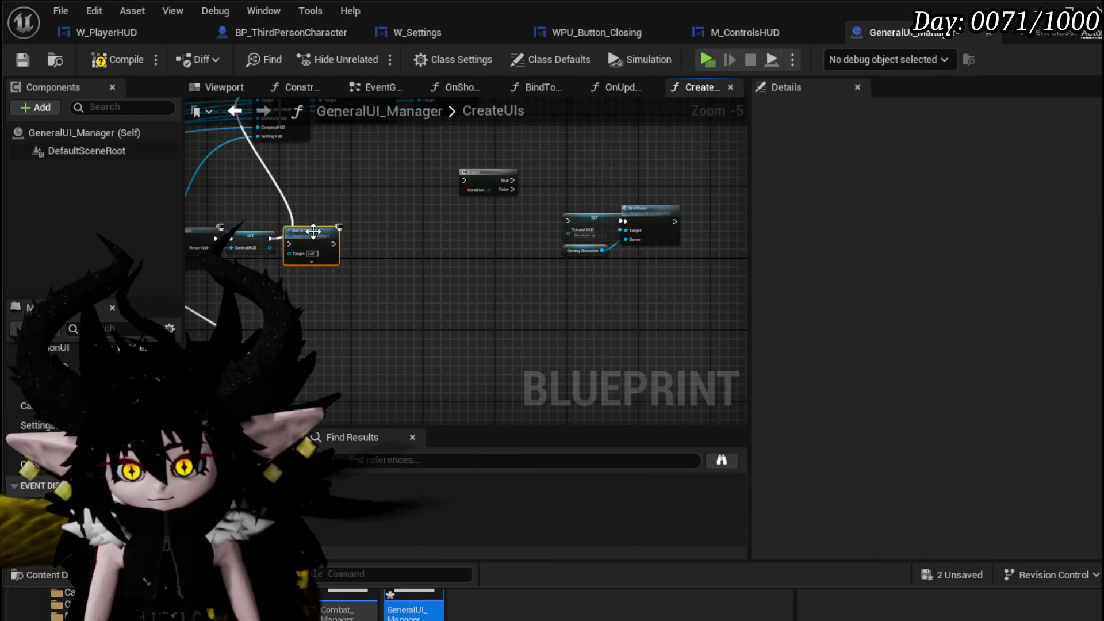
pyautogui.scroll(3, 342, 194)
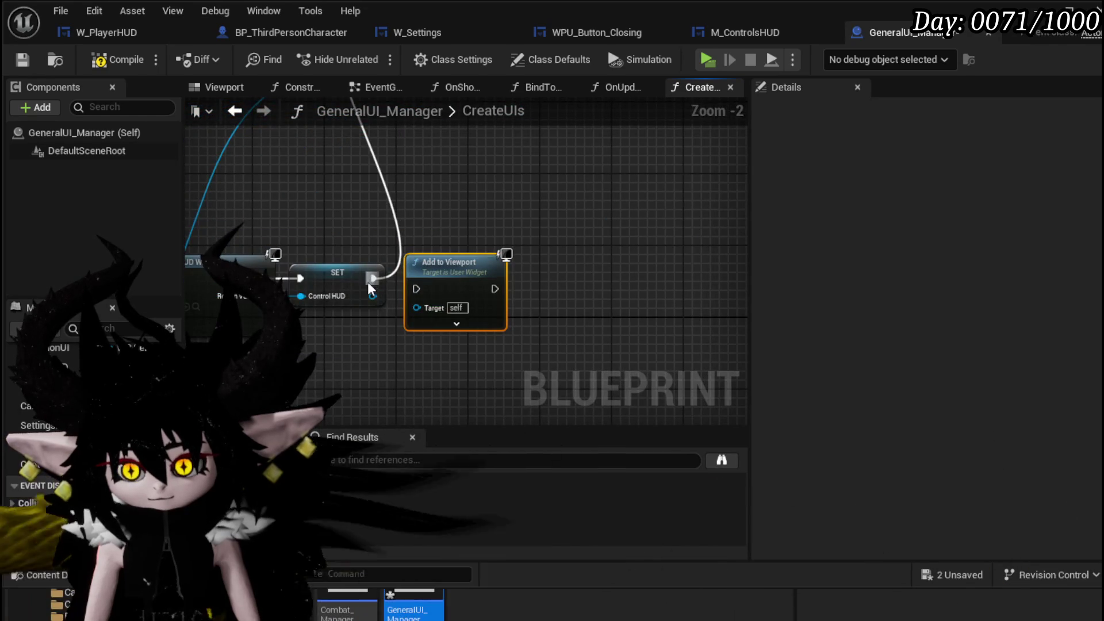
pyautogui.moveTo(411, 286); pyautogui.dragTo(412, 286)
pyautogui.moveTo(494, 288)
pyautogui.mouseDown()
pyautogui.moveTo(482, 277)
pyautogui.moveTo(349, 280)
pyautogui.moveTo(354, 205)
pyautogui.mouseUp()
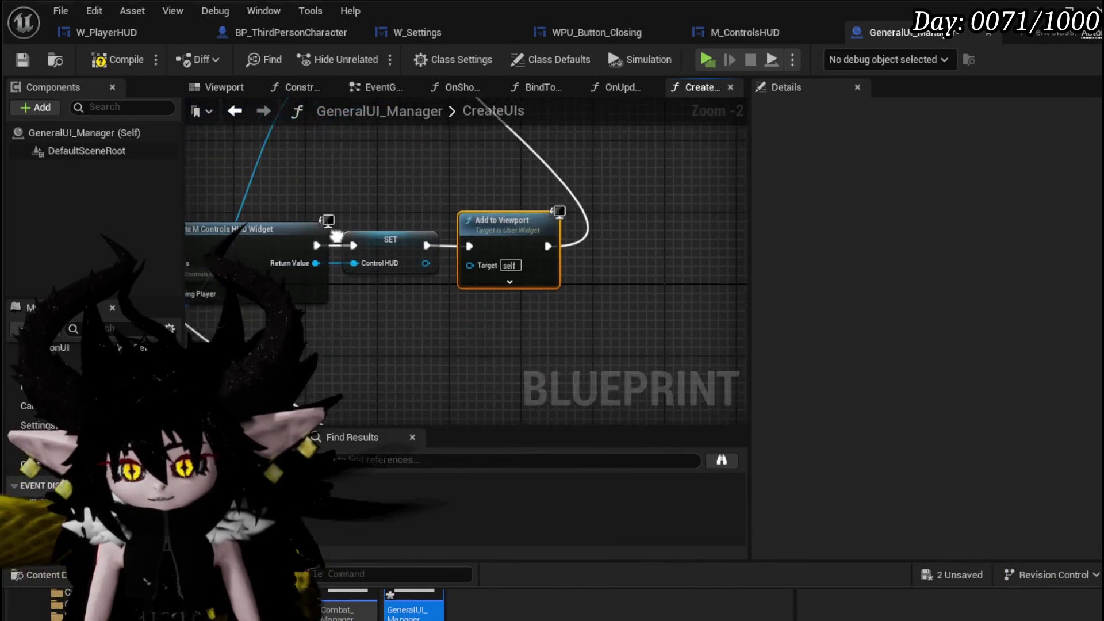
# - Add a Set Visibility (Hidden) node for ControlHUD after Add to Viewport and compile
pyautogui.moveTo(422, 213); pyautogui.dragTo(485, 218)
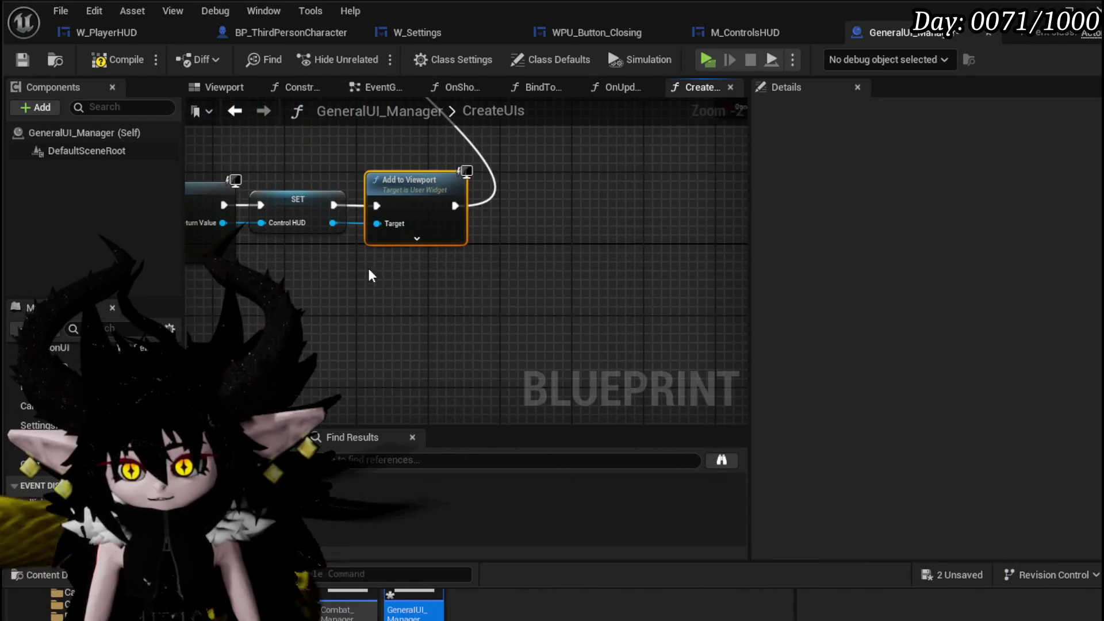
pyautogui.moveTo(332, 223); pyautogui.dragTo(391, 292)
pyautogui.write('co')
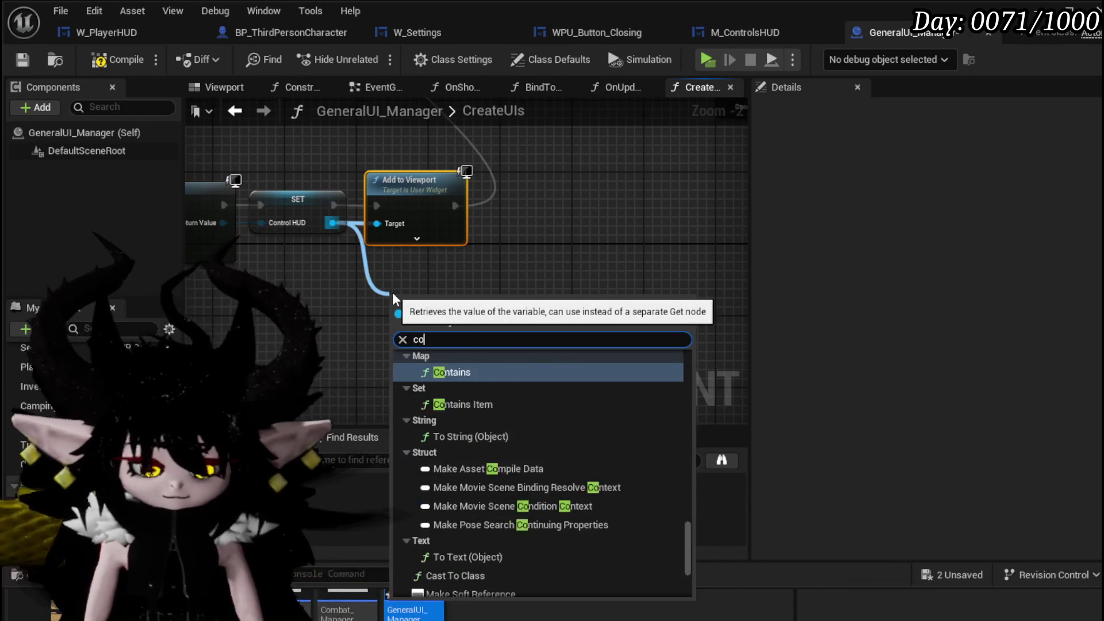
pyautogui.press('BackSpace')
pyautogui.press('BackSpace')
pyautogui.write('set ')
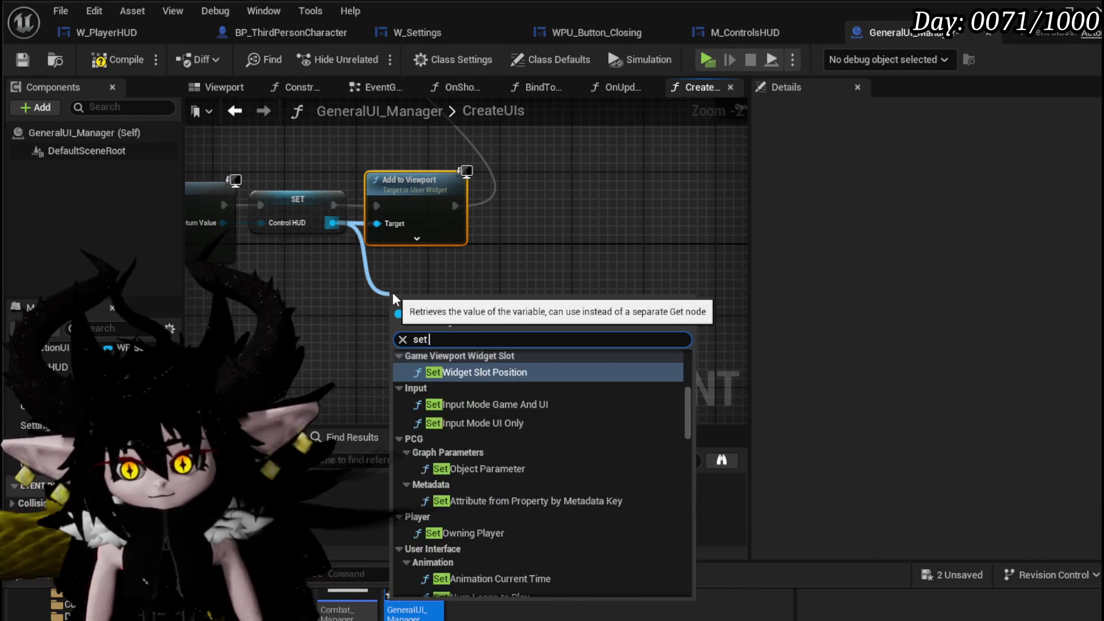
pyautogui.write('visi')
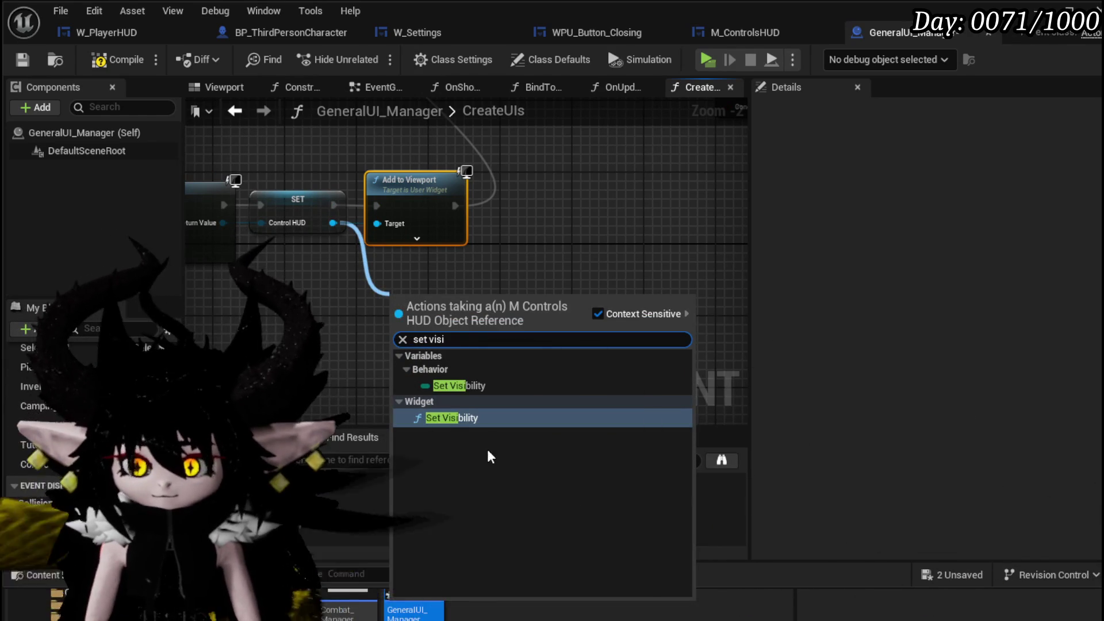
pyautogui.click(478, 417)
pyautogui.click(454, 368)
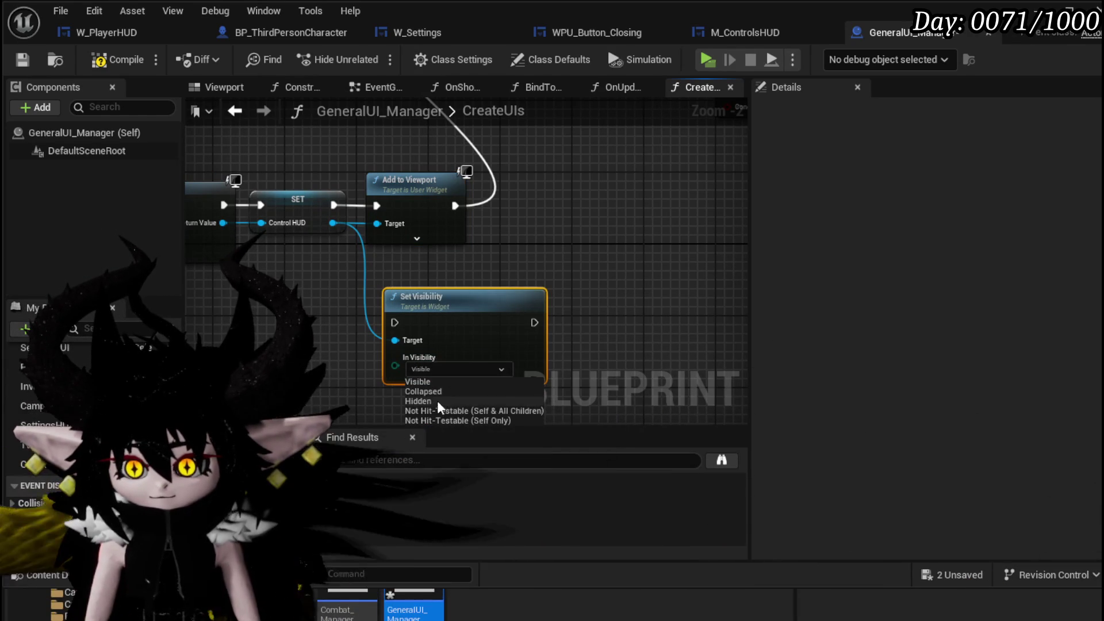
pyautogui.click(434, 394)
pyautogui.moveTo(460, 299)
pyautogui.mouseDown()
pyautogui.moveTo(547, 191)
pyautogui.moveTo(611, 212)
pyautogui.moveTo(475, 209)
pyautogui.mouseUp()
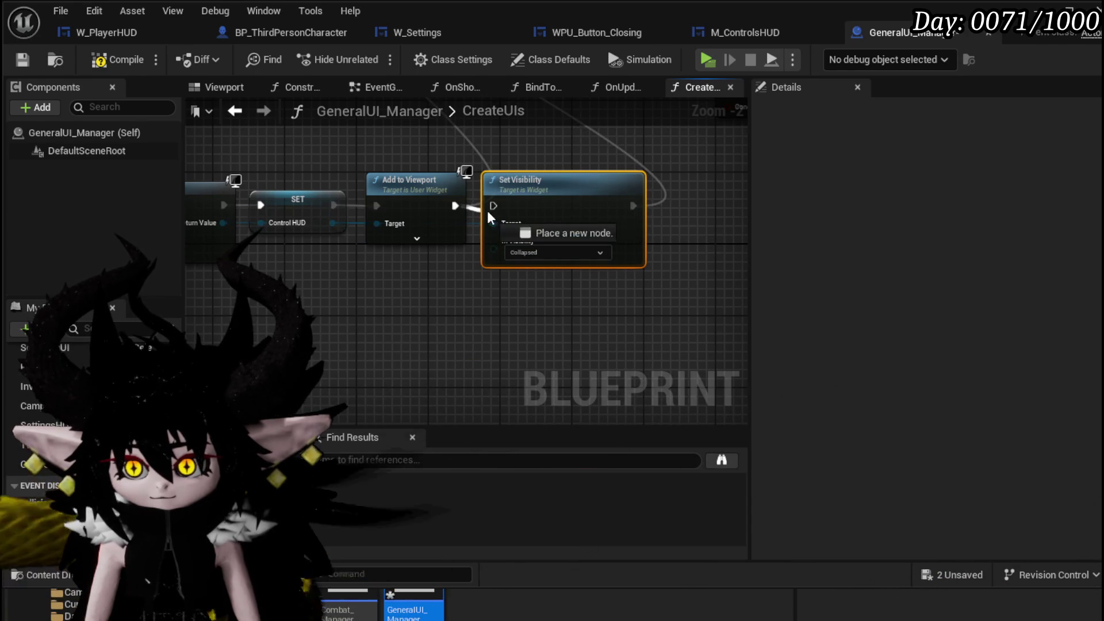
pyautogui.scroll(-2, 509, 181)
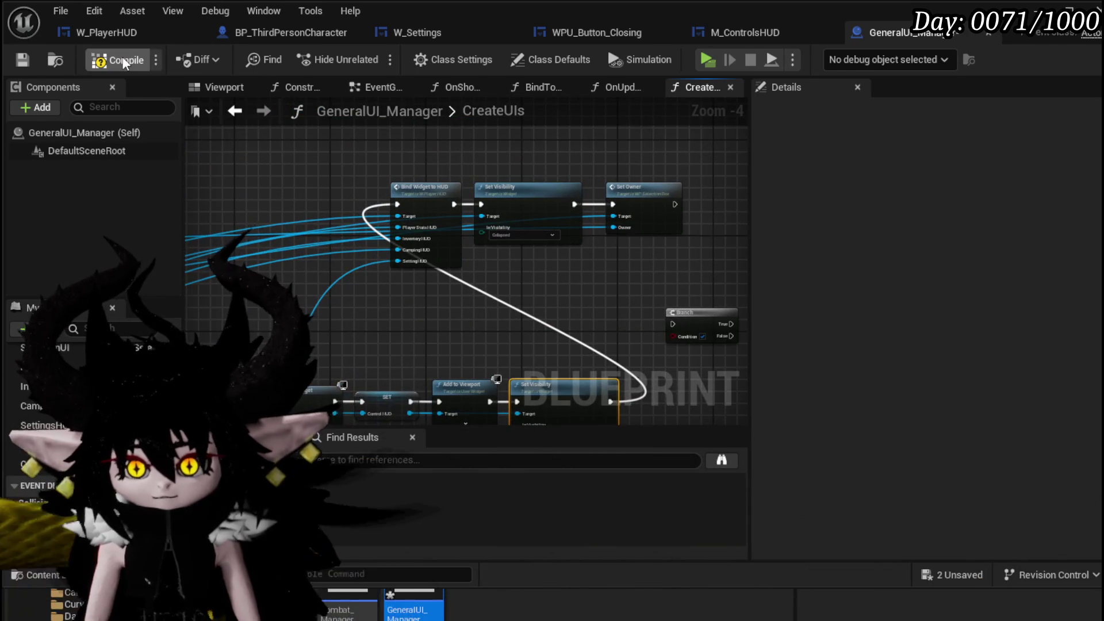
pyautogui.click(22, 60)
# - Place a Control HUD getter beside BindWidgetToHUD, deleting an accidental setter node
pyautogui.scroll(3, 446, 276)
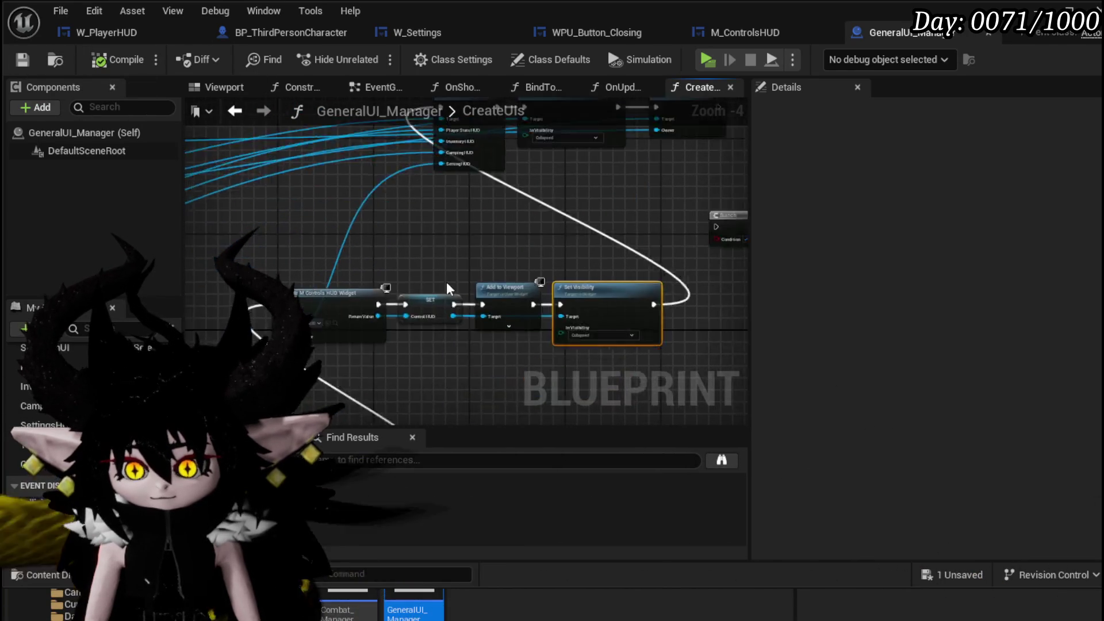
pyautogui.moveTo(43, 443)
pyautogui.mouseDown()
pyautogui.moveTo(227, 137)
pyautogui.moveTo(229, 145)
pyautogui.mouseUp()
pyautogui.click(266, 186)
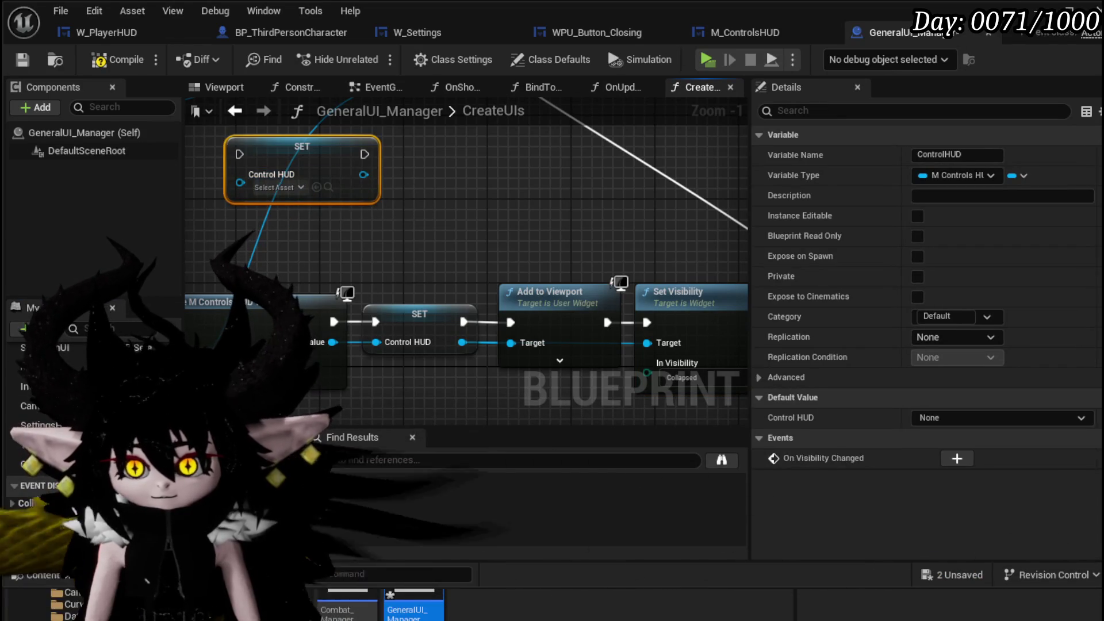
pyautogui.press('Delete')
pyautogui.moveTo(43, 443)
pyautogui.mouseDown()
pyautogui.moveTo(253, 147)
pyautogui.moveTo(254, 171)
pyautogui.moveTo(335, 309)
pyautogui.mouseUp()
pyautogui.click(287, 185)
pyautogui.doubleClick(573, 221)
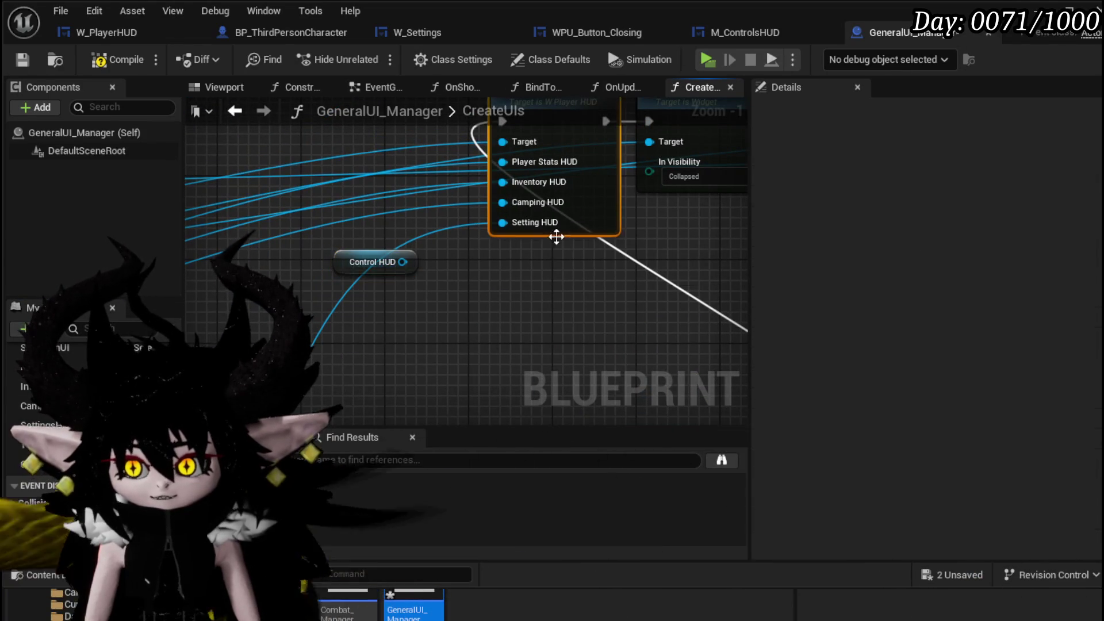
# - Add an M Controls HUD object input named Control HUD to BindWidgetToHUD and save
pyautogui.click(355, 248)
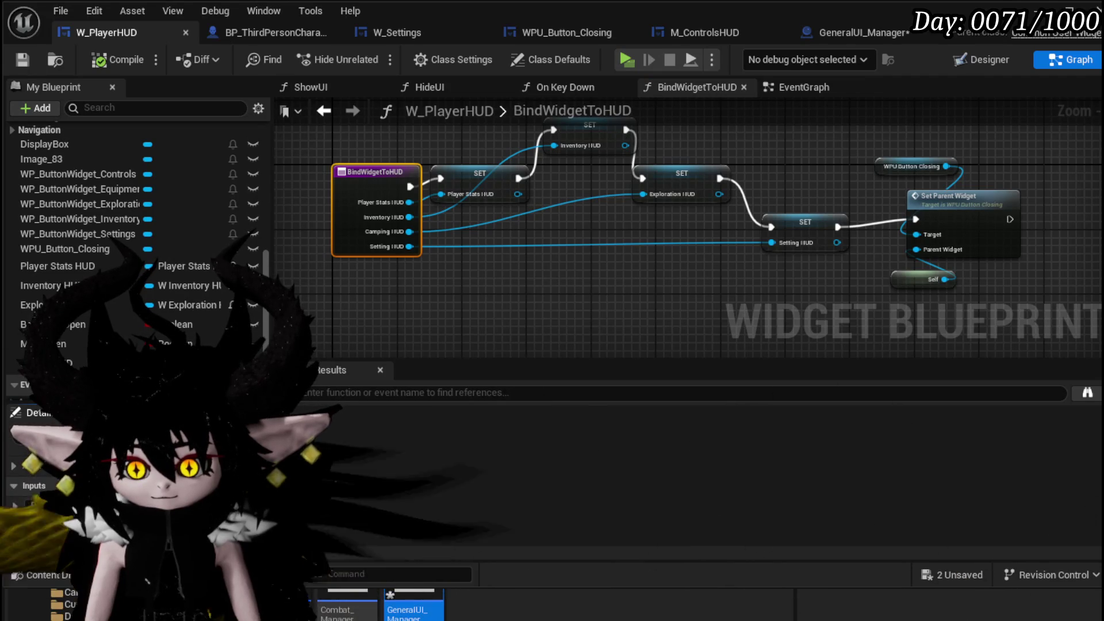
pyautogui.click(161, 488)
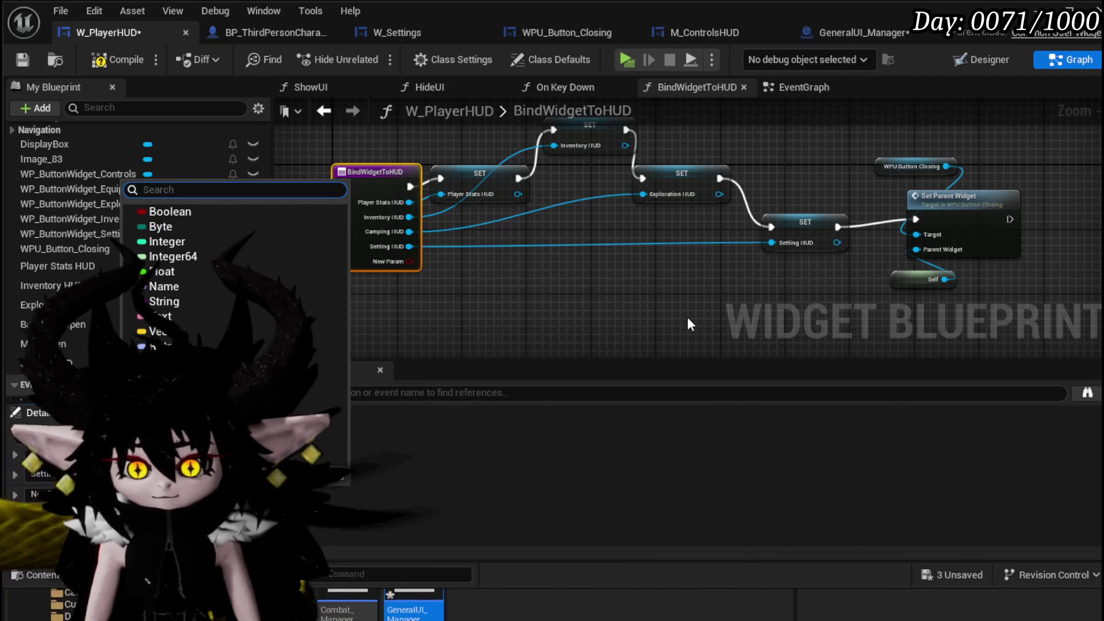
pyautogui.write('W_Contro')
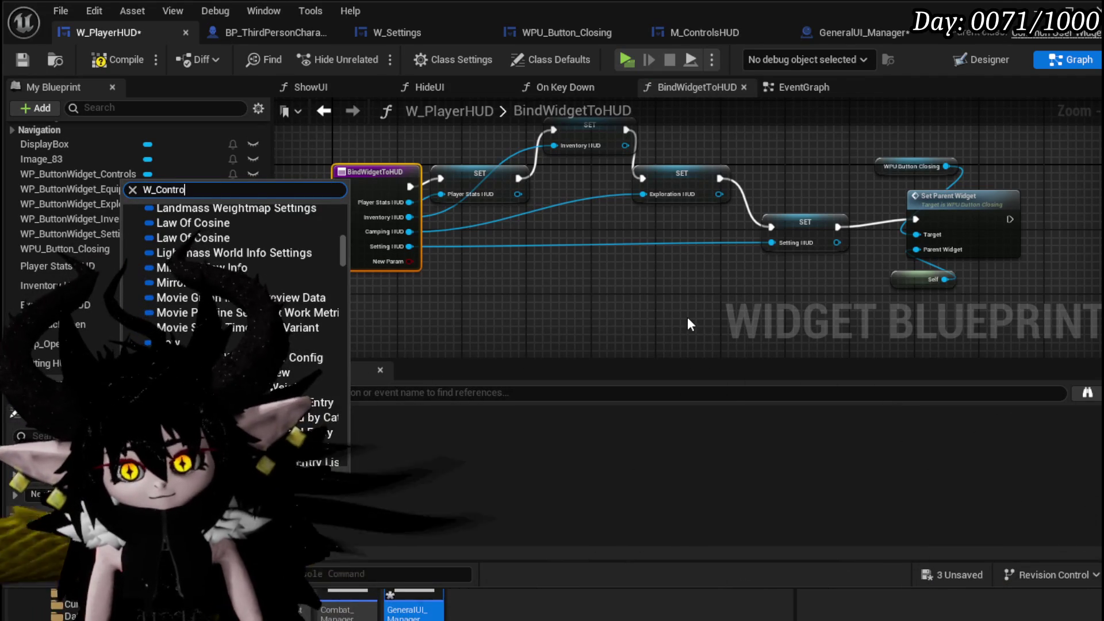
pyautogui.press('BackSpace')
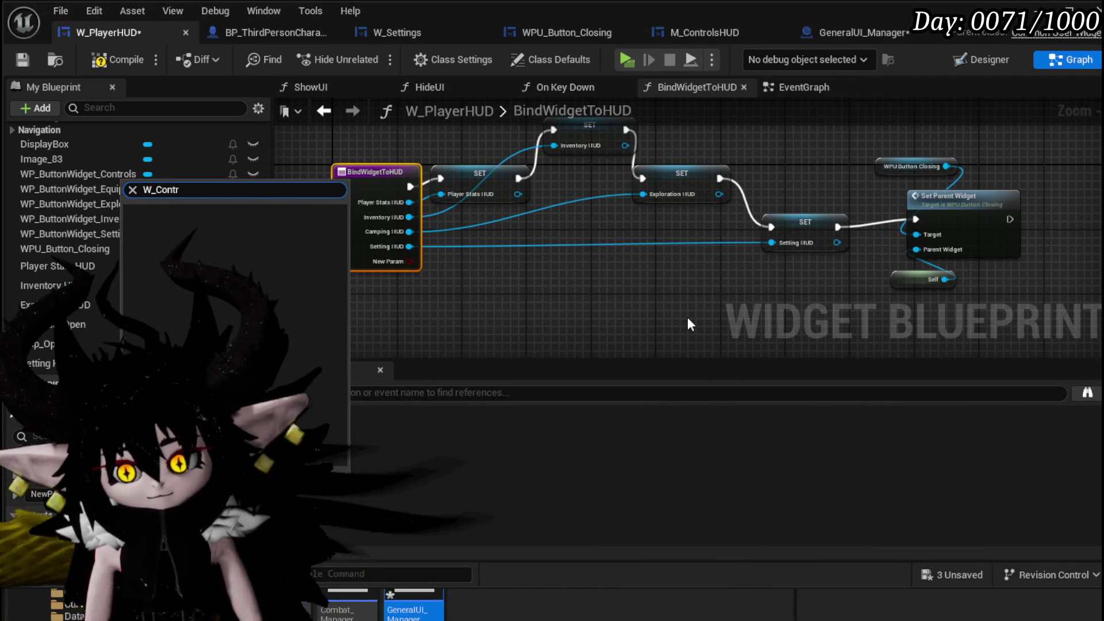
pyautogui.write('Contro')
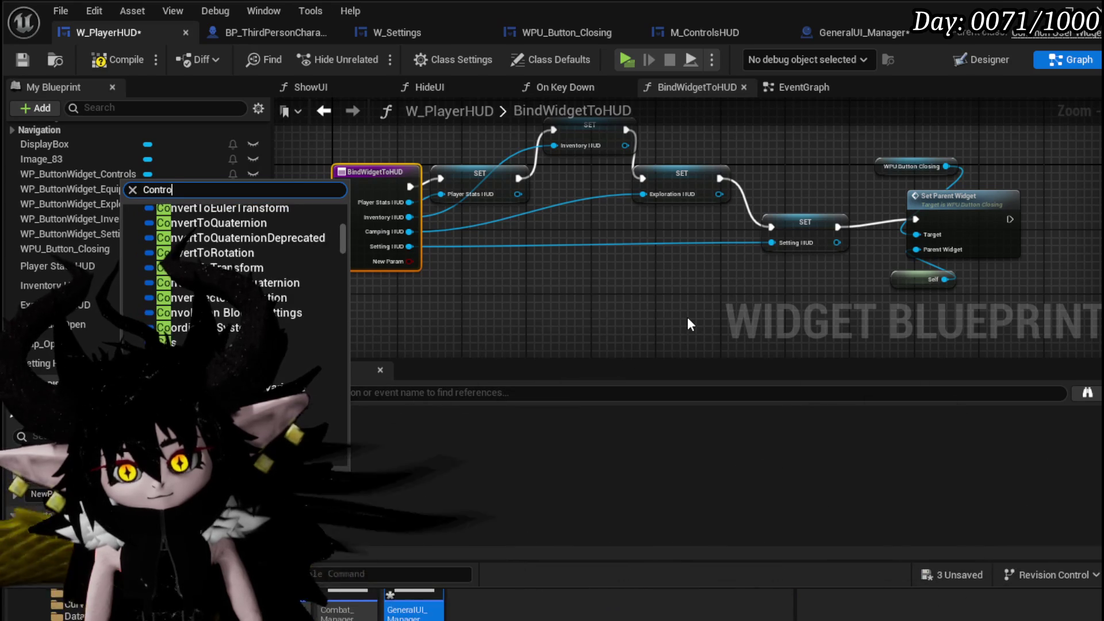
pyautogui.write('l HUD')
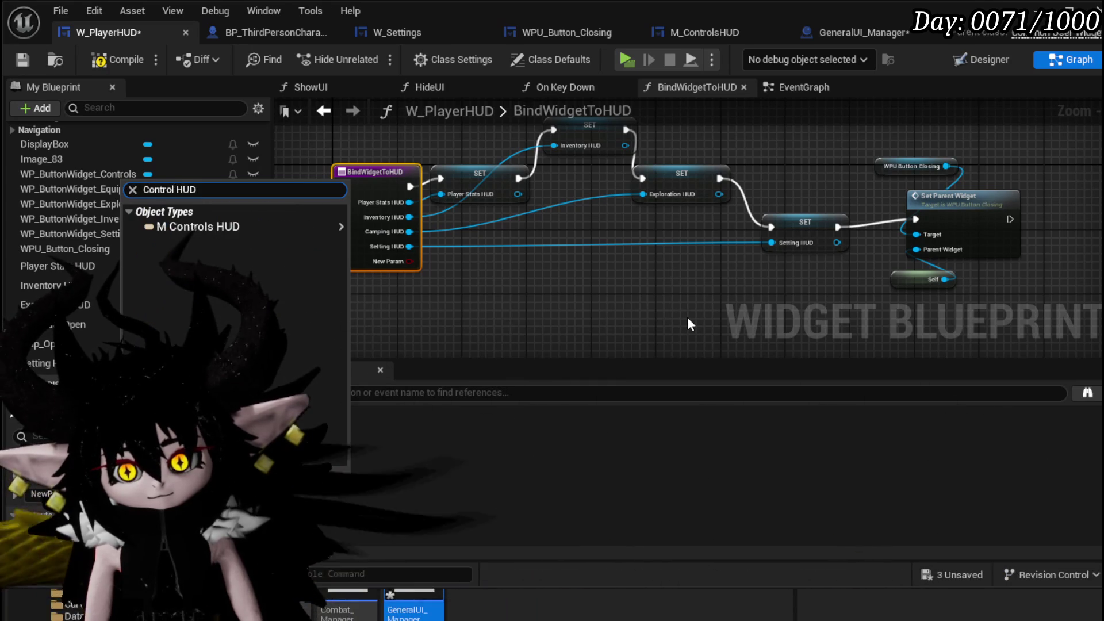
pyautogui.moveTo(164, 227)
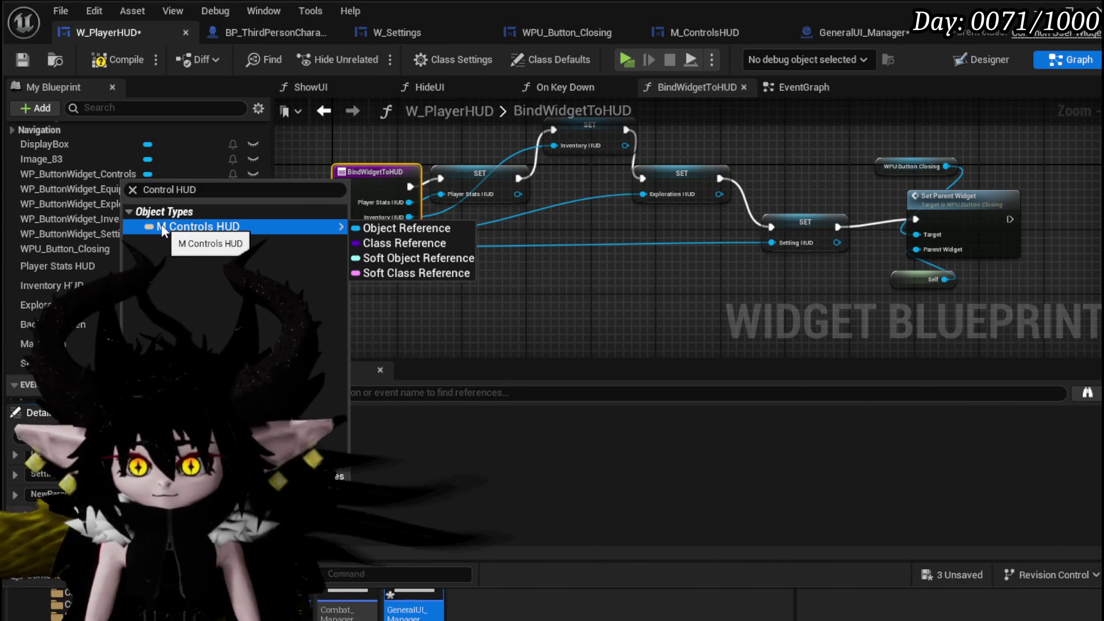
pyautogui.click(422, 229)
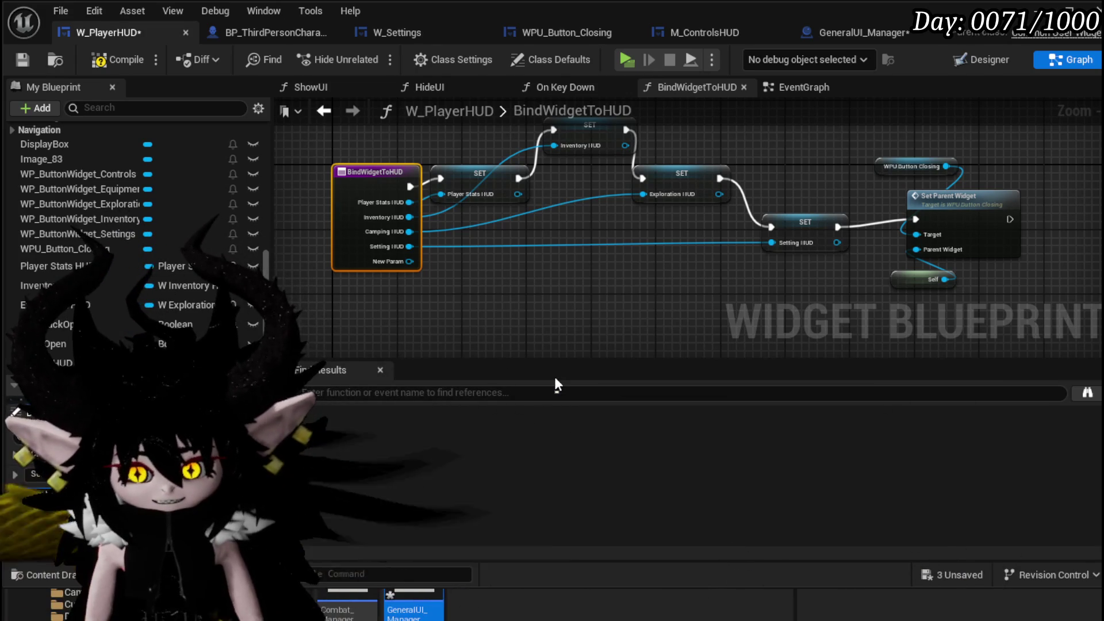
pyautogui.write('Control HUD')
pyautogui.press('Return')
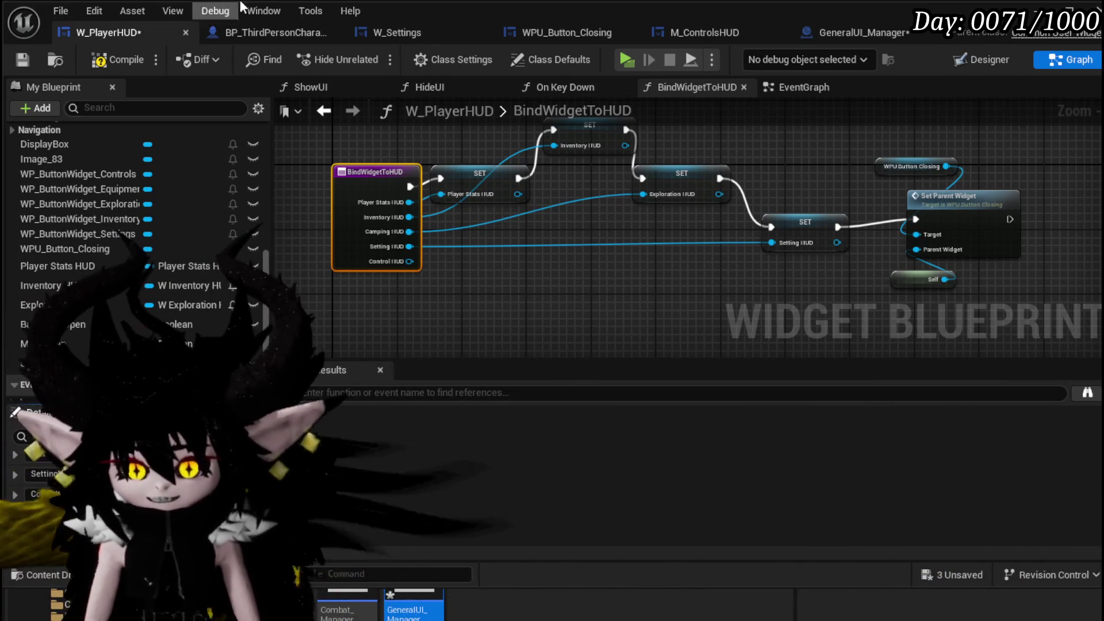
pyautogui.click(23, 61)
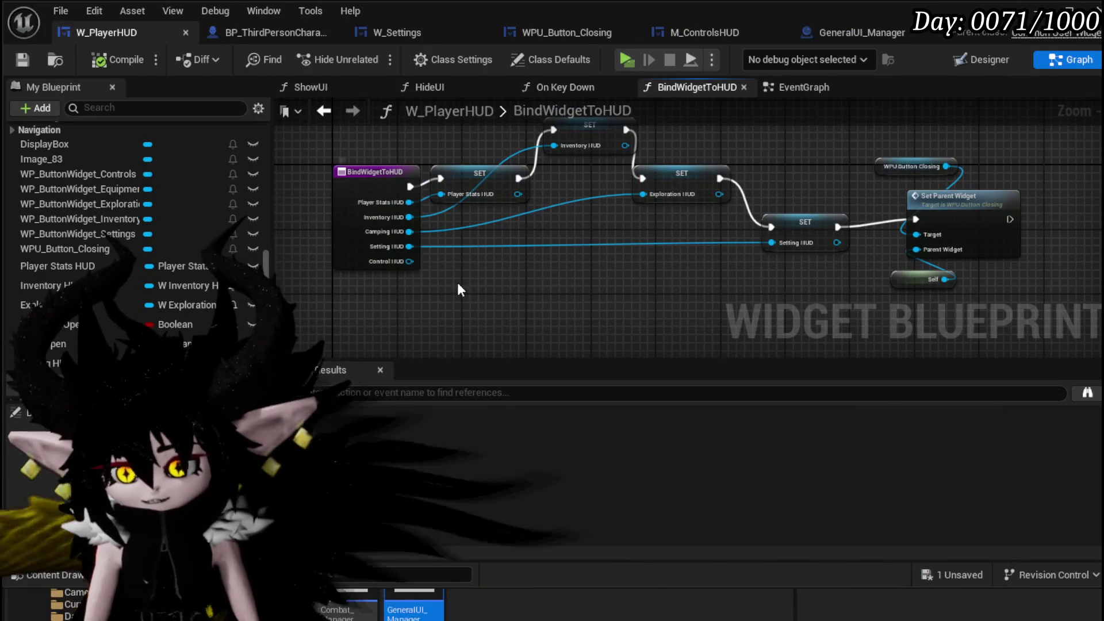
# - Promote Control HUD to a variable, wiring its SET between Setting HUD and Set Parent Widget, then compile
pyautogui.rightClick(412, 262)
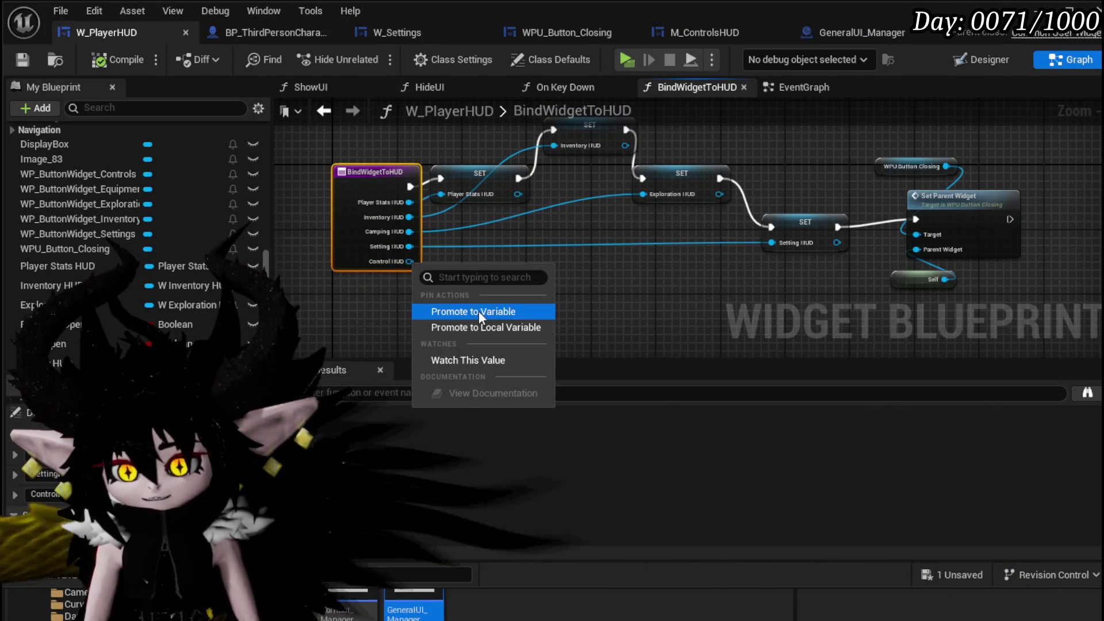
pyautogui.click(478, 310)
pyautogui.moveTo(431, 189)
pyautogui.mouseDown()
pyautogui.moveTo(506, 210)
pyautogui.moveTo(630, 292)
pyautogui.mouseUp()
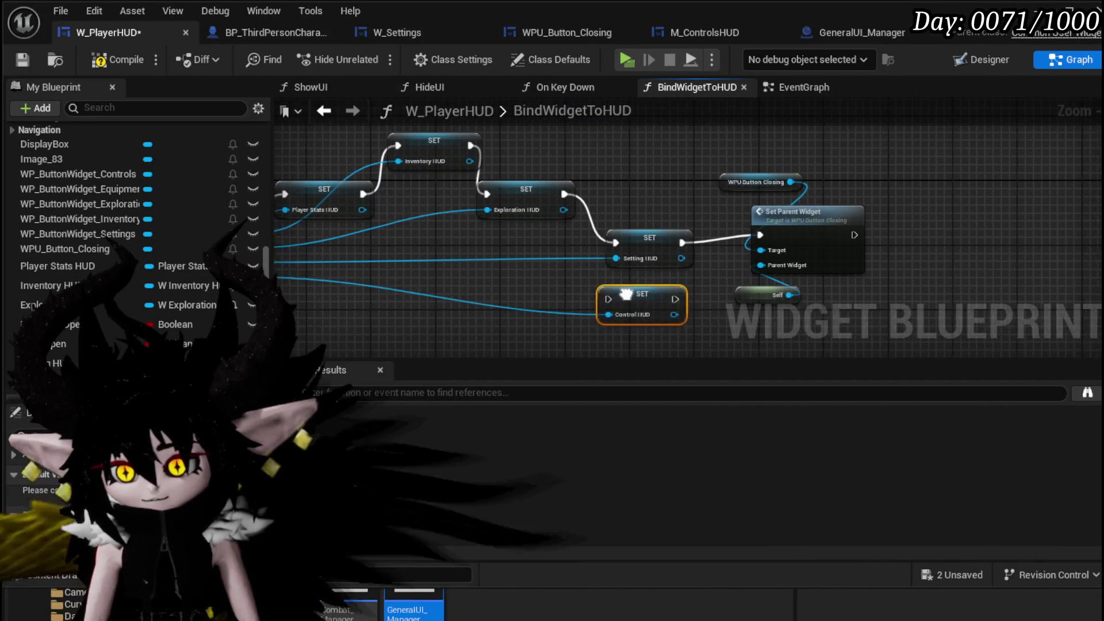
pyautogui.moveTo(614, 207); pyautogui.dragTo(736, 215)
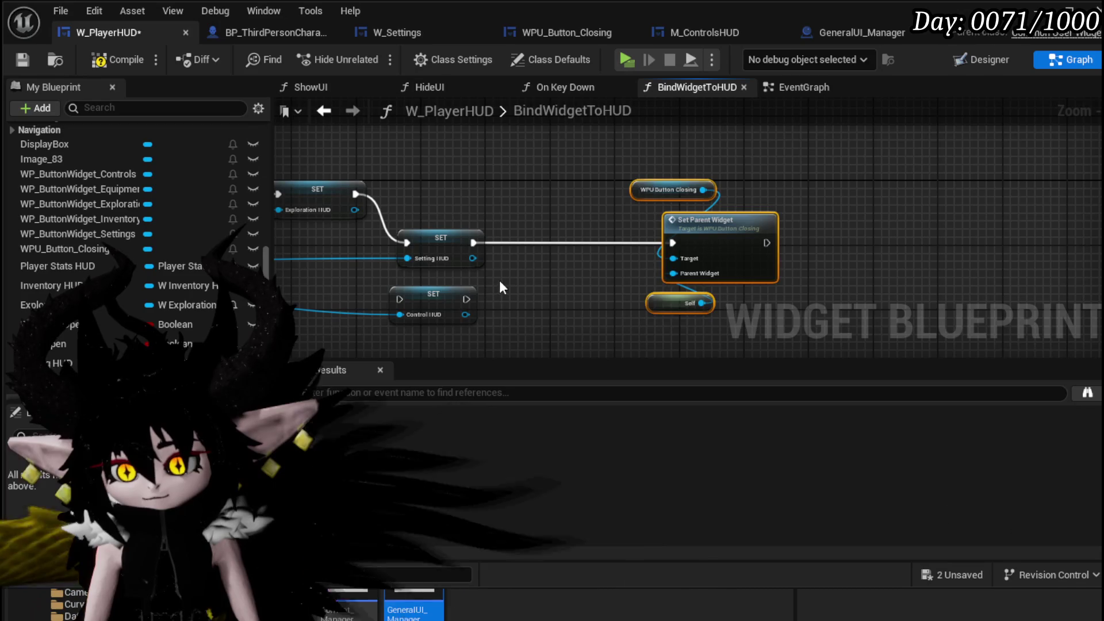
pyautogui.moveTo(514, 293); pyautogui.dragTo(578, 240)
pyautogui.moveTo(472, 243); pyautogui.dragTo(536, 247)
pyautogui.moveTo(604, 242)
pyautogui.mouseDown()
pyautogui.moveTo(725, 253)
pyautogui.moveTo(672, 242)
pyautogui.mouseUp()
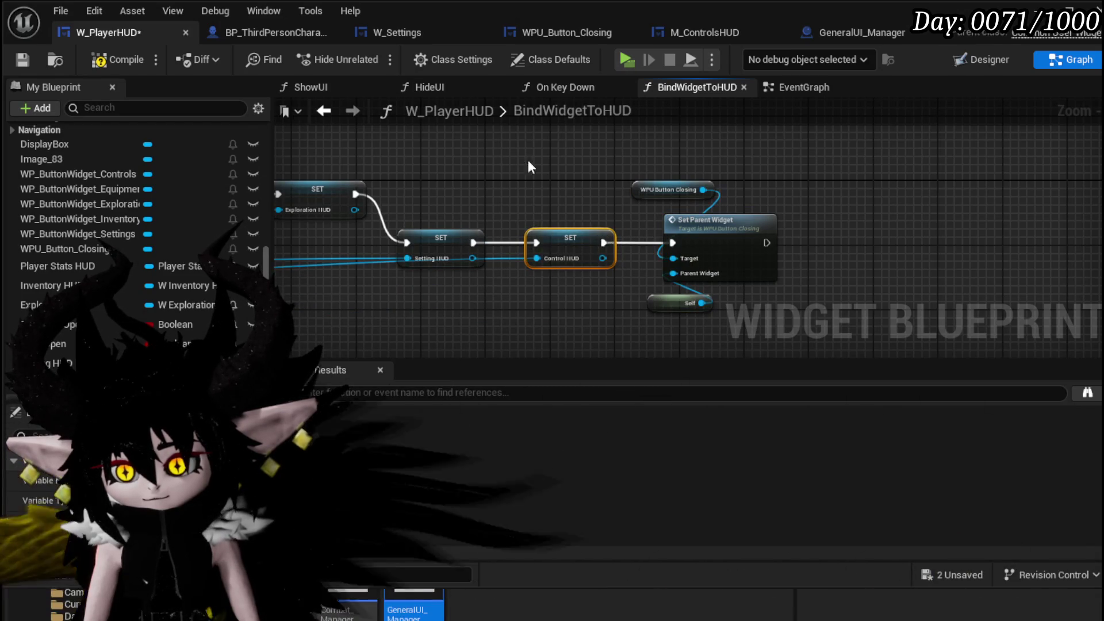
pyautogui.click(101, 58)
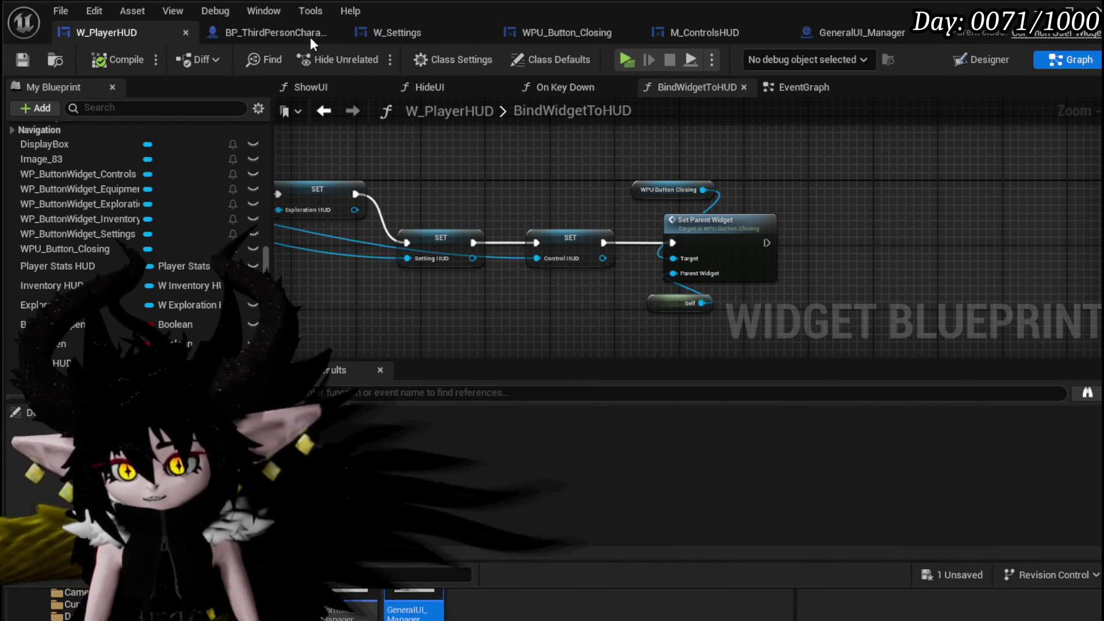
pyautogui.click(857, 87)
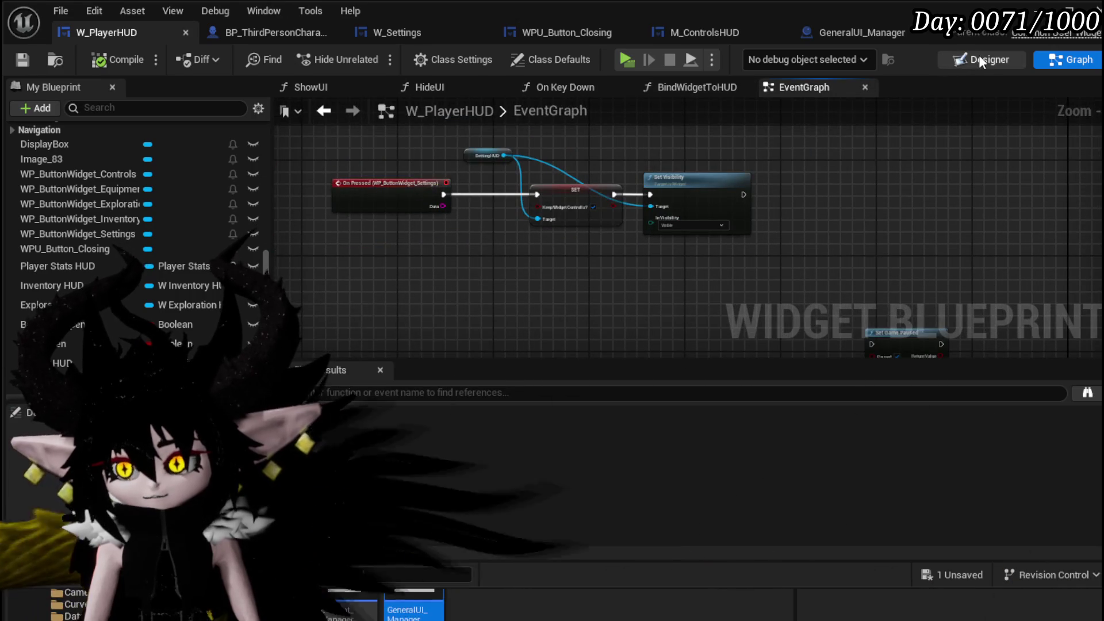
# - Add an On Pressed event for the WP_ButtonWidget_Controls button
pyautogui.click(979, 59)
pyautogui.scroll(3, 455, 138)
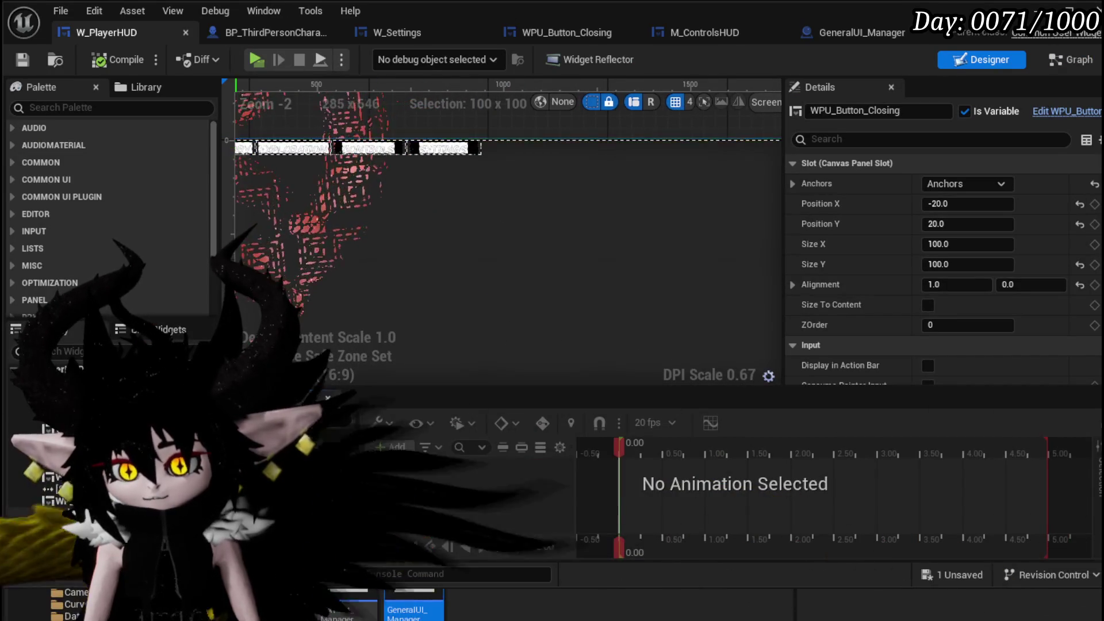
pyautogui.click(368, 148)
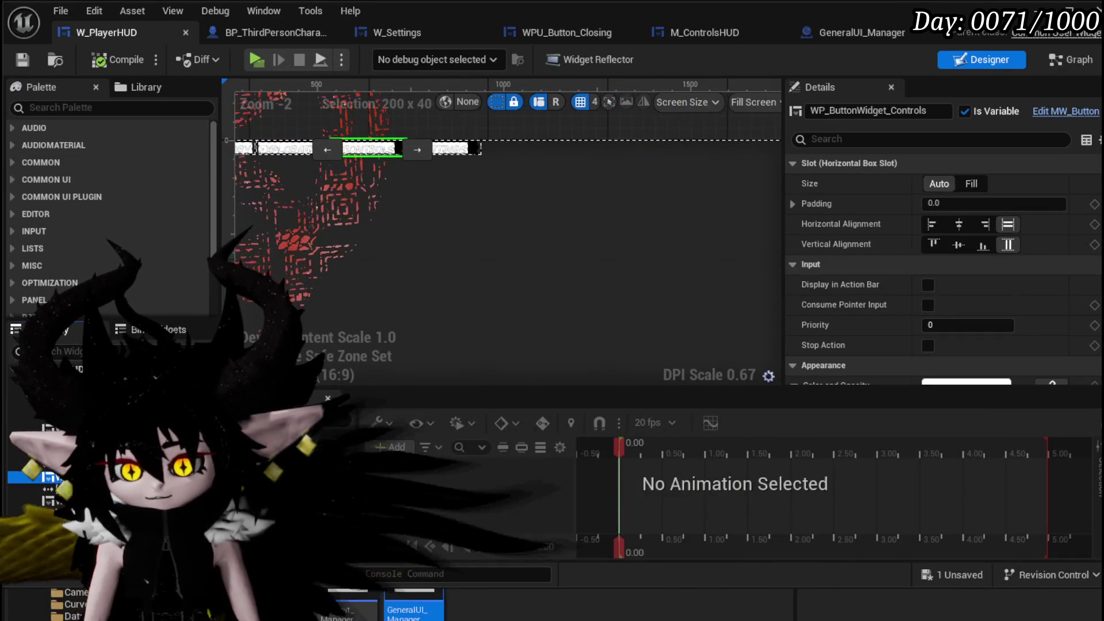
pyautogui.scroll(-5, 1000, 338)
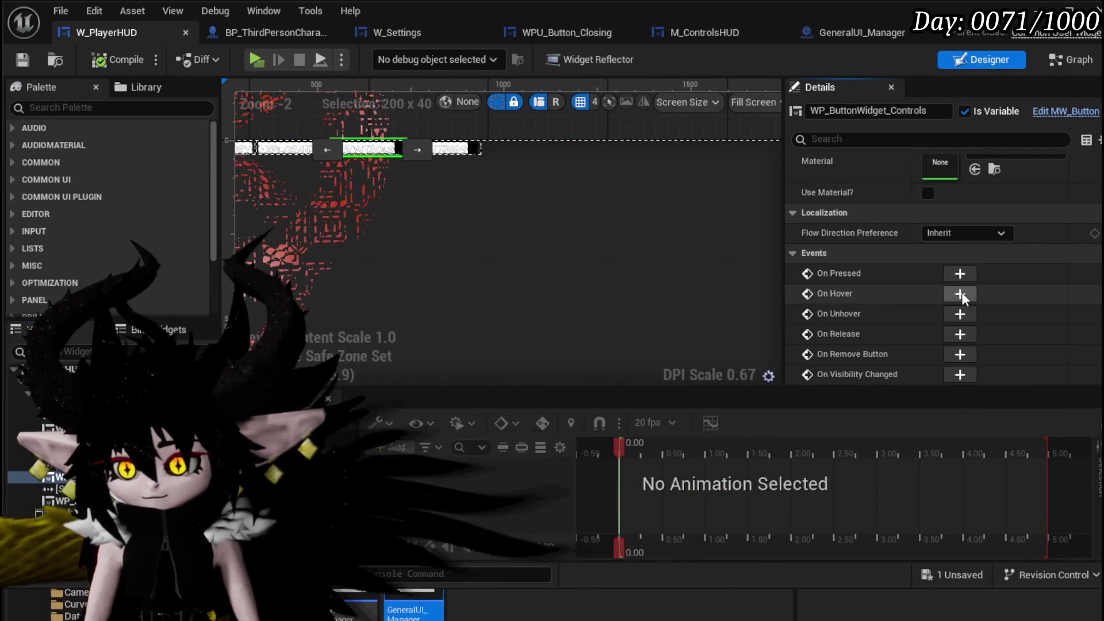
pyautogui.click(960, 274)
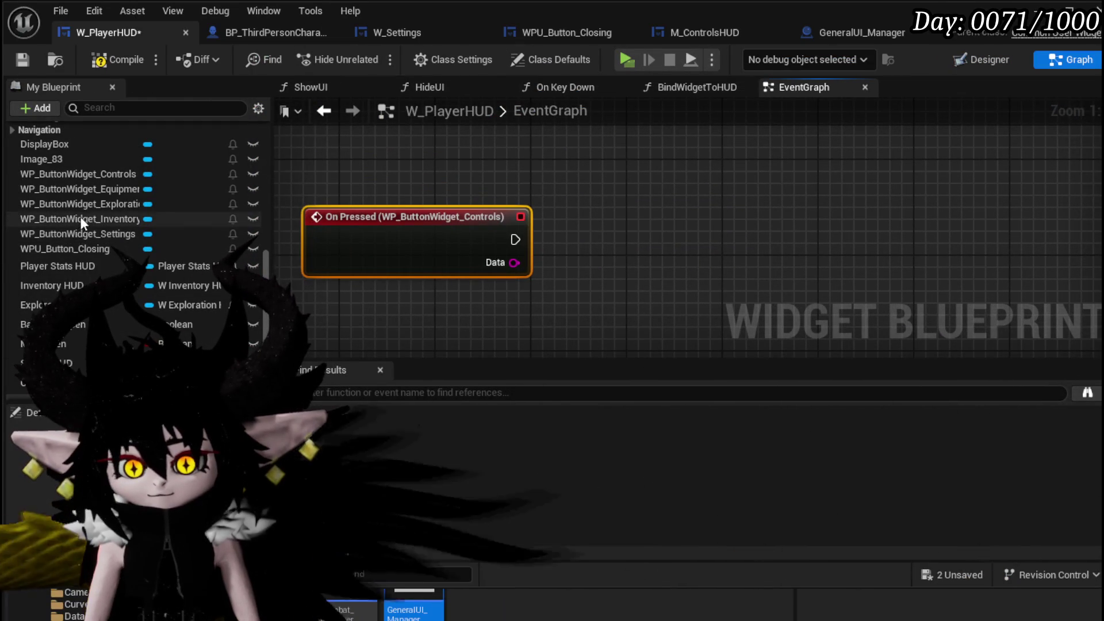
pyautogui.moveTo(89, 172); pyautogui.dragTo(371, 168)
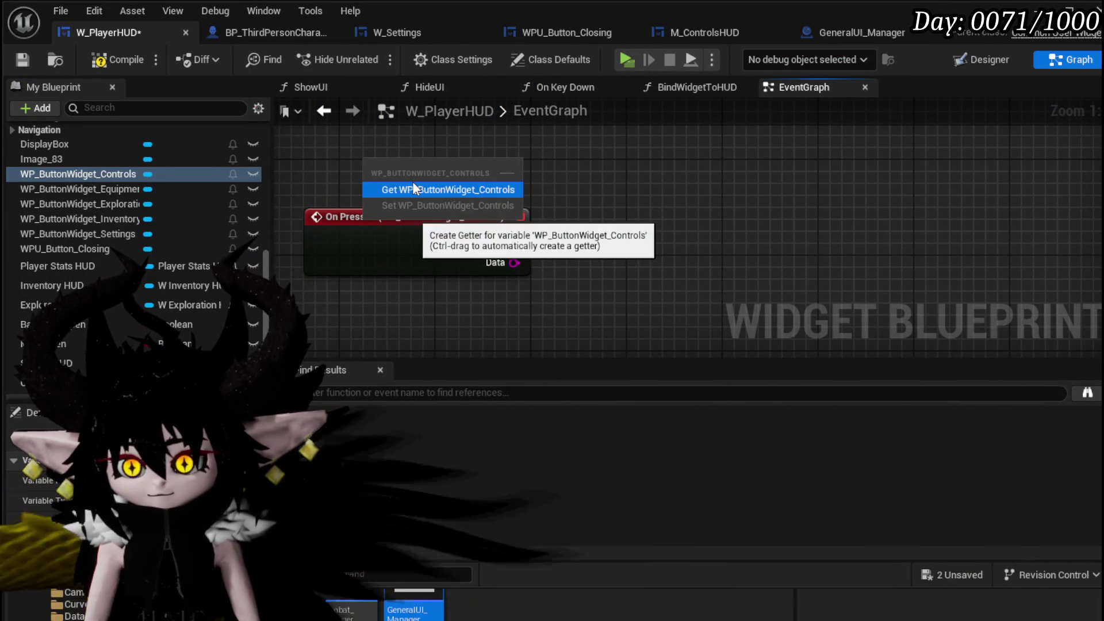
pyautogui.click(307, 149)
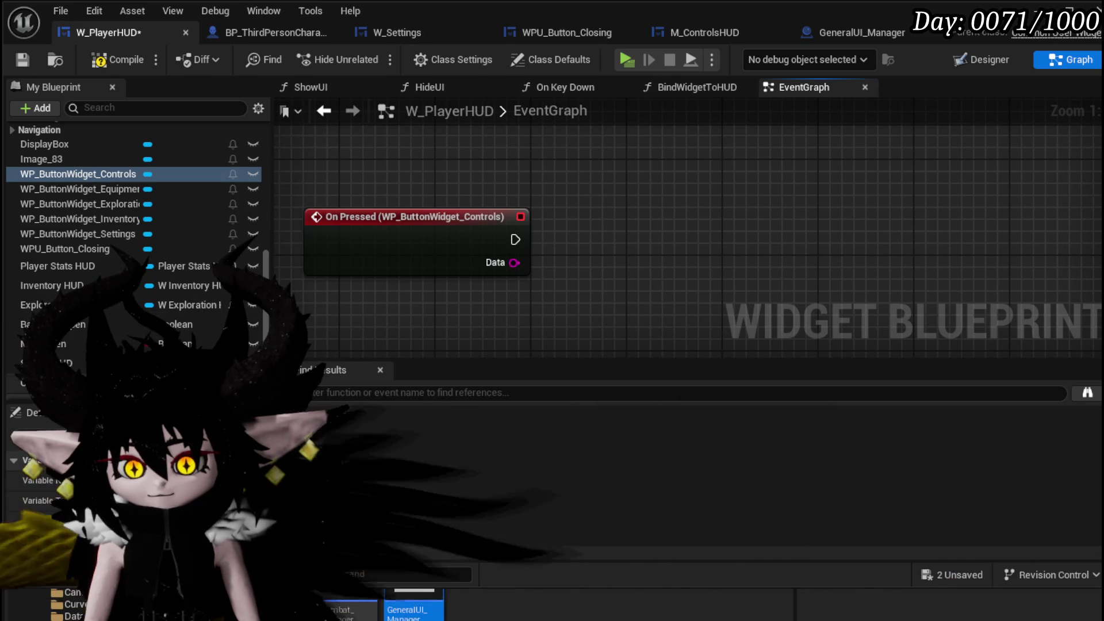
# - On press, Set Visibility of the Control HUD getter to Visible, then compile
pyautogui.moveTo(23, 382); pyautogui.dragTo(383, 152)
pyautogui.click(432, 188)
pyautogui.write('et Visi')
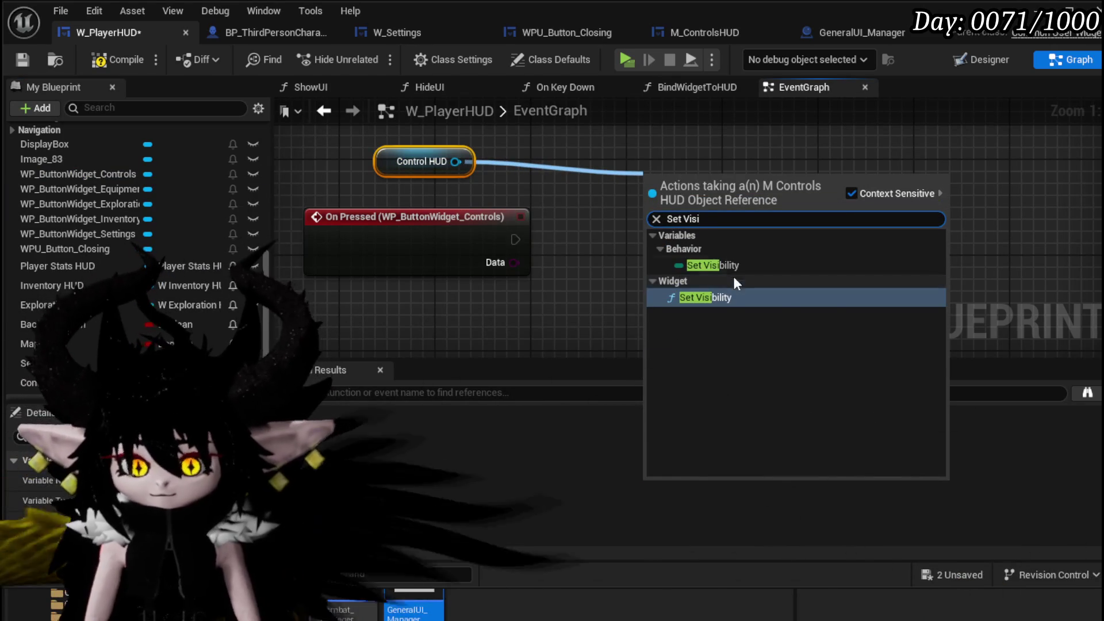
pyautogui.click(707, 297)
pyautogui.moveTo(516, 239)
pyautogui.mouseDown()
pyautogui.moveTo(683, 217)
pyautogui.moveTo(653, 215)
pyautogui.moveTo(681, 247)
pyautogui.mouseUp()
pyautogui.click(133, 61)
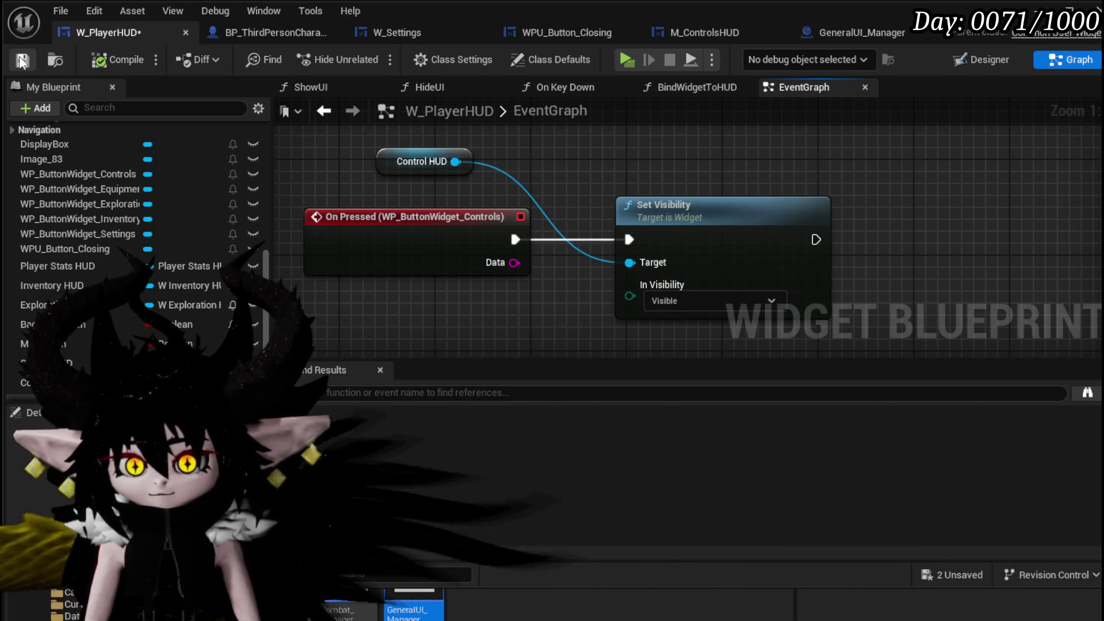
pyautogui.click(1056, 9)
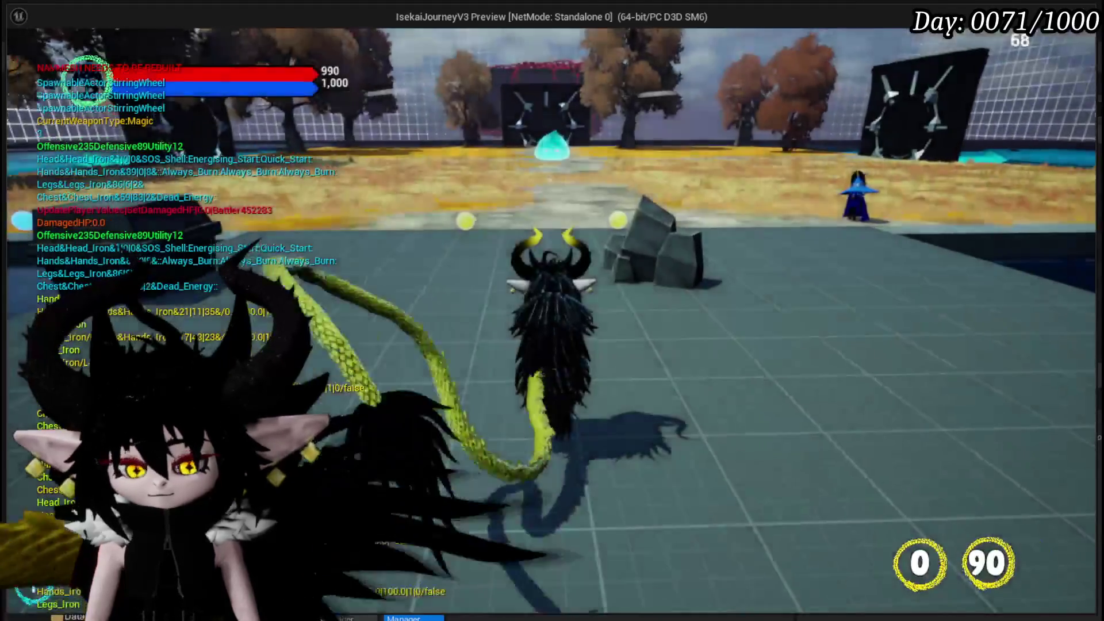
# - In play, confirm the Controls button shows the General Movement guide, then stop and save all
pyautogui.press('Escape')
pyautogui.click(354, 43)
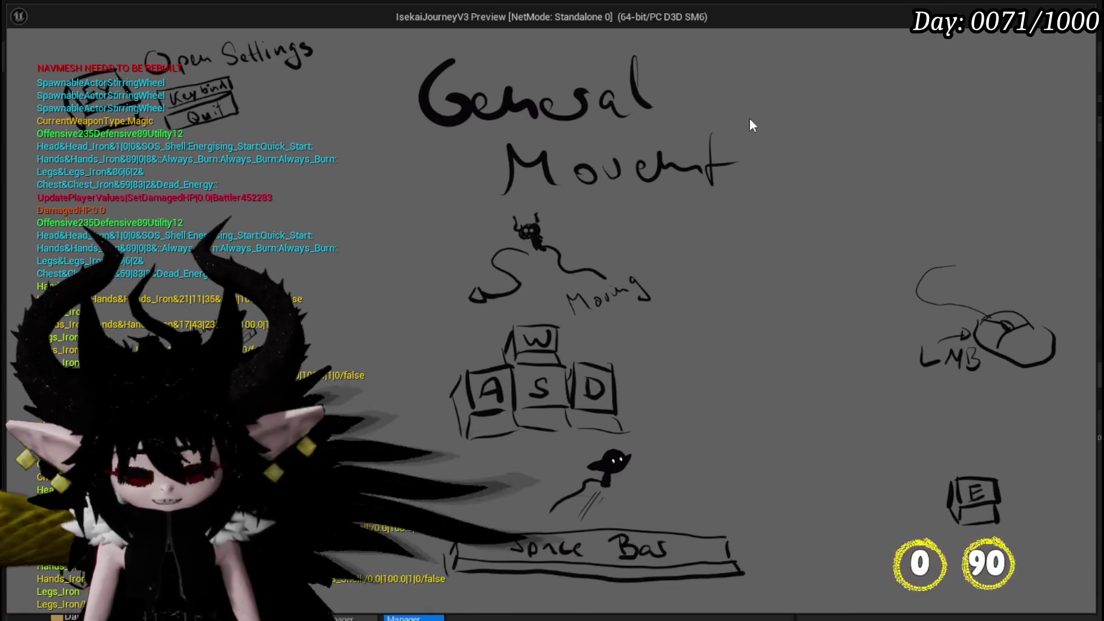
pyautogui.press('Escape')
pyautogui.hotkey('ctrl', 's')
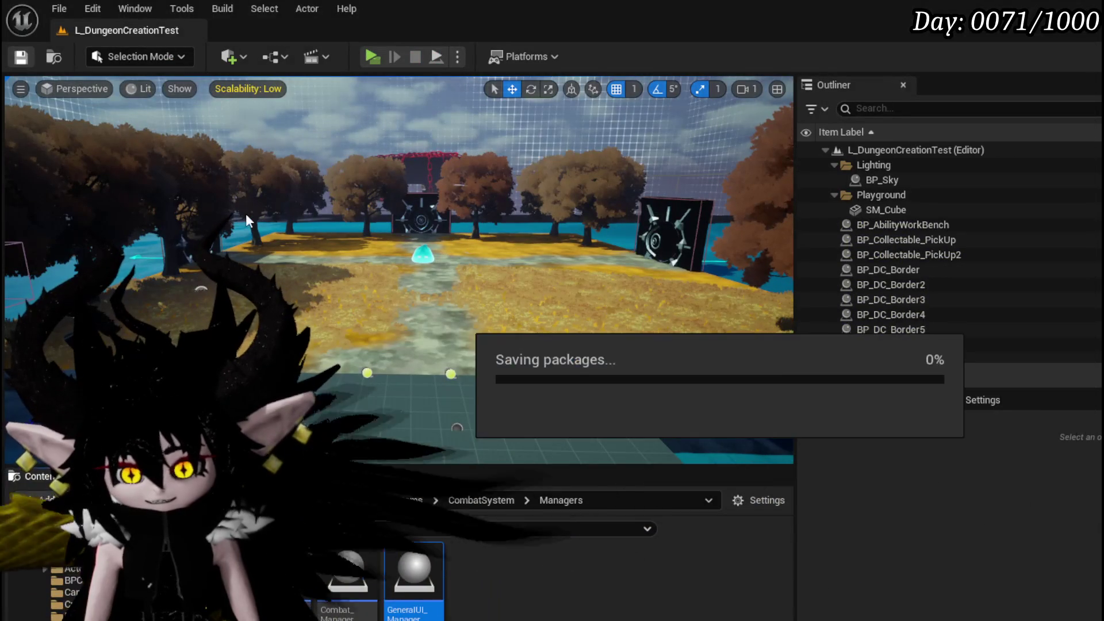
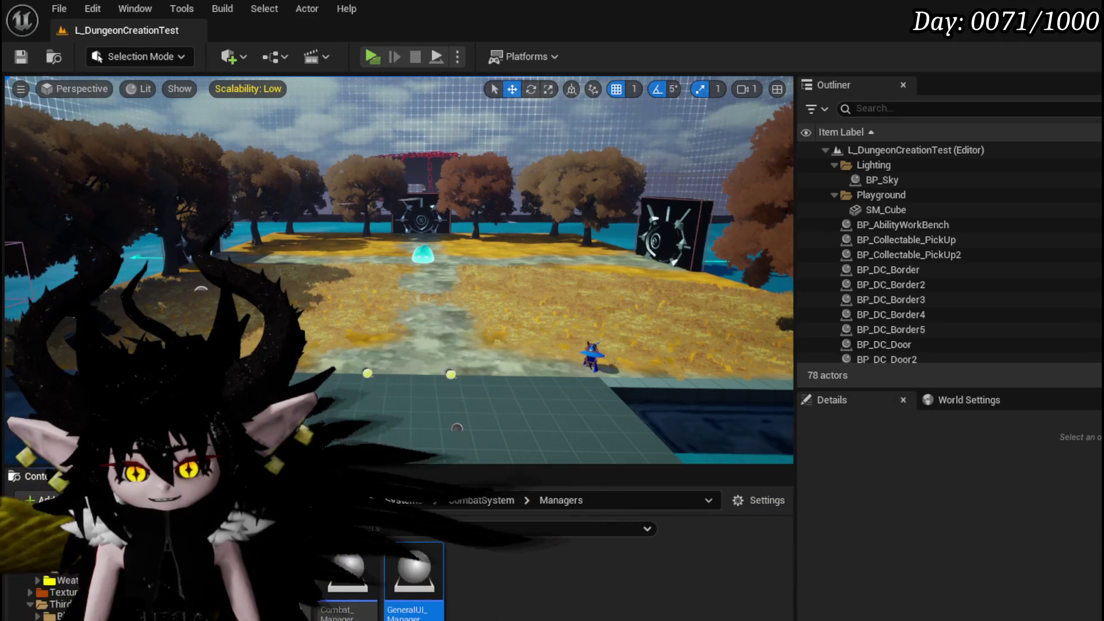
# - In TutorialSystem/UI, rename M_ControlsHUD to W_ControlsHUD and save the changed assets
pyautogui.click(53, 615)
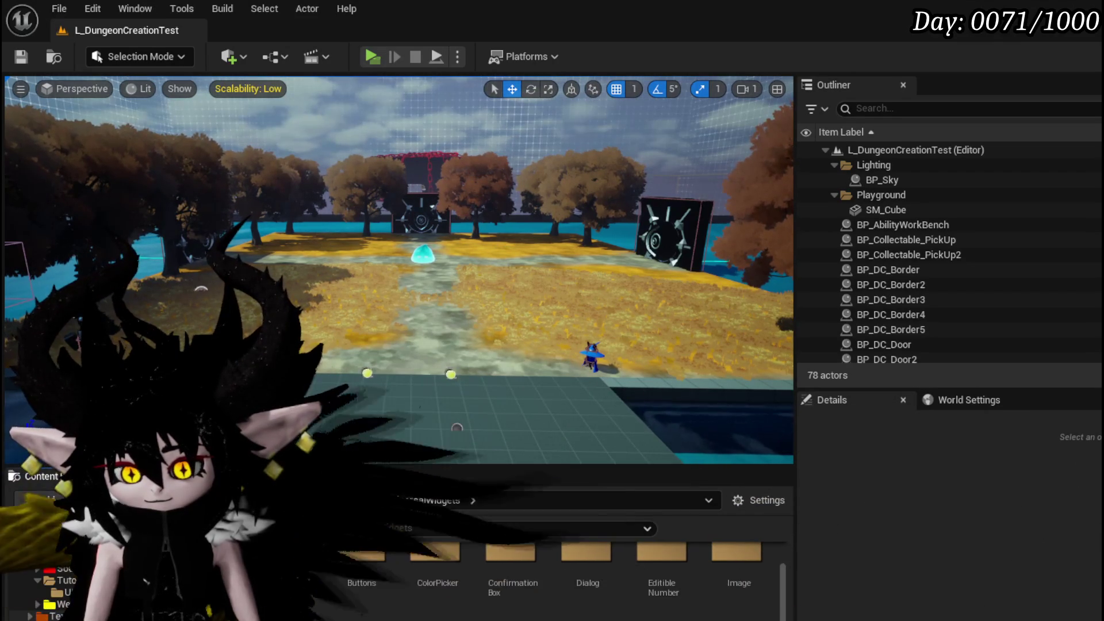
pyautogui.click(68, 592)
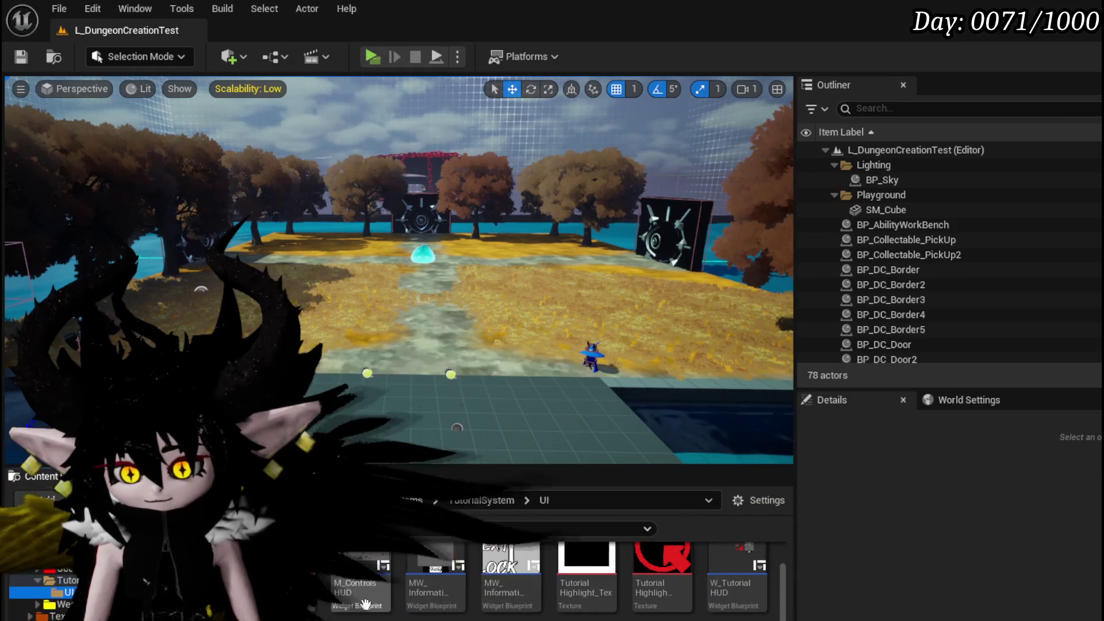
pyautogui.rightClick(378, 602)
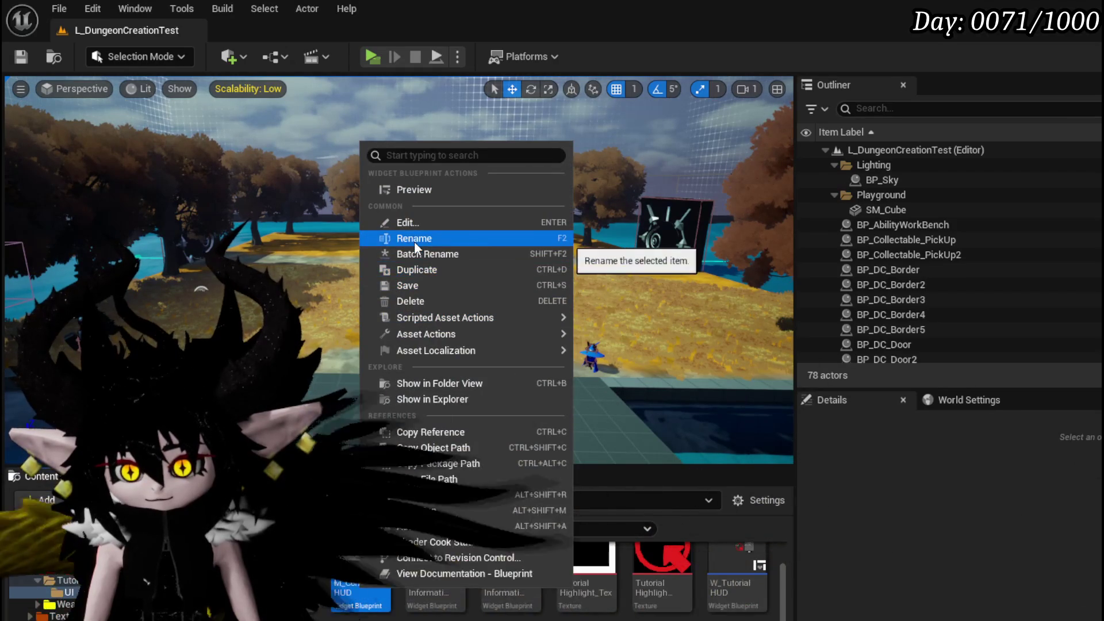
pyautogui.click(414, 238)
pyautogui.press('Home')
pyautogui.press('Delete')
pyautogui.press('Delete')
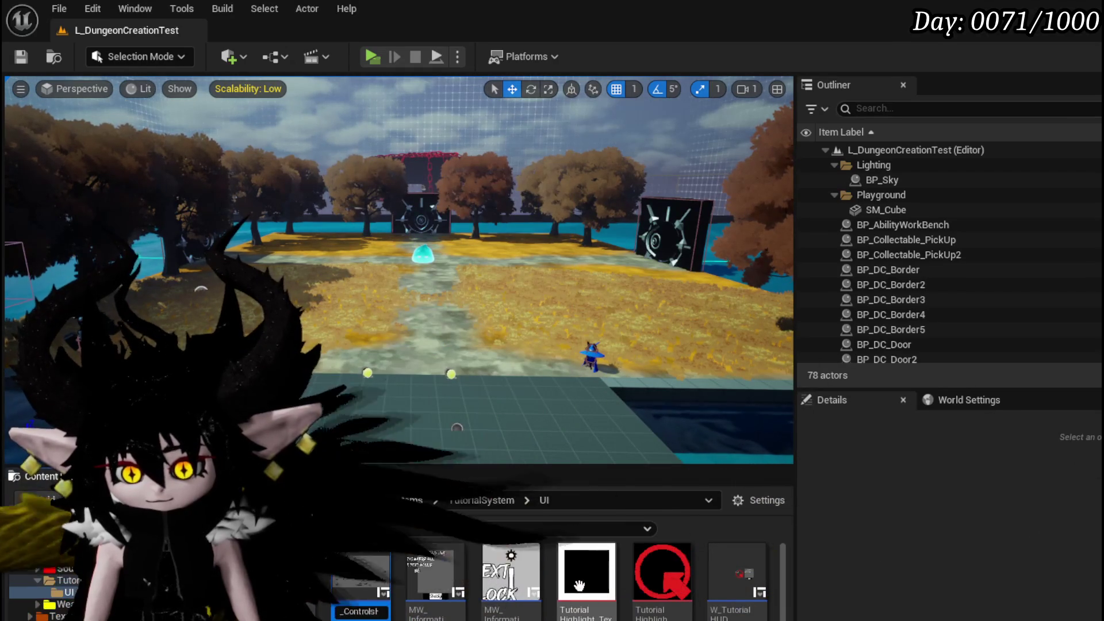
pyautogui.write('W_')
pyautogui.press('Return')
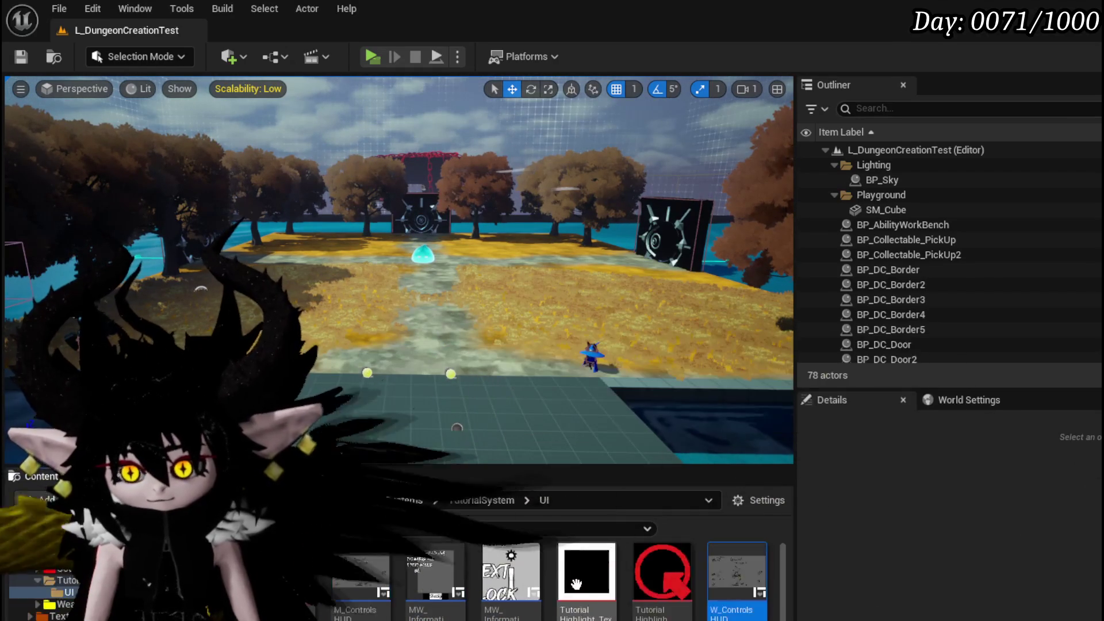
pyautogui.hotkey('ctrl', 's')
pyautogui.click(837, 562)
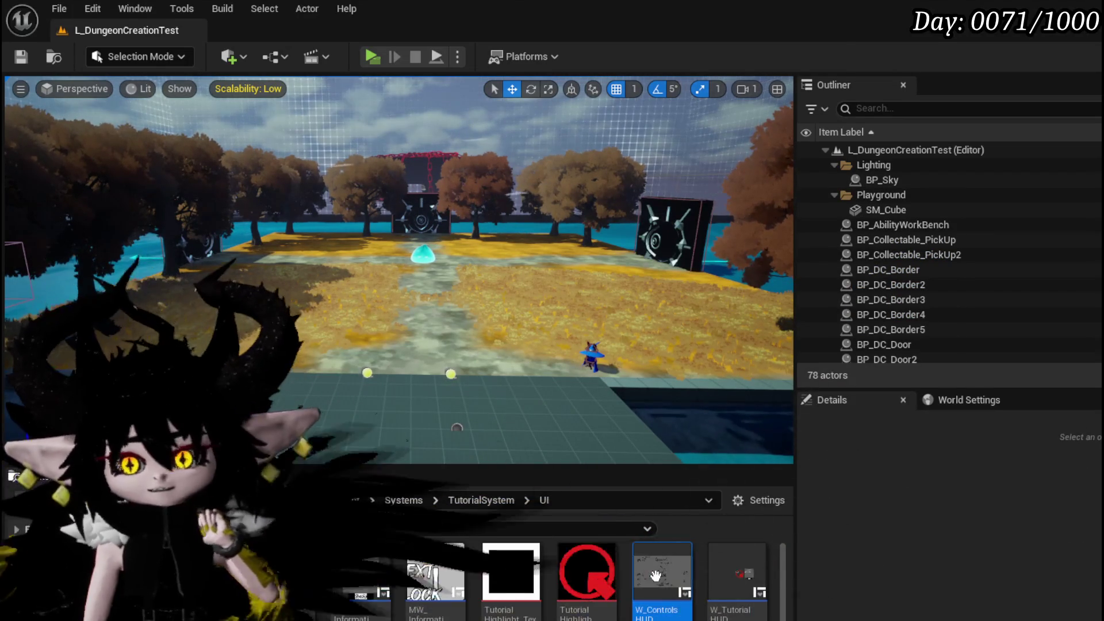
# - Open W_ControlsHUD and search the Palette for 'clo' to reveal WPU Button Closing
pyautogui.doubleClick(645, 581)
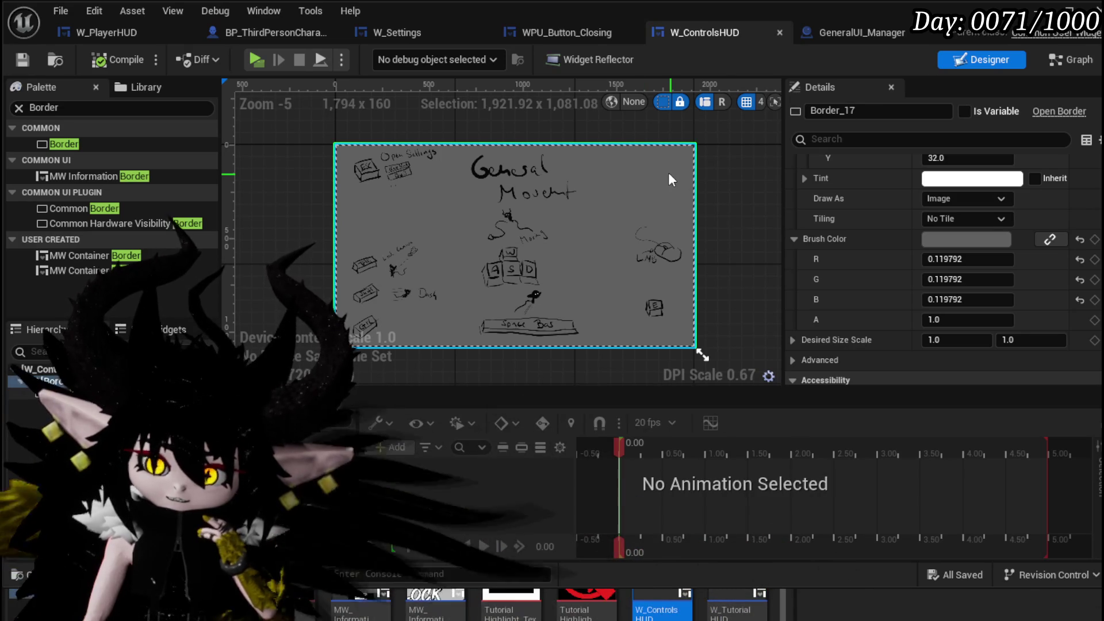
pyautogui.click(71, 108)
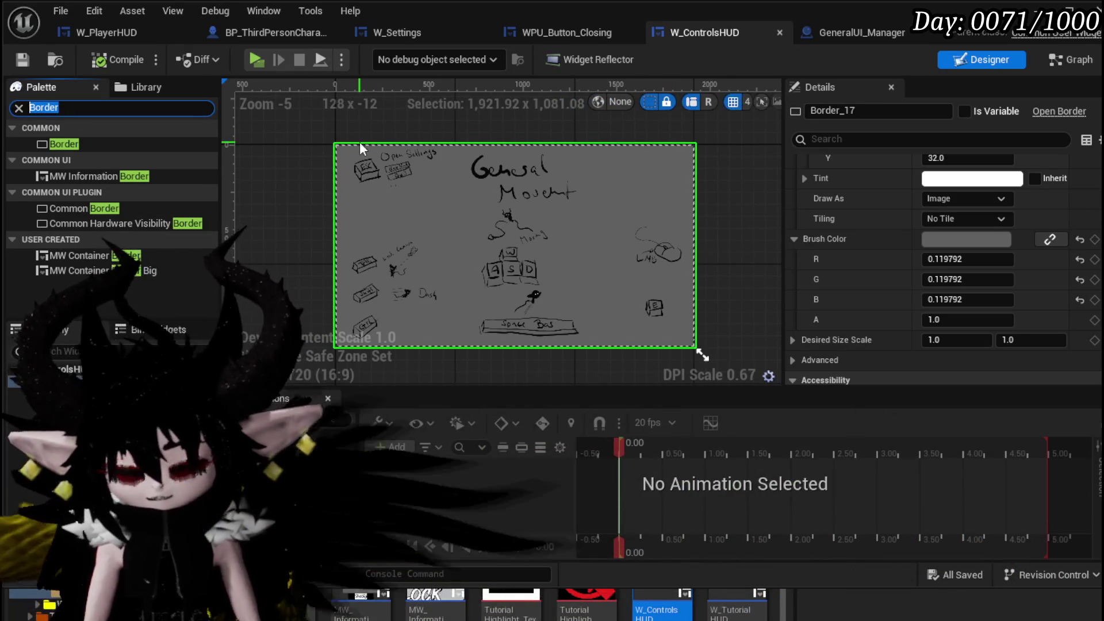
pyautogui.write('Close')
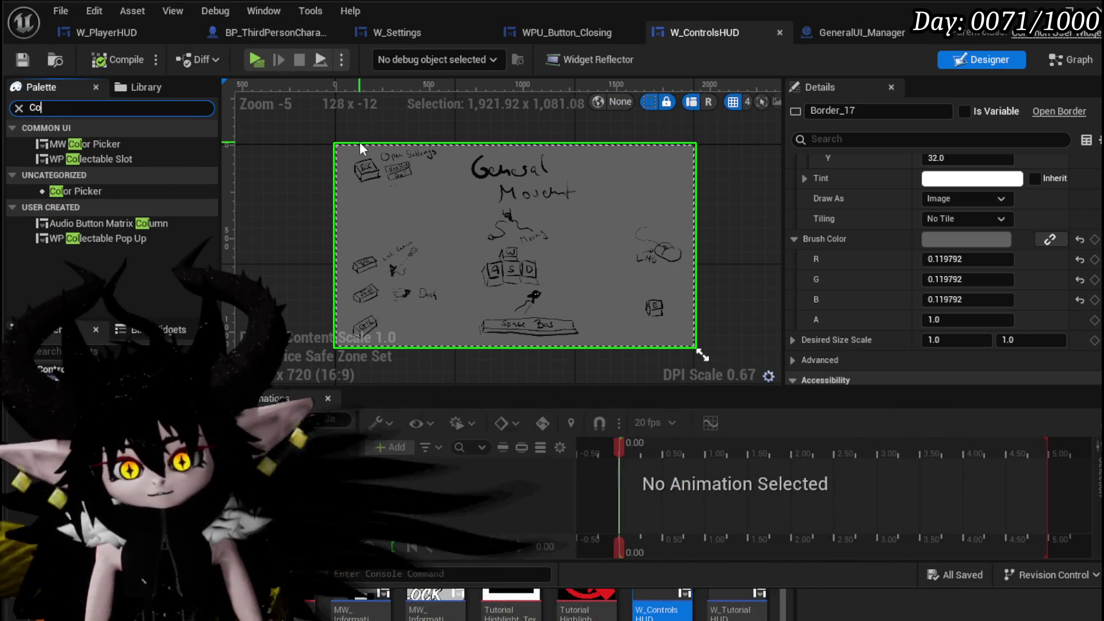
pyautogui.press('BackSpace')
pyautogui.press('BackSpace')
pyautogui.press('BackSpace')
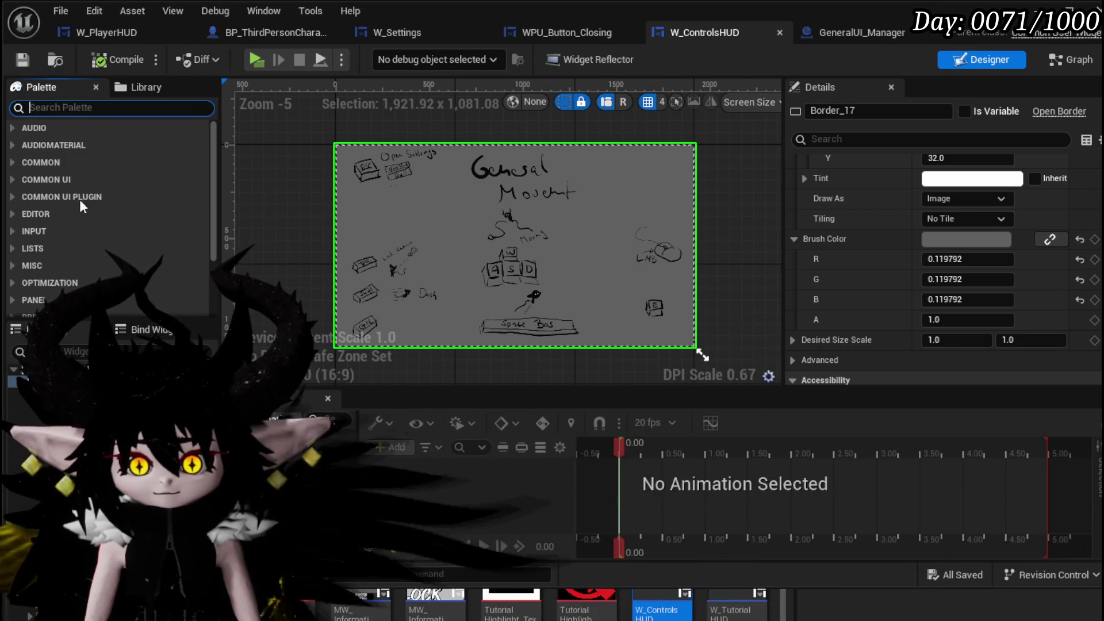
pyautogui.write('clo')
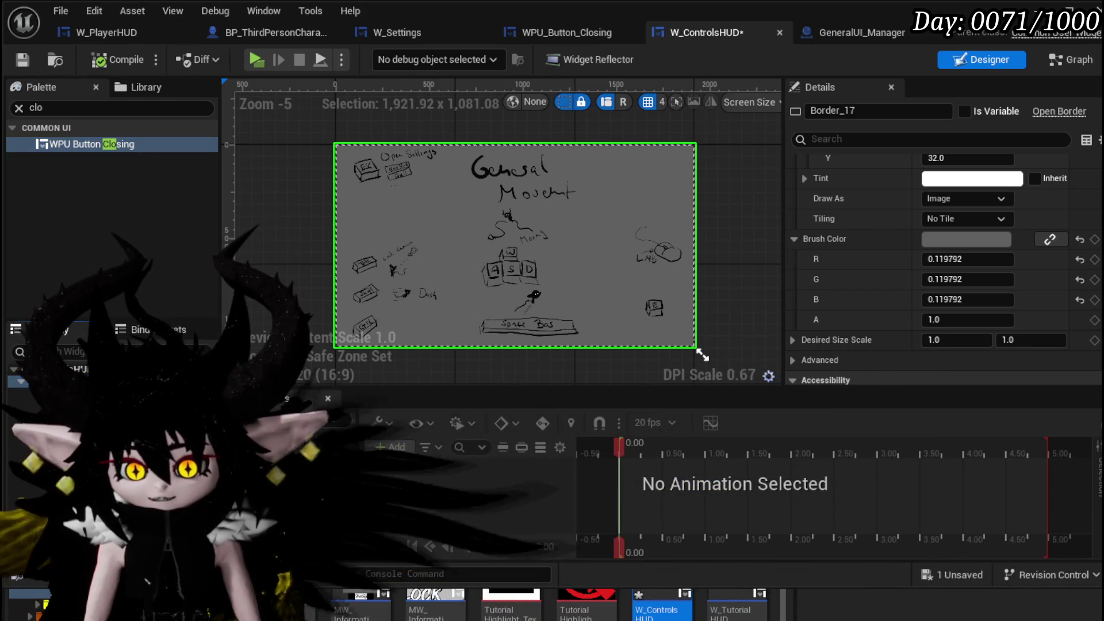
# - Wrap the selected widget in a border and anchor the border to fill the canvas
pyautogui.rightClick(35, 380)
pyautogui.click(253, 302)
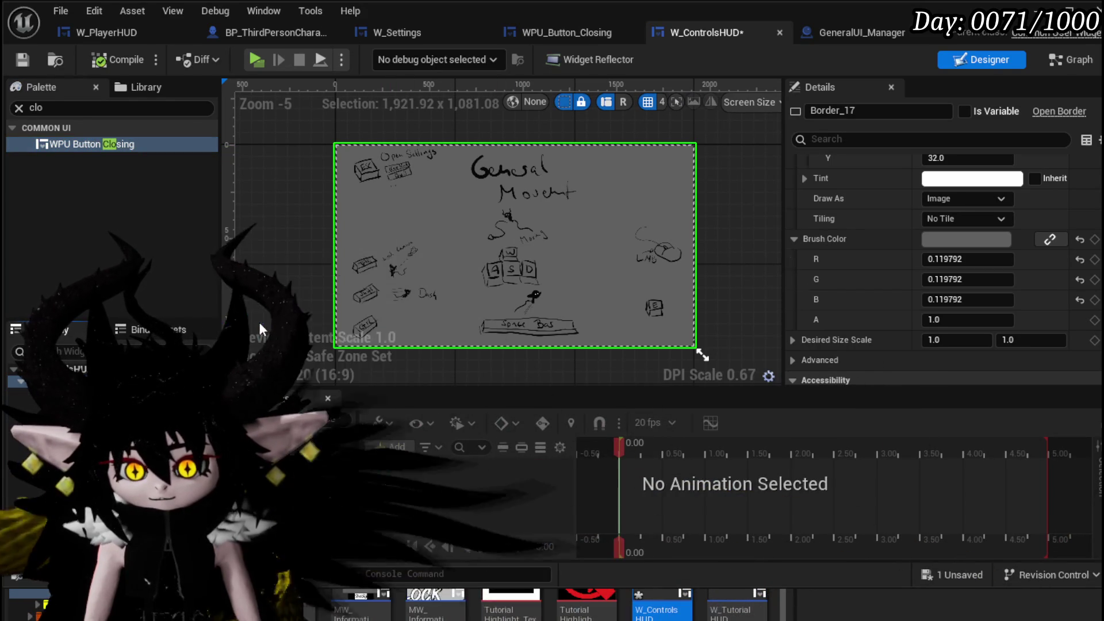
pyautogui.scroll(5, 957, 194)
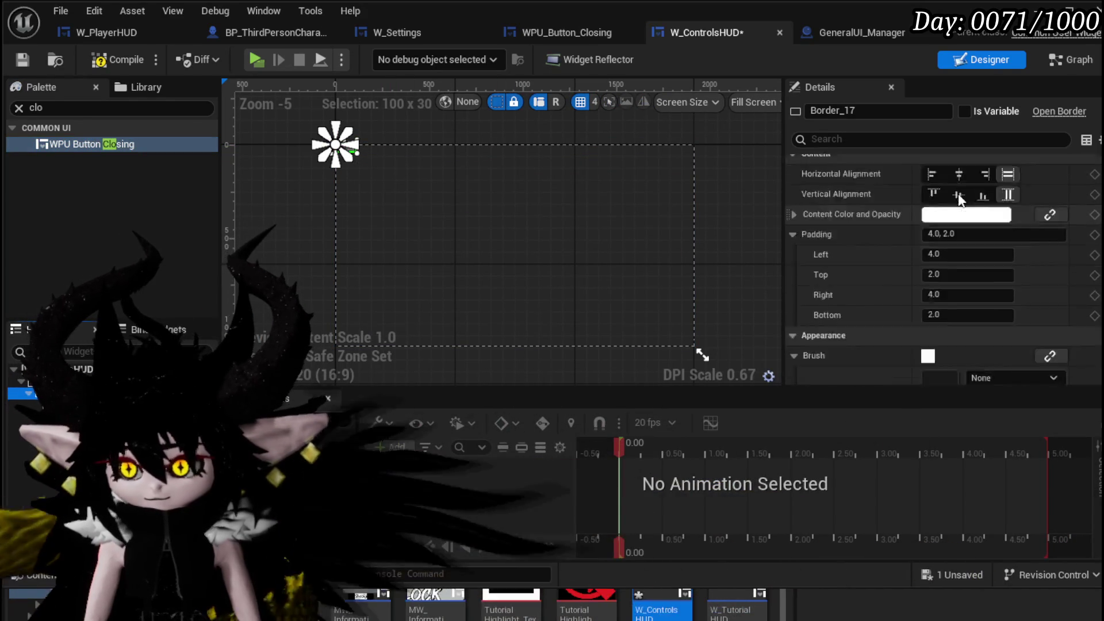
pyautogui.scroll(2, 988, 270)
pyautogui.click(957, 175)
pyautogui.click(1060, 327)
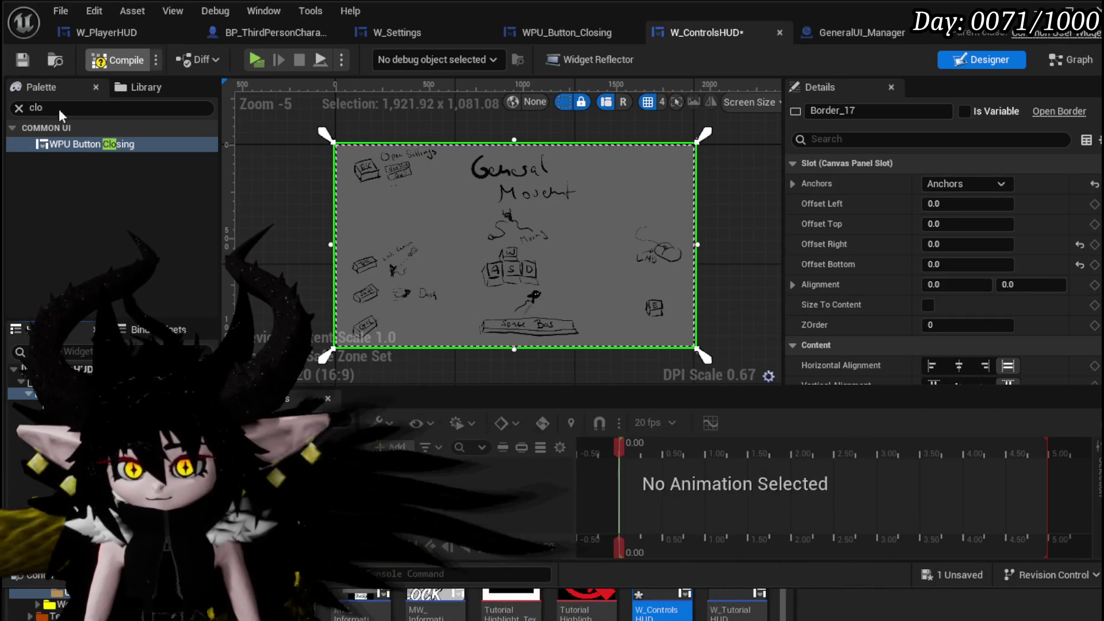
# - Add WPU Button Closing to the canvas, anchored to the top-right corner
pyautogui.click(56, 145)
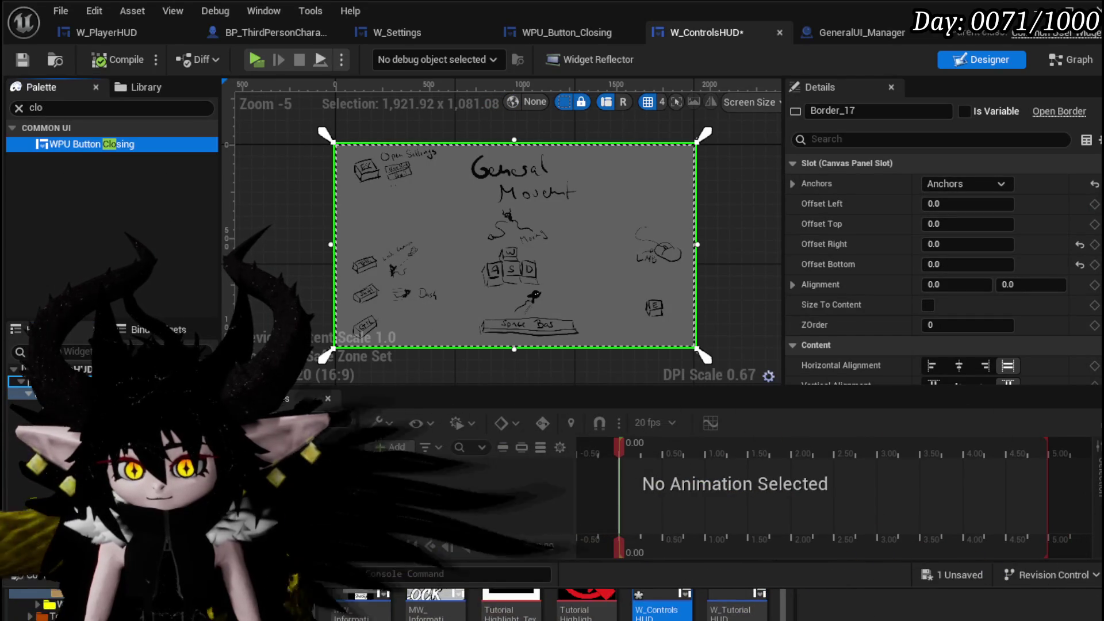
pyautogui.moveTo(345, 147); pyautogui.dragTo(345, 147)
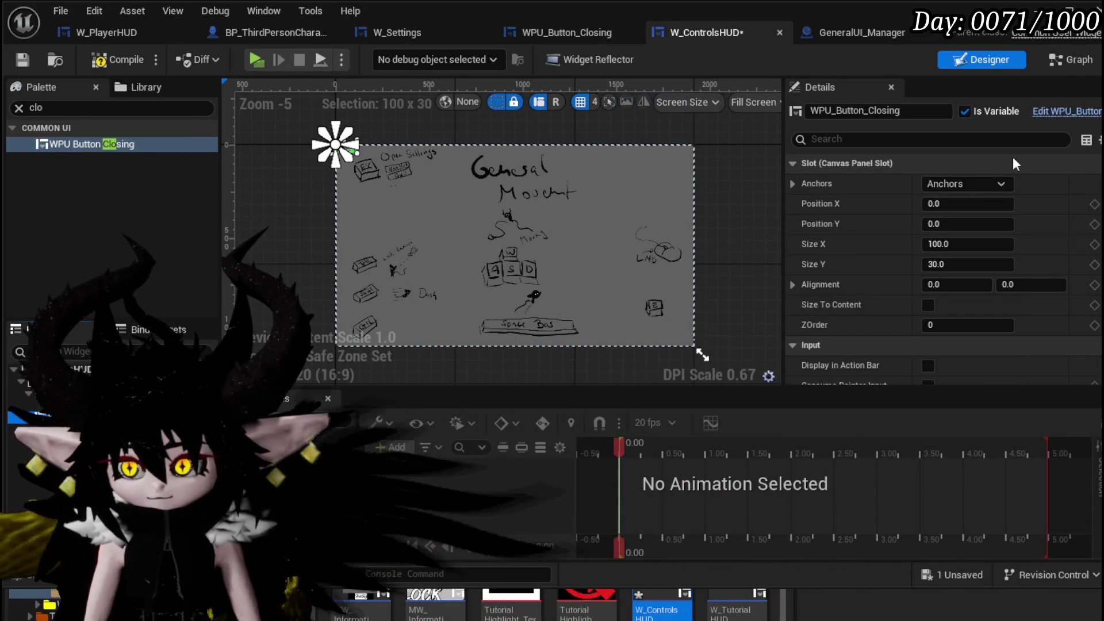
pyautogui.click(947, 184)
pyautogui.click(1062, 221)
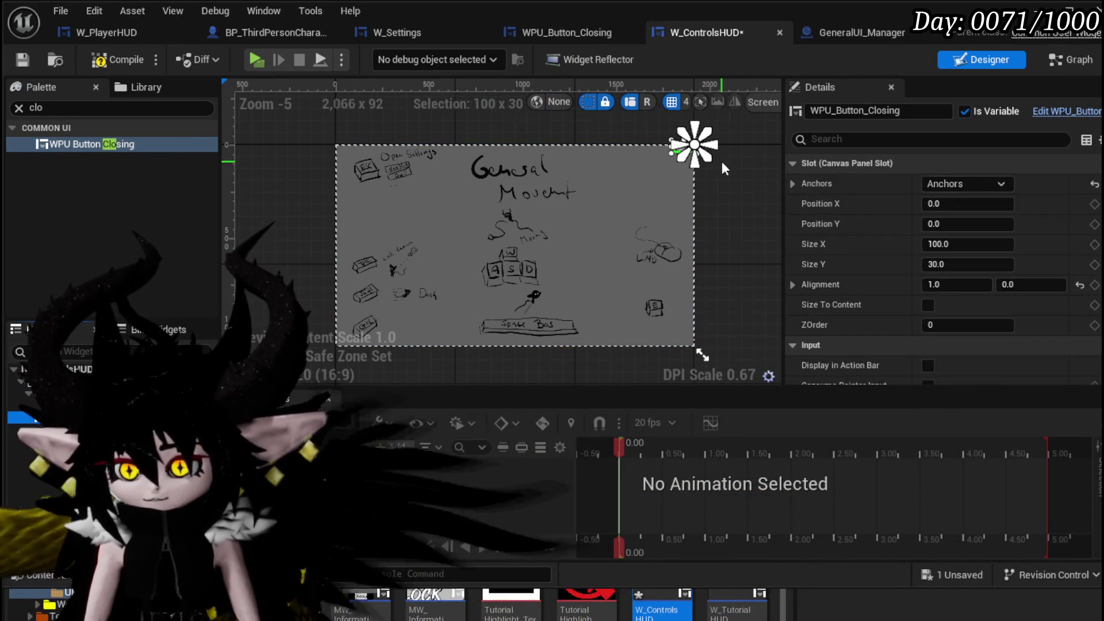
# - Give the closing button Size Y 100 and position -20, 20
pyautogui.scroll(8, 696, 161)
pyautogui.scroll(1, 690, 246)
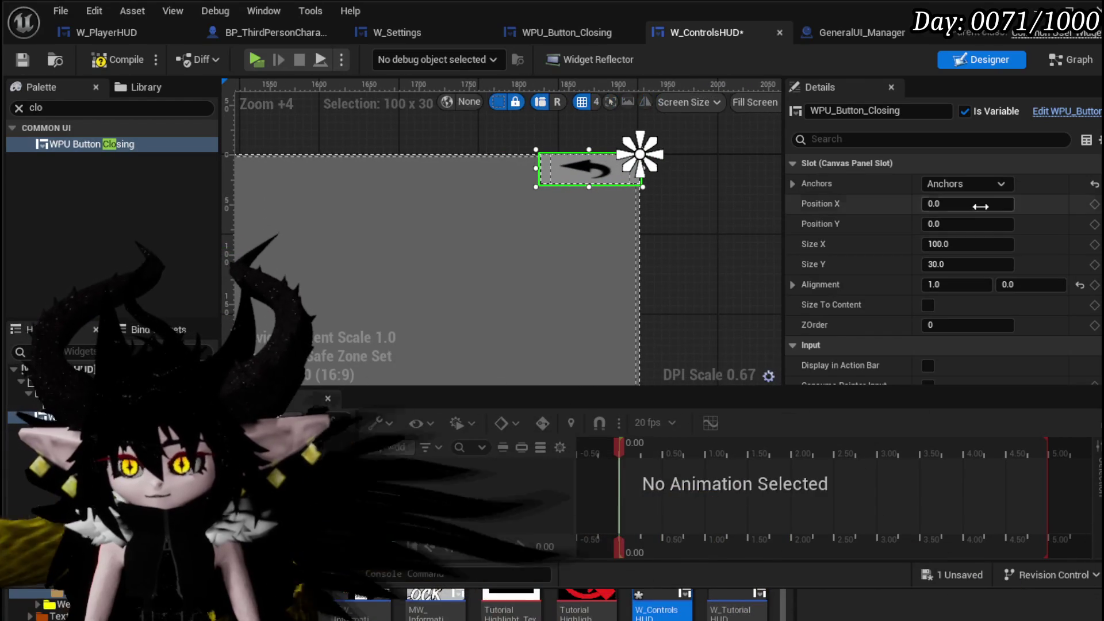
pyautogui.write('100')
pyautogui.press('Return')
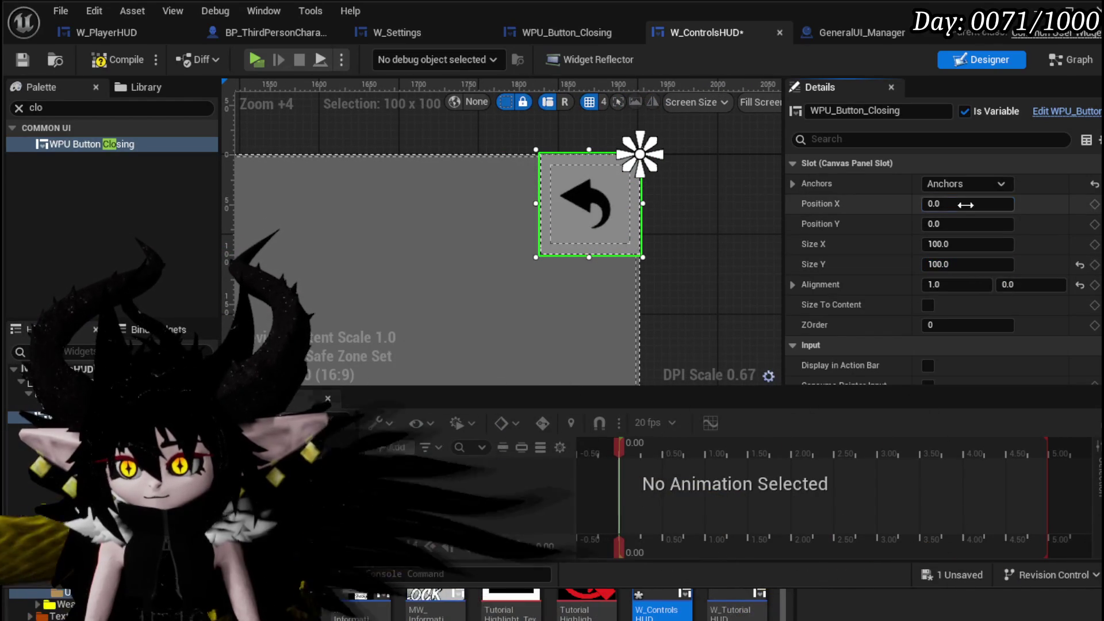
pyautogui.write('-20')
pyautogui.click(967, 223)
pyautogui.write('20')
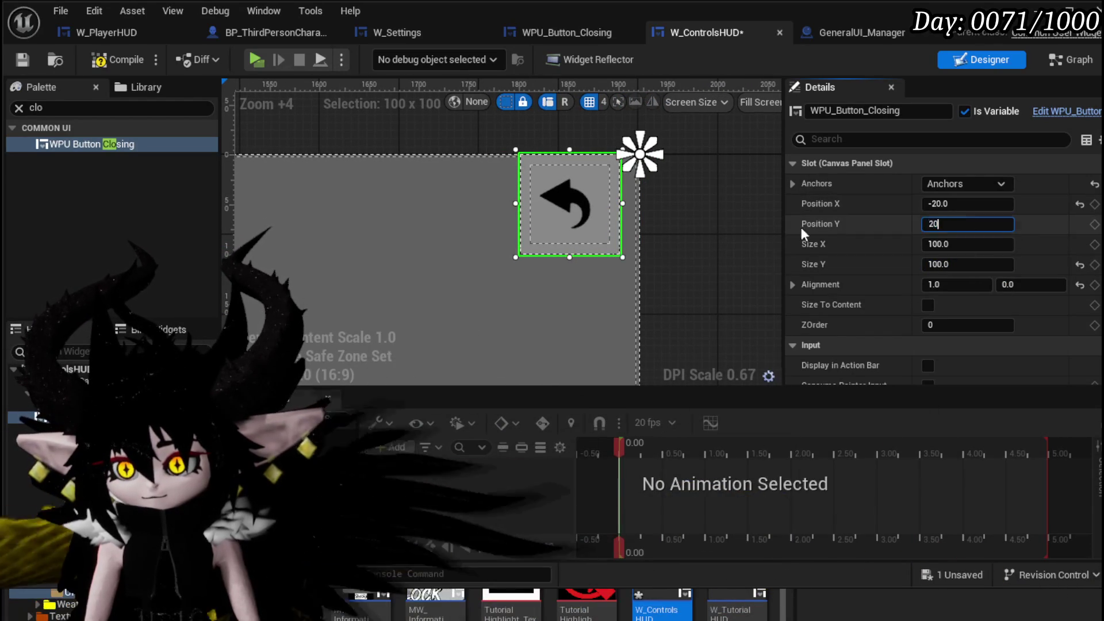
pyautogui.press('Return')
pyautogui.scroll(-8, 557, 226)
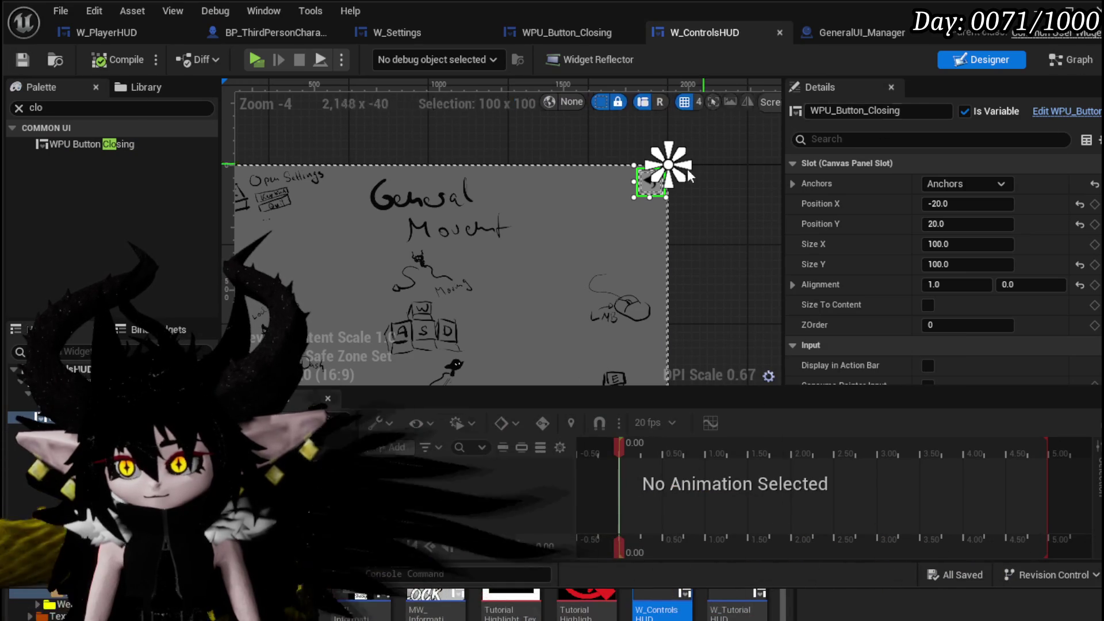
pyautogui.click(1060, 60)
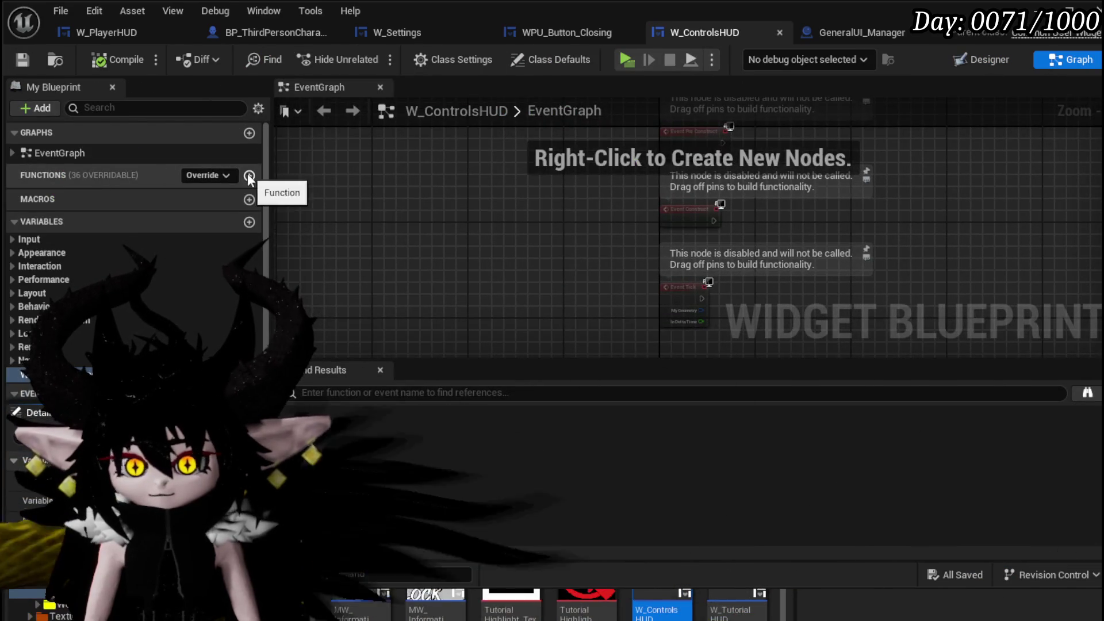
# - Create a BindEvent function that sets the closing button's parent widget to Self
pyautogui.click(249, 176)
pyautogui.write('Bind')
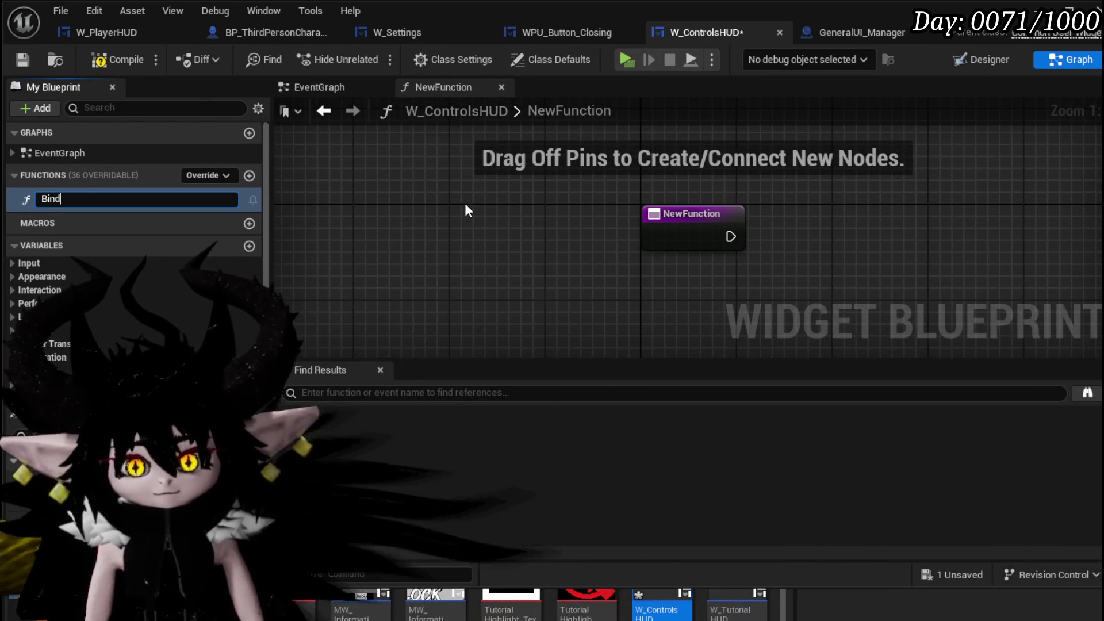
pyautogui.write('Event')
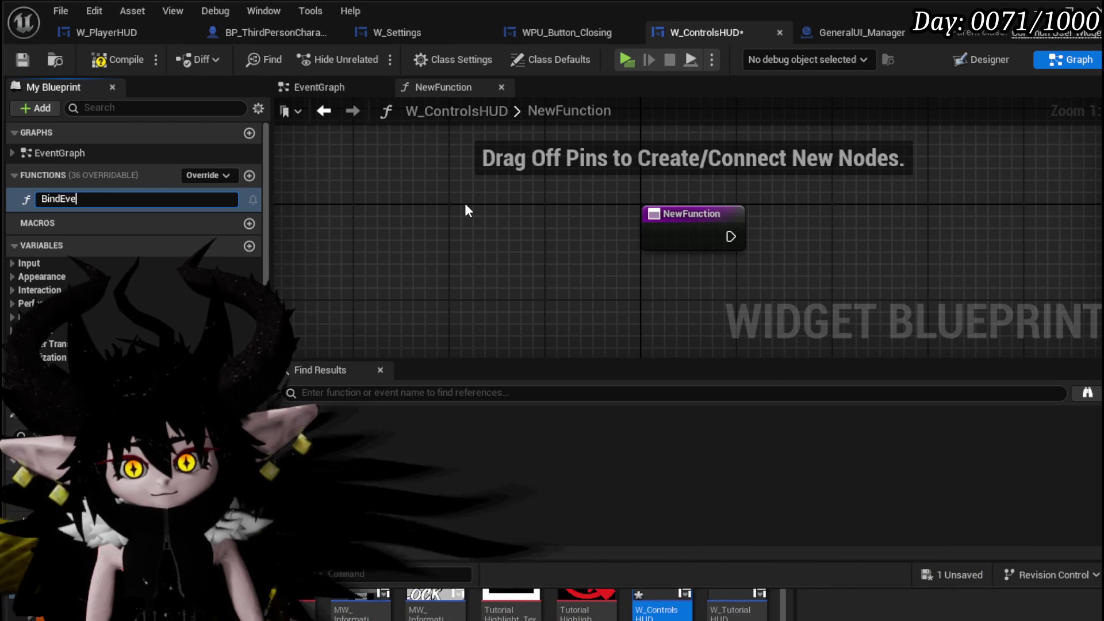
pyautogui.press('Return')
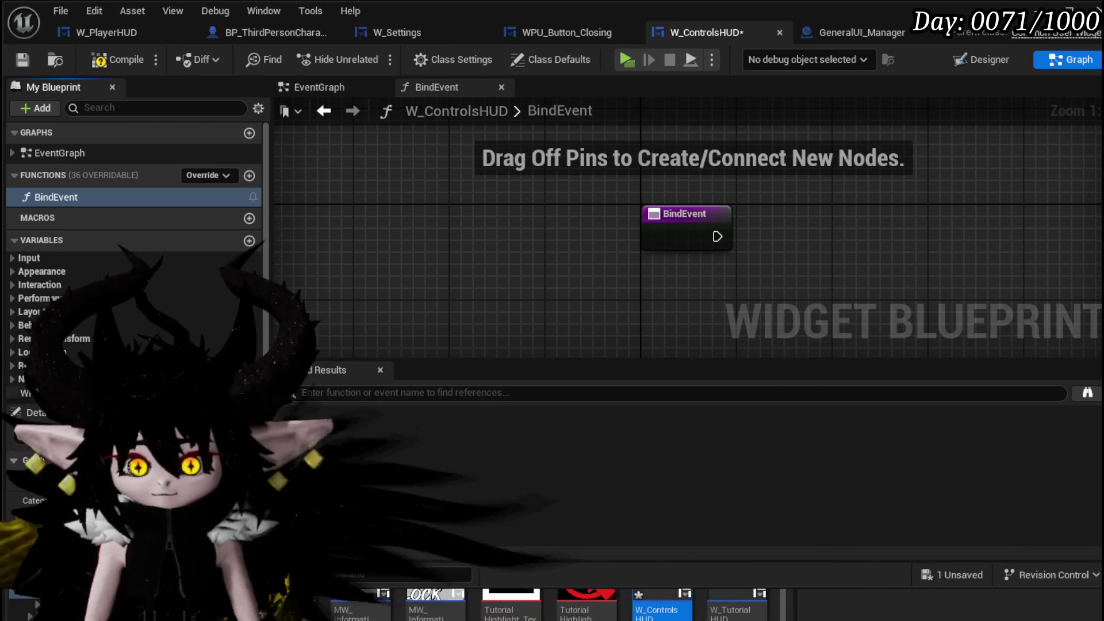
pyautogui.click(718, 184)
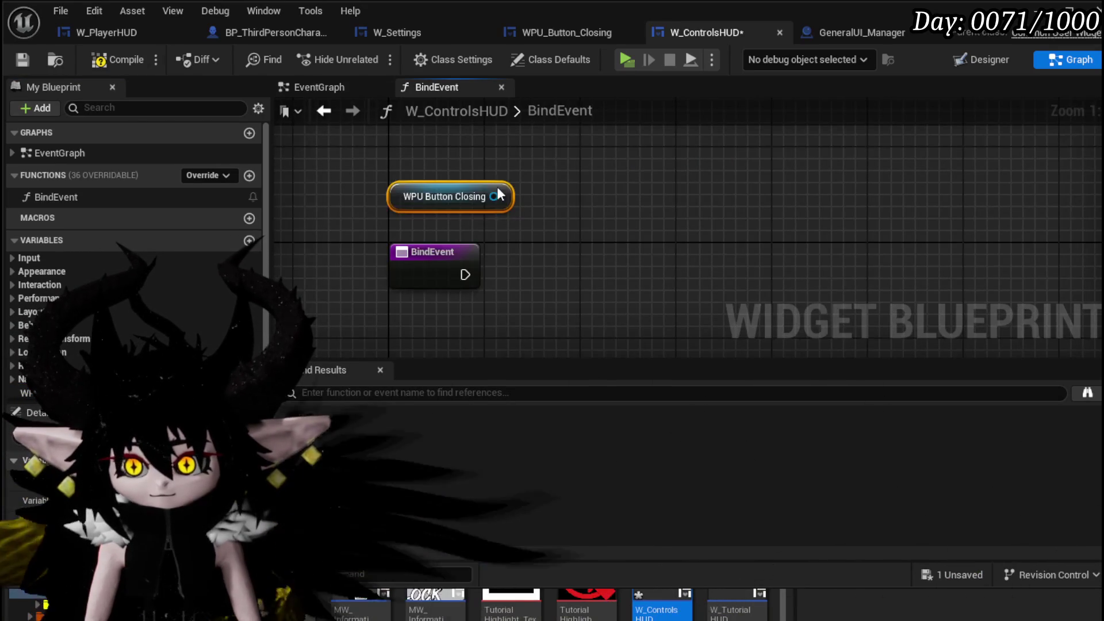
pyautogui.moveTo(494, 196); pyautogui.dragTo(602, 225)
pyautogui.write('Bind')
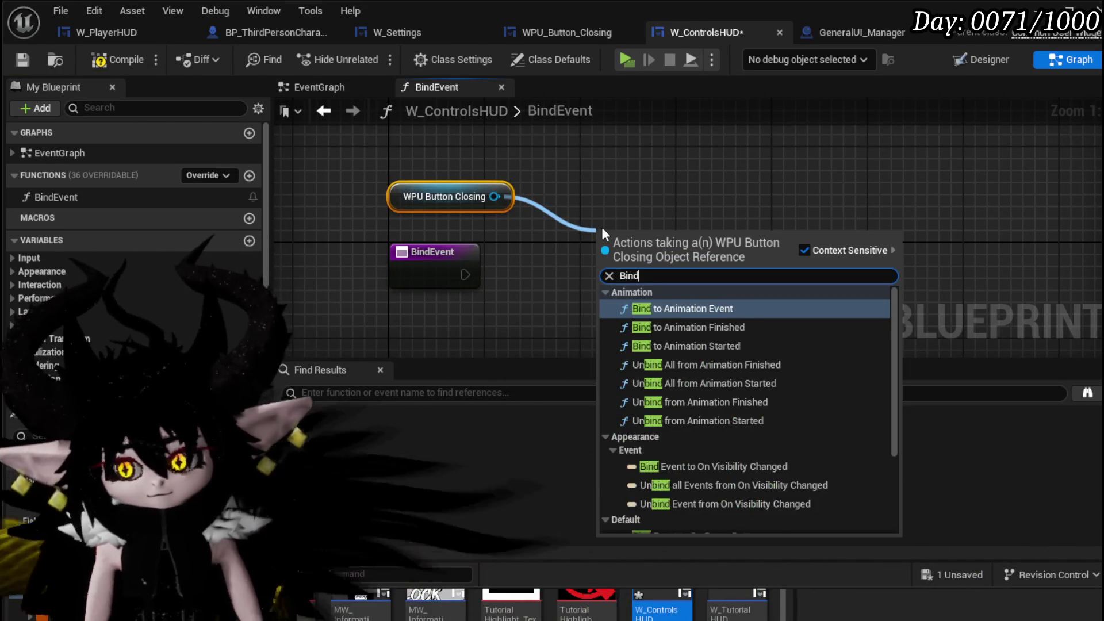
pyautogui.write(' Bu')
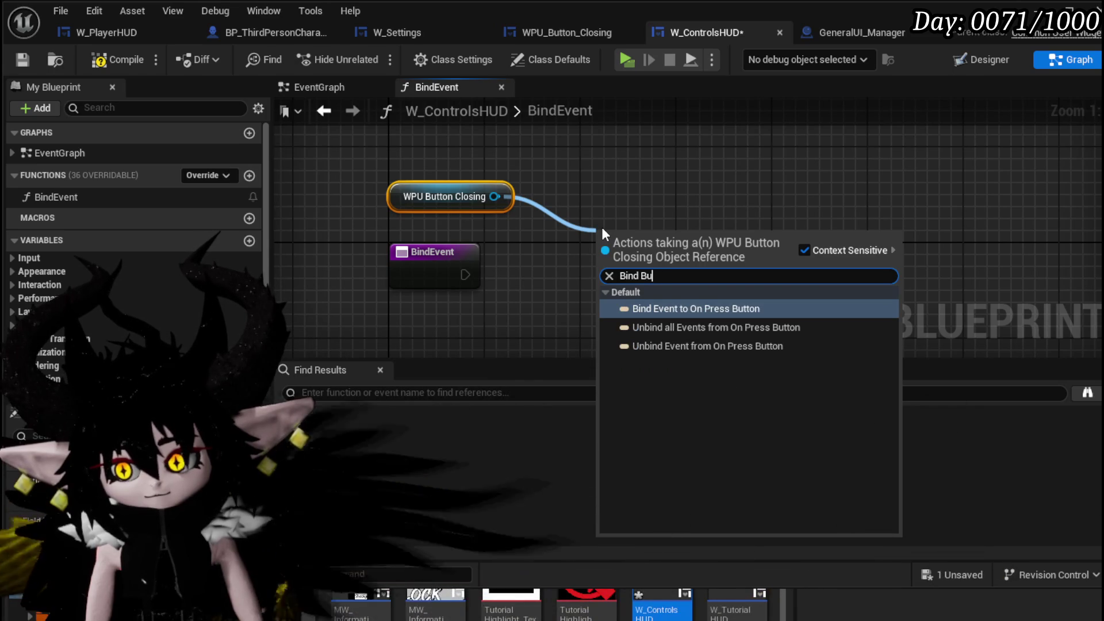
pyautogui.press('BackSpace')
pyautogui.press('BackSpace')
pyautogui.press('BackSpace')
pyautogui.write('set Parent')
pyautogui.press('Return')
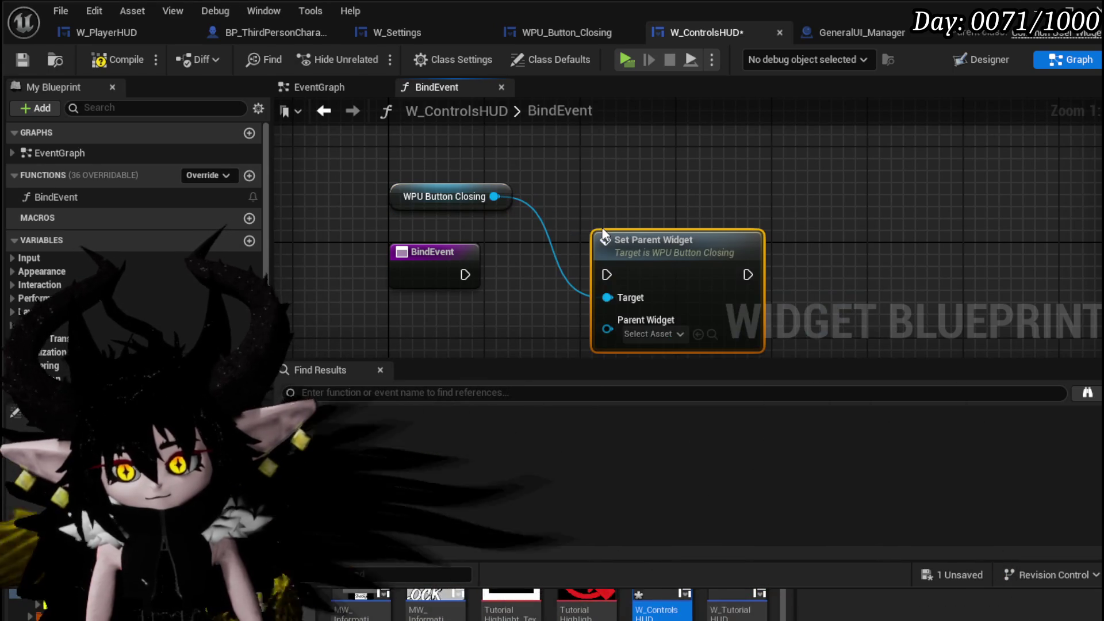
pyautogui.moveTo(463, 274)
pyautogui.mouseDown()
pyautogui.moveTo(605, 274)
pyautogui.moveTo(577, 256)
pyautogui.moveTo(540, 294)
pyautogui.mouseUp()
pyautogui.write('self')
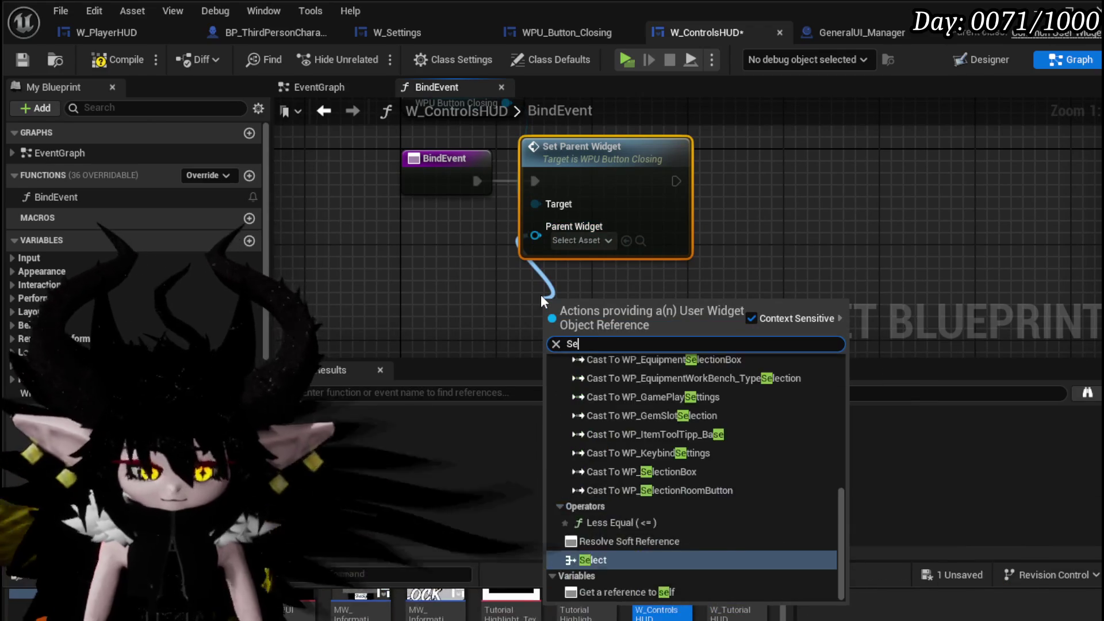
pyautogui.press('Return')
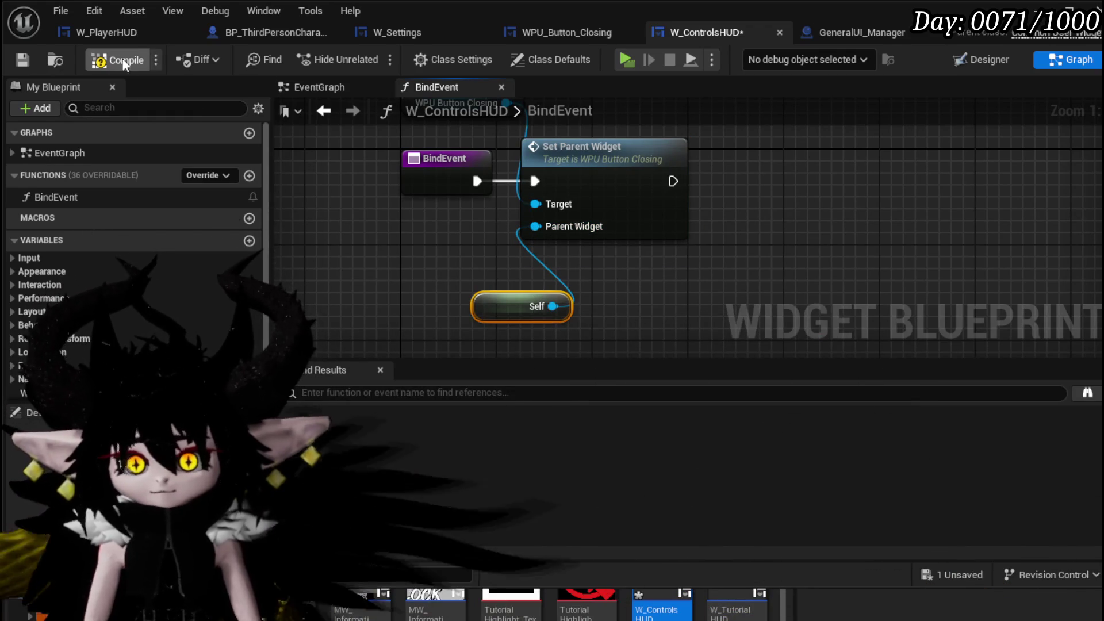
# - Call Bind Event from Event Construct in the W_ControlsHUD event graph
pyautogui.doubleClick(71, 159)
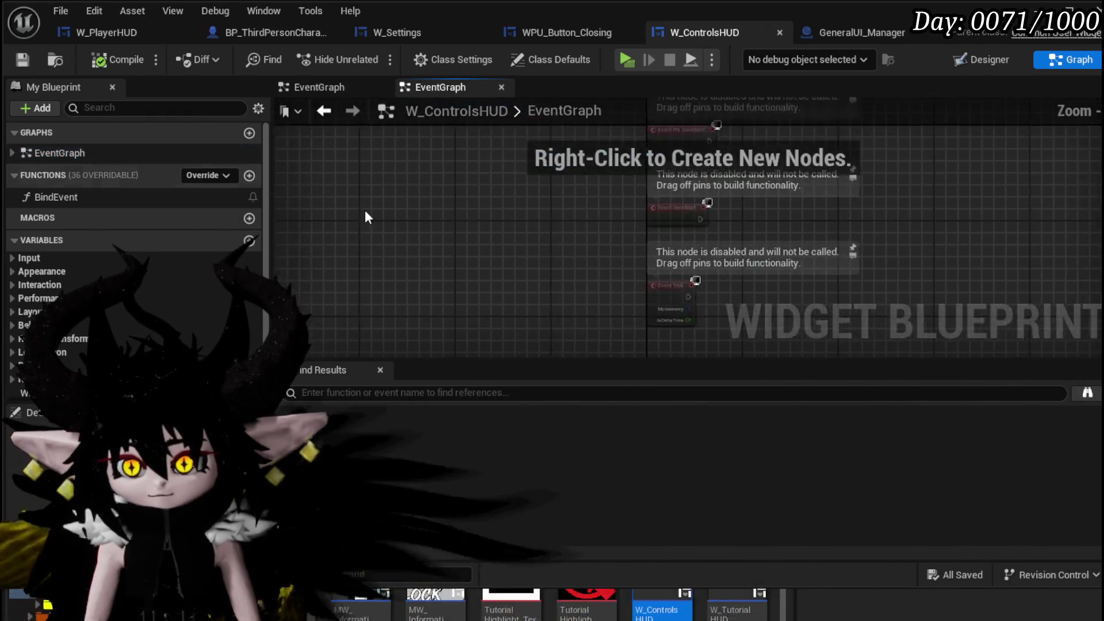
pyautogui.moveTo(514, 273); pyautogui.dragTo(637, 272)
pyautogui.write('Bind')
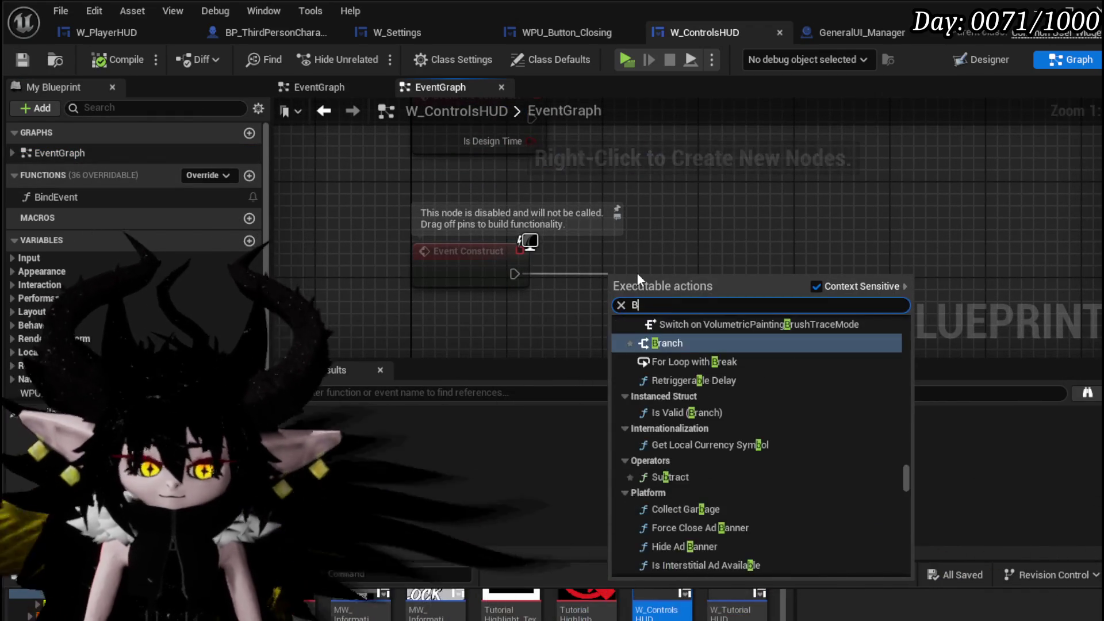
pyautogui.press('Return')
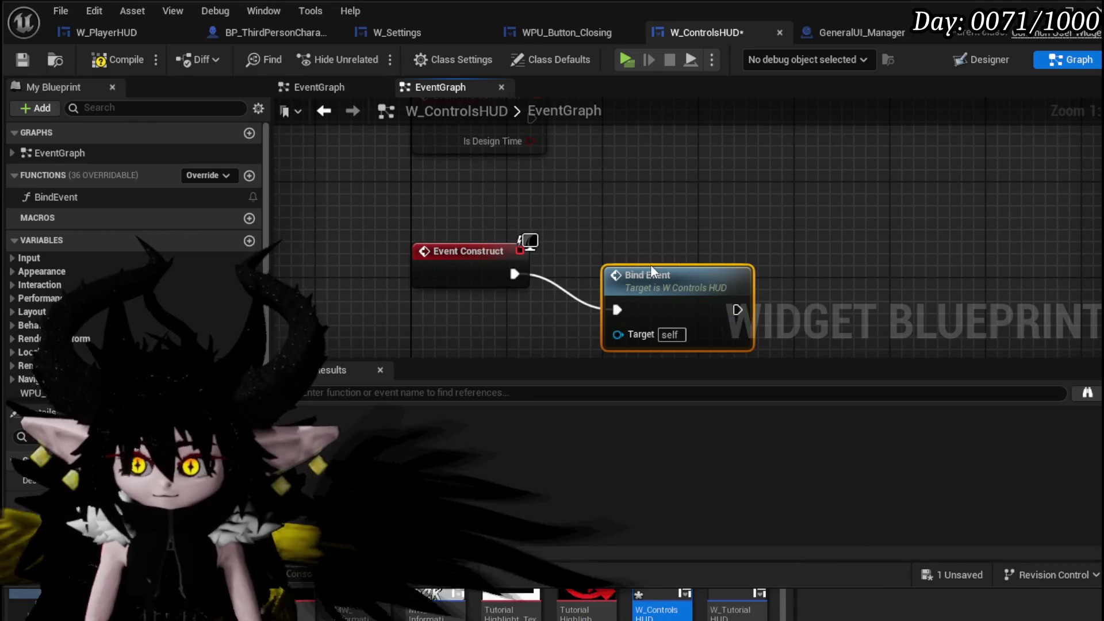
# - Delete the unused Event Pre Construct node and compile the widget blueprint
pyautogui.scroll(-3, 603, 240)
pyautogui.moveTo(454, 197); pyautogui.dragTo(627, 166)
pyautogui.press('Delete')
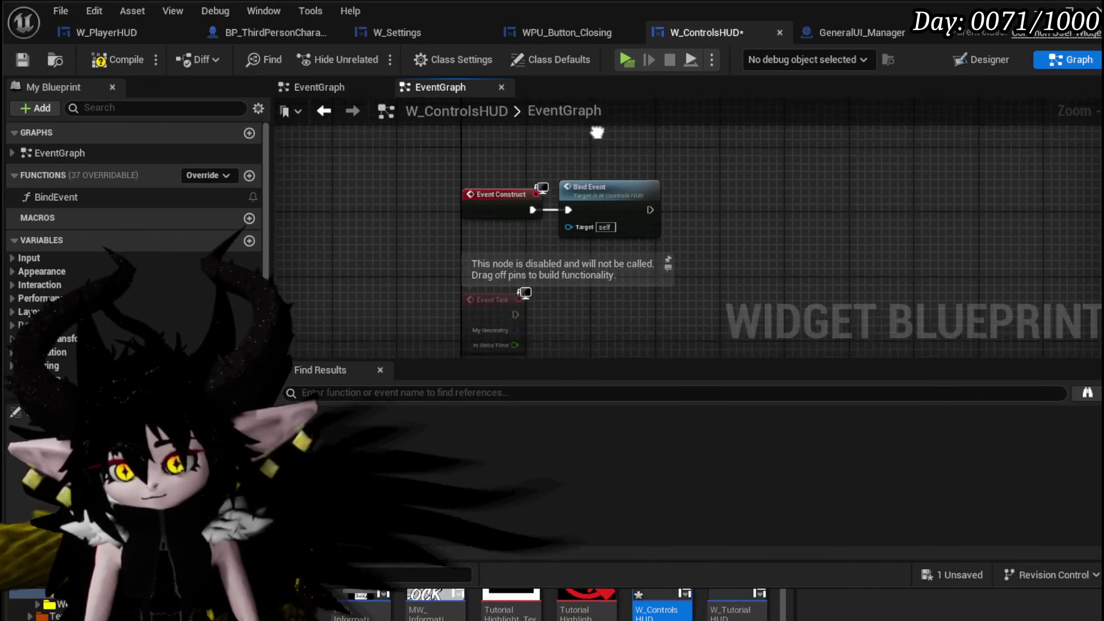
pyautogui.click(118, 59)
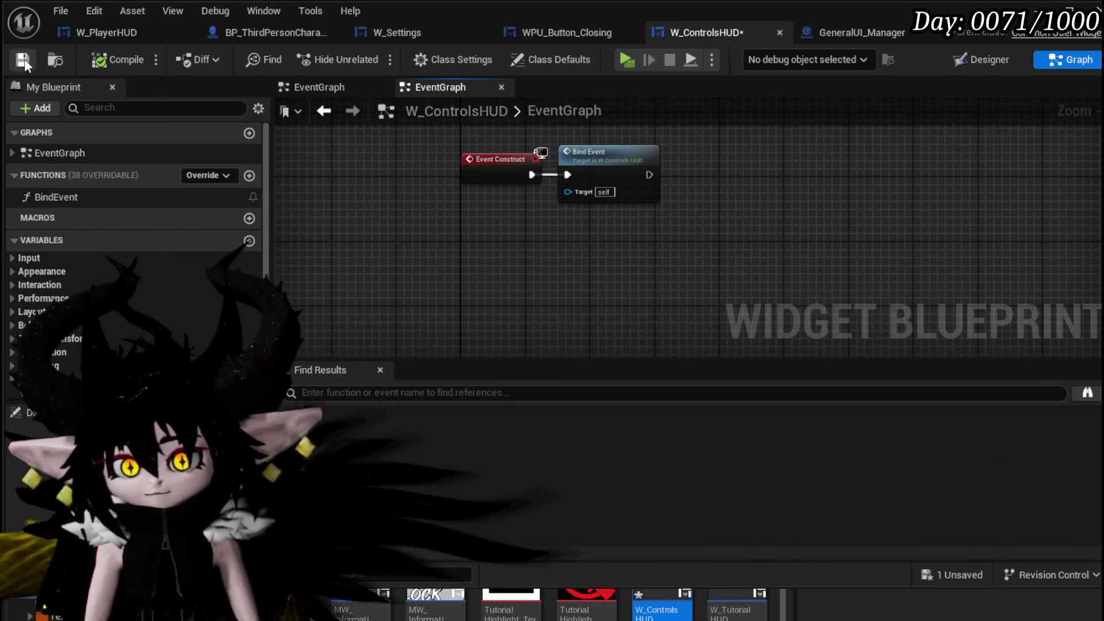
pyautogui.click(983, 59)
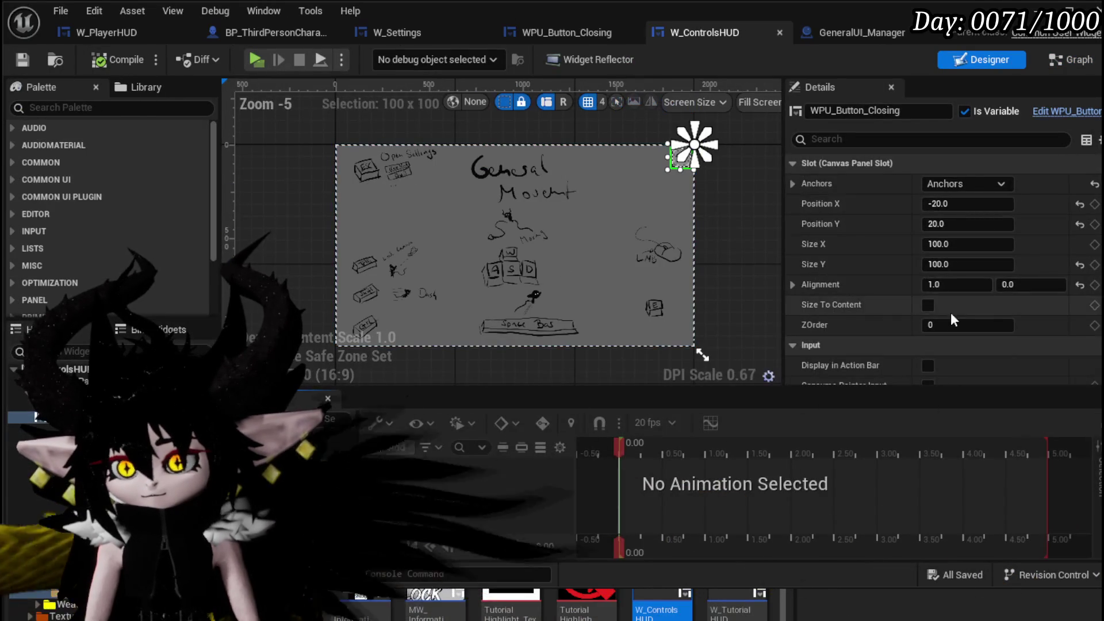
# - Add an On Press Button event and a Close Widget node targeting WPU Button Closing
pyautogui.scroll(-10, 1008, 298)
pyautogui.scroll(-15, 997, 302)
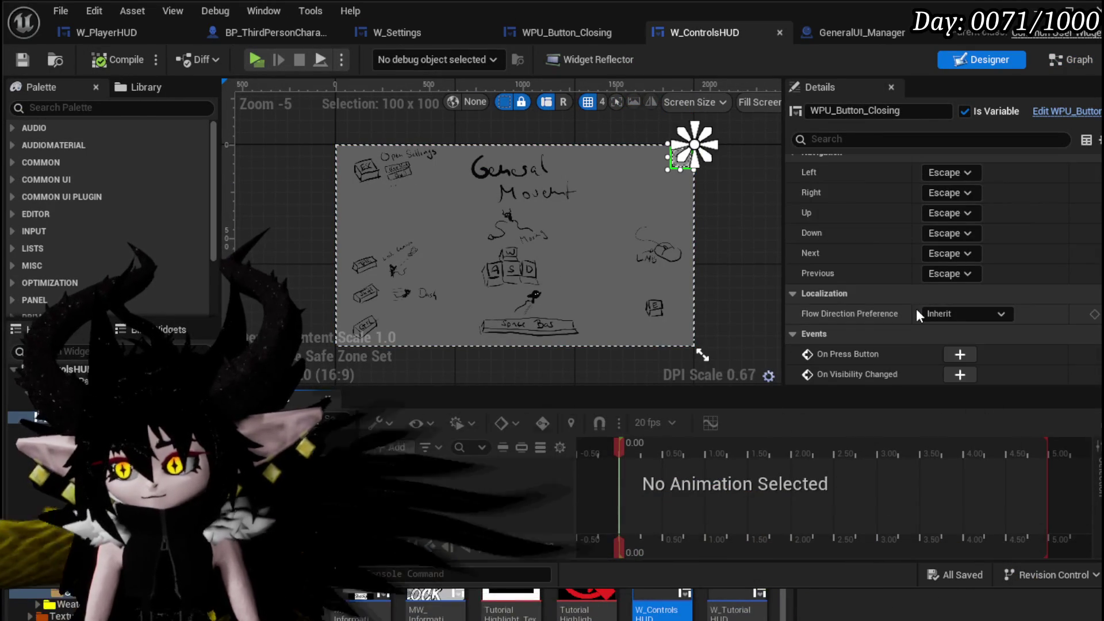
pyautogui.click(959, 356)
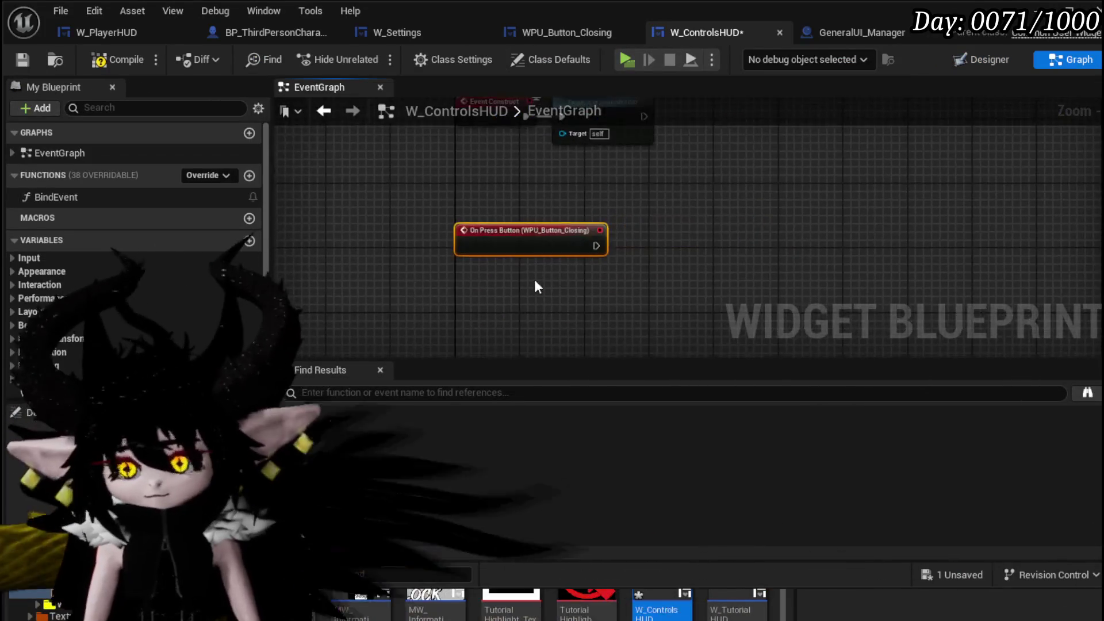
pyautogui.moveTo(505, 235); pyautogui.dragTo(661, 232)
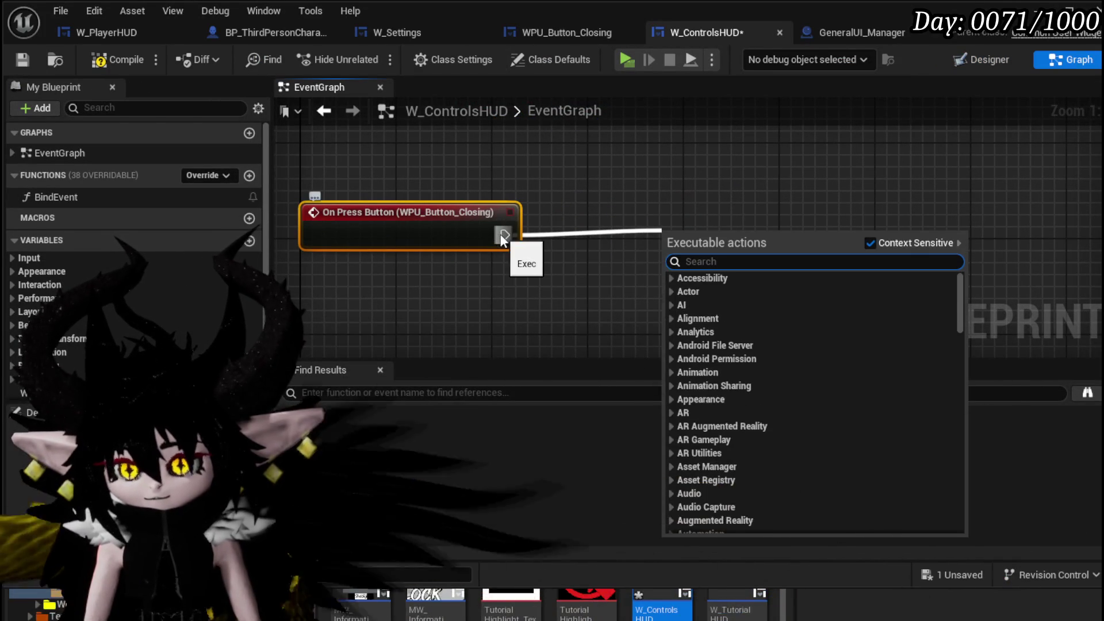
pyautogui.scroll(-2, 73, 345)
pyautogui.moveTo(77, 355)
pyautogui.mouseDown()
pyautogui.moveTo(426, 137)
pyautogui.moveTo(458, 171)
pyautogui.mouseUp()
pyautogui.moveTo(525, 145); pyautogui.dragTo(608, 187)
pyautogui.write('Close')
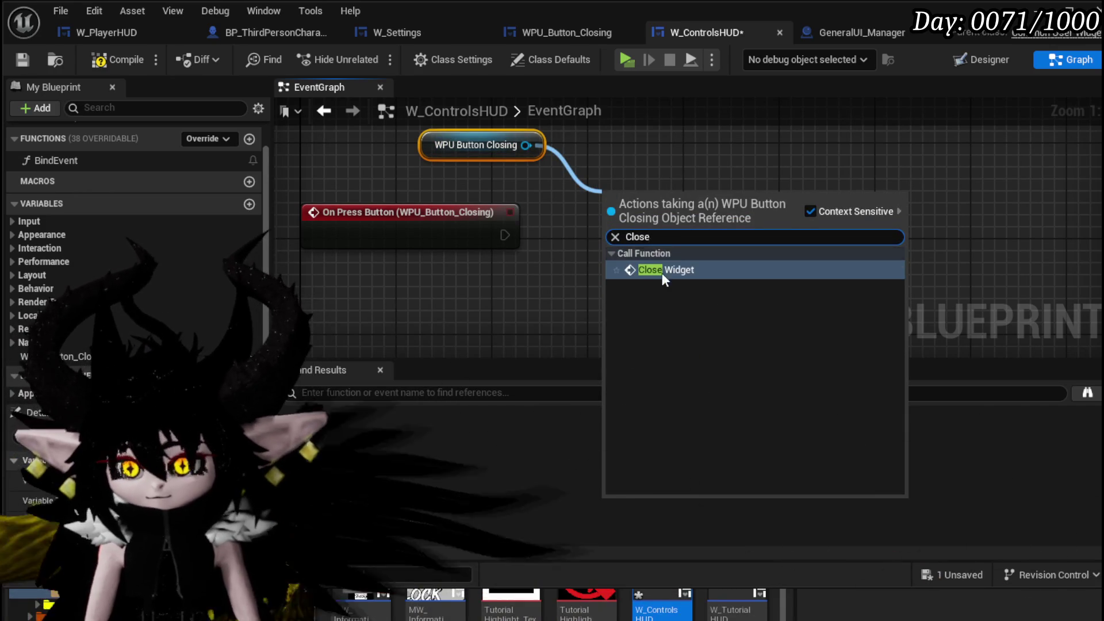
pyautogui.click(661, 270)
# - Wire the press event to Close Widget, tick Keep Widget Controlls?, and compile
pyautogui.moveTo(494, 234); pyautogui.dragTo(482, 235)
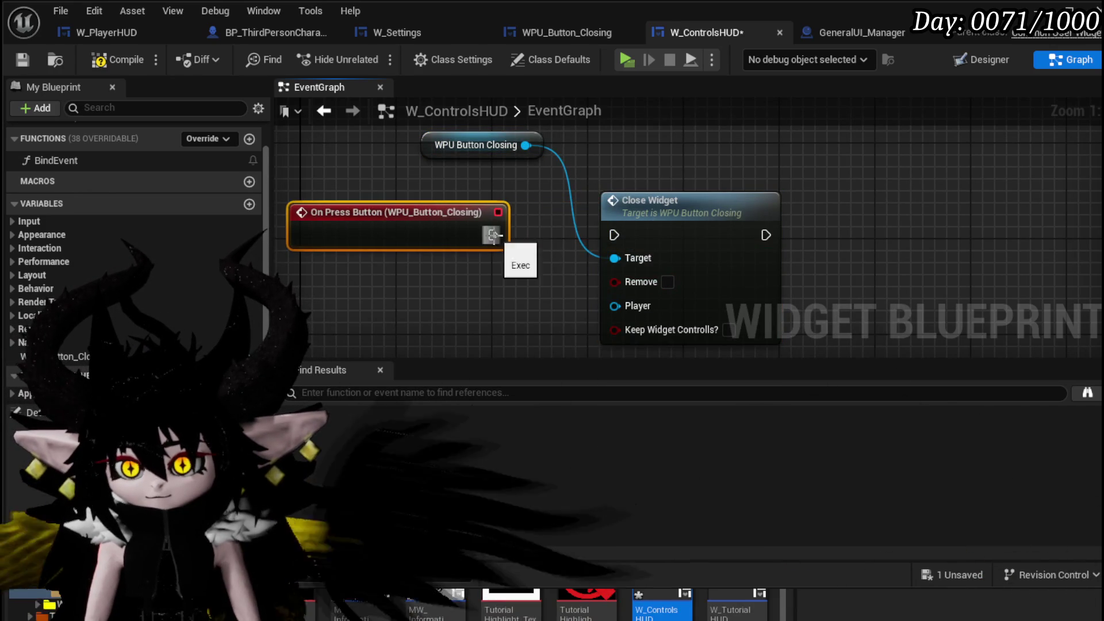
pyautogui.moveTo(614, 235); pyautogui.dragTo(667, 235)
pyautogui.press('Escape')
pyautogui.moveTo(732, 329); pyautogui.dragTo(696, 256)
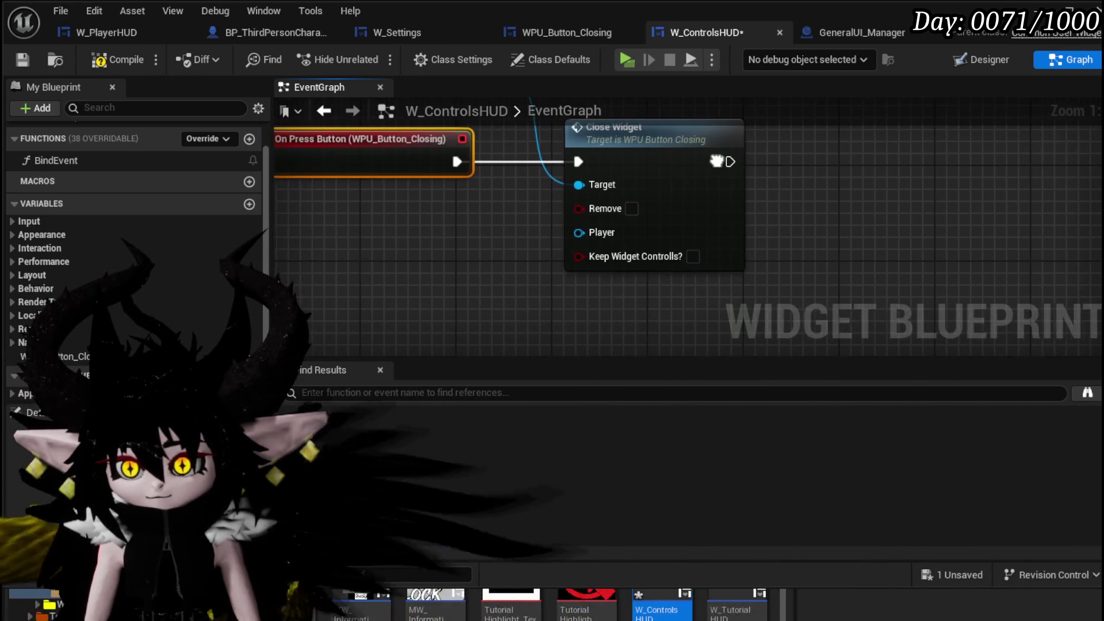
pyautogui.click(693, 256)
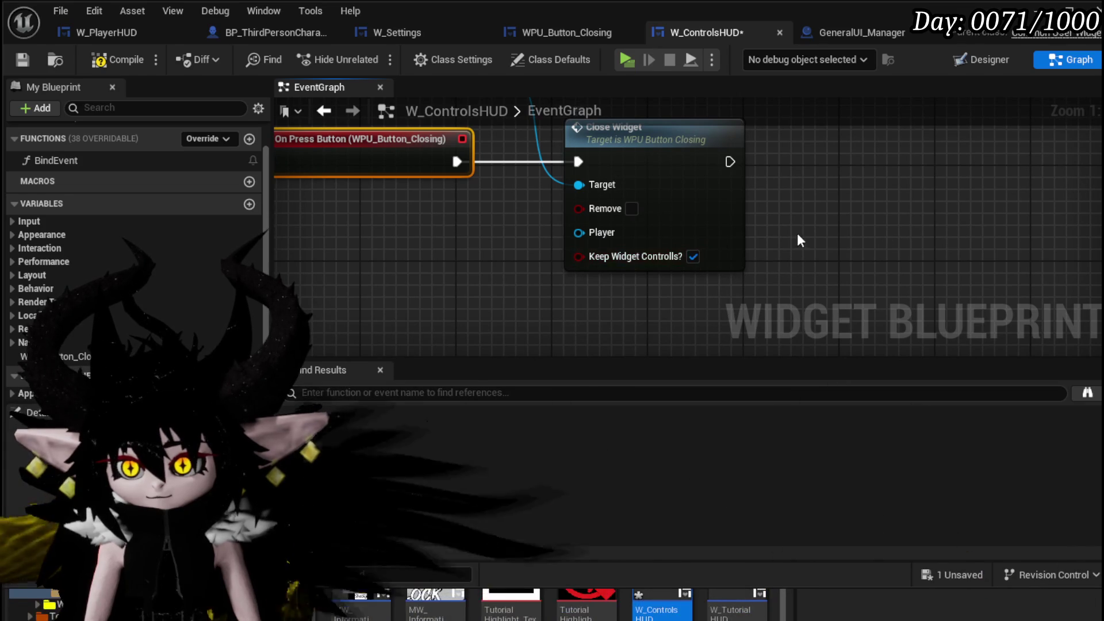
pyautogui.scroll(-1, 817, 228)
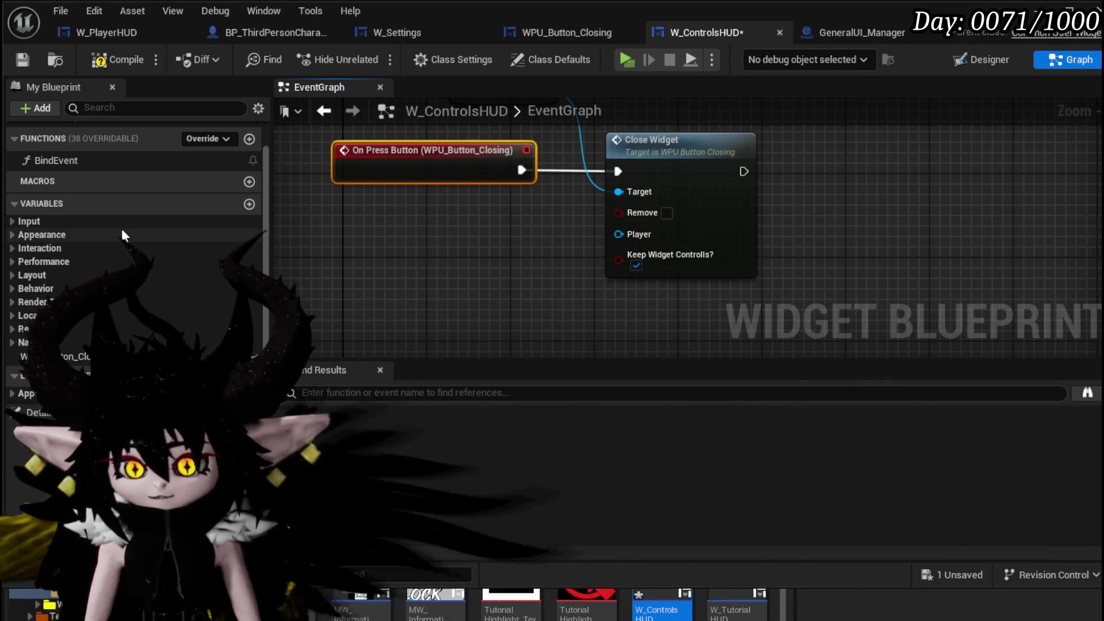
pyautogui.moveTo(374, 235); pyautogui.dragTo(364, 283)
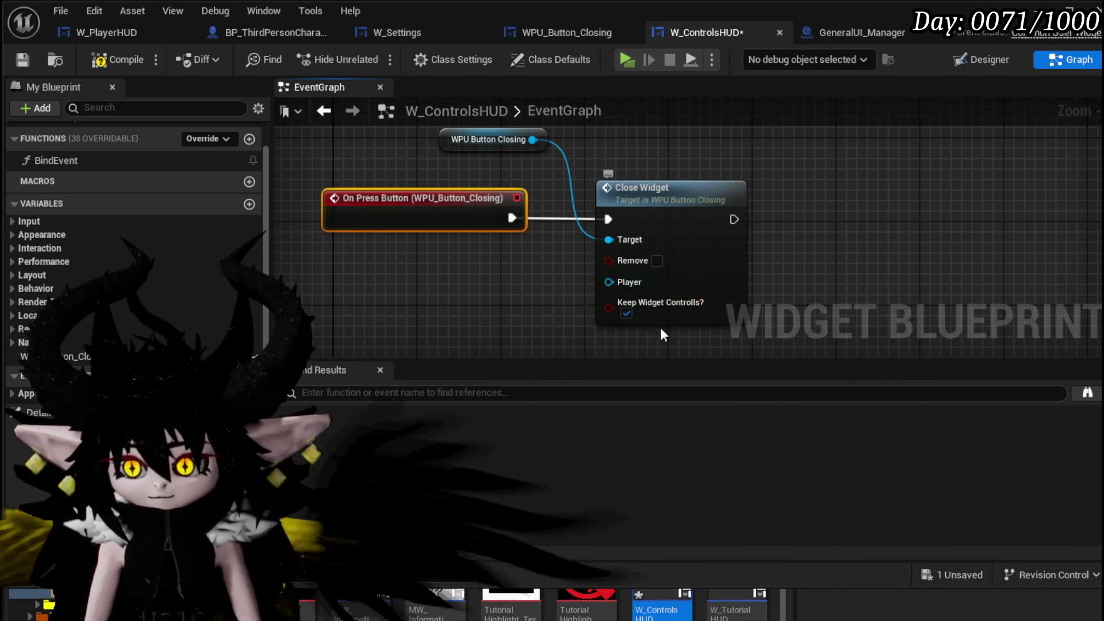
pyautogui.click(120, 60)
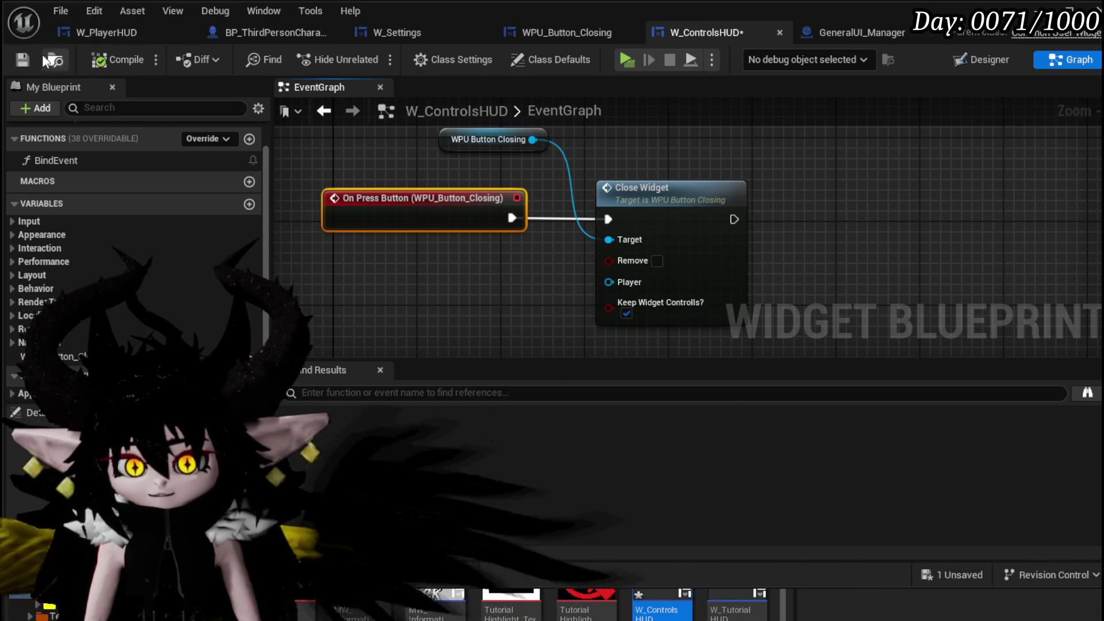
# - Save the widget, play-test the in-game Controls page and its back arrow, then save the level
pyautogui.click(26, 58)
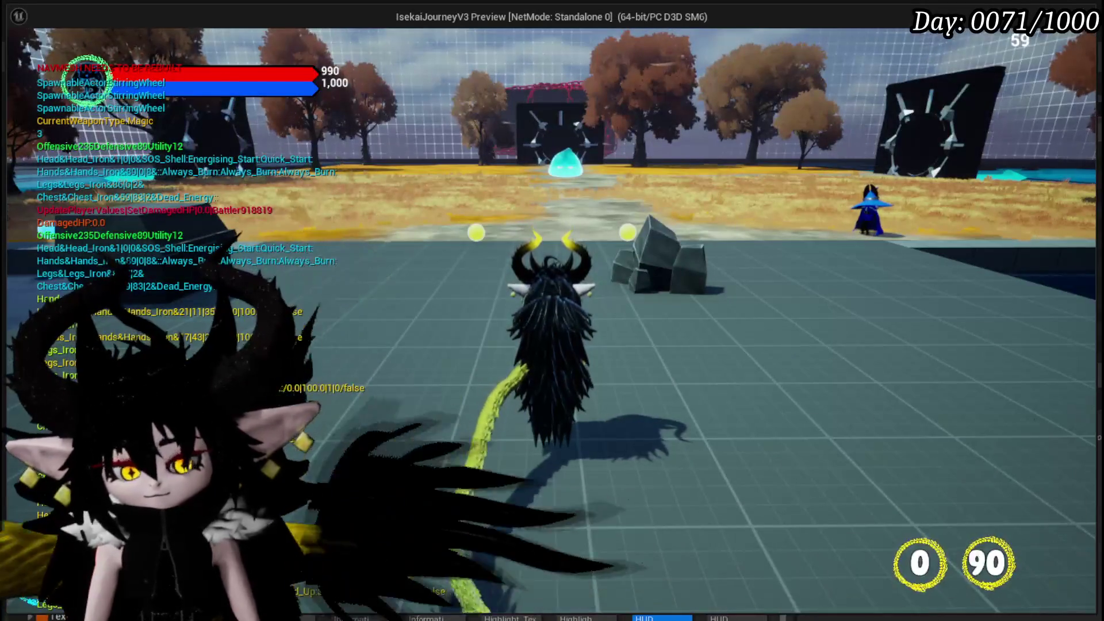
pyautogui.press('Tab')
pyautogui.click(341, 44)
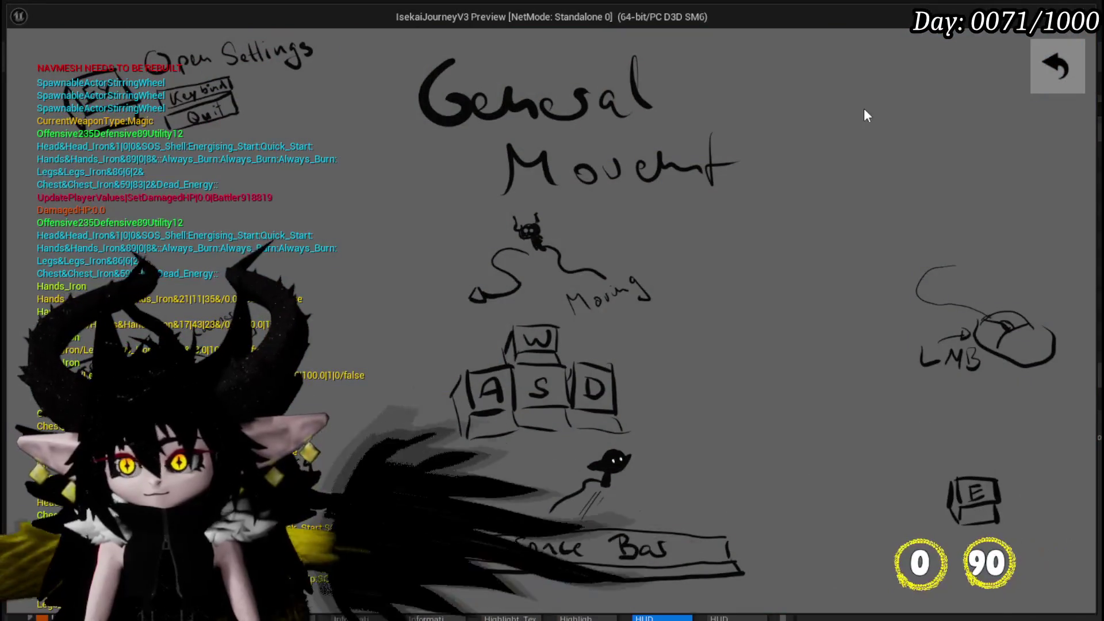
pyautogui.click(1053, 67)
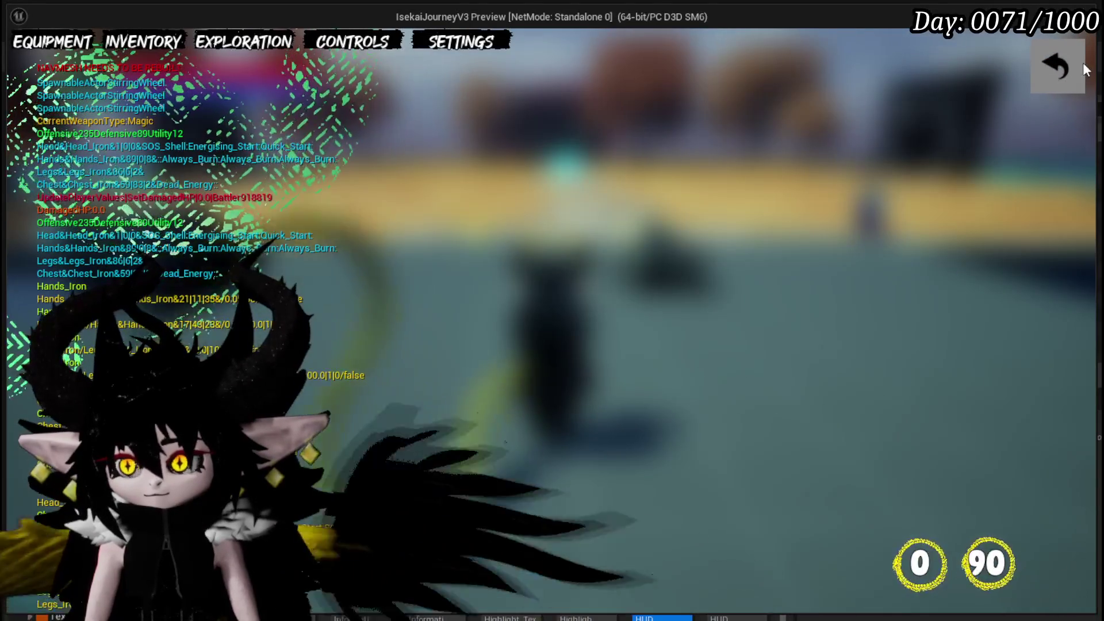
pyautogui.press('Tab')
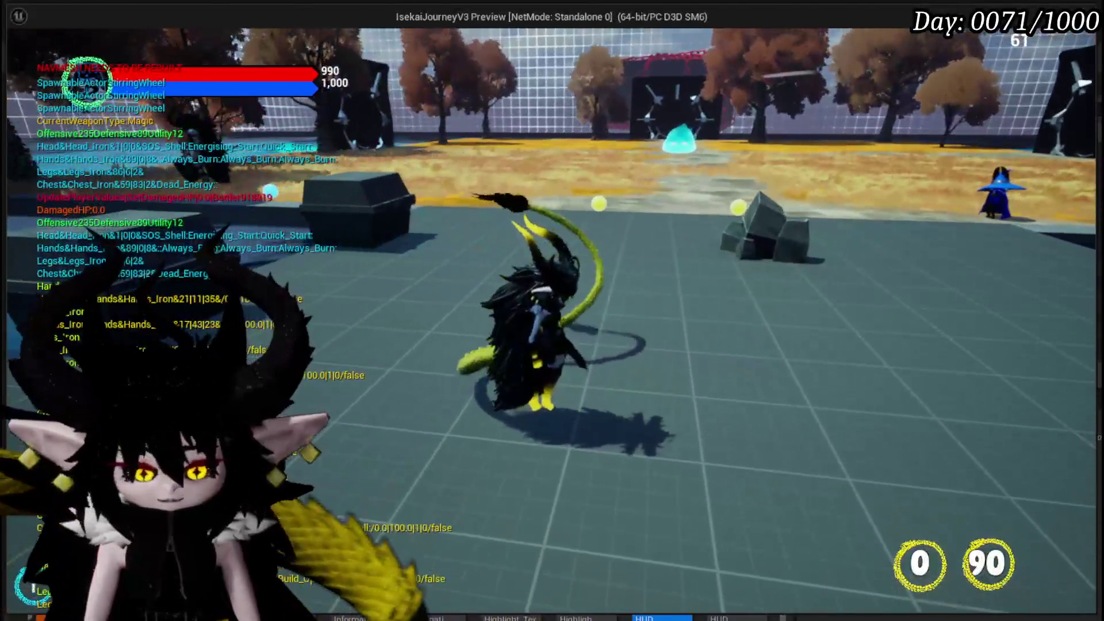
pyautogui.press('Escape')
pyautogui.click(34, 56)
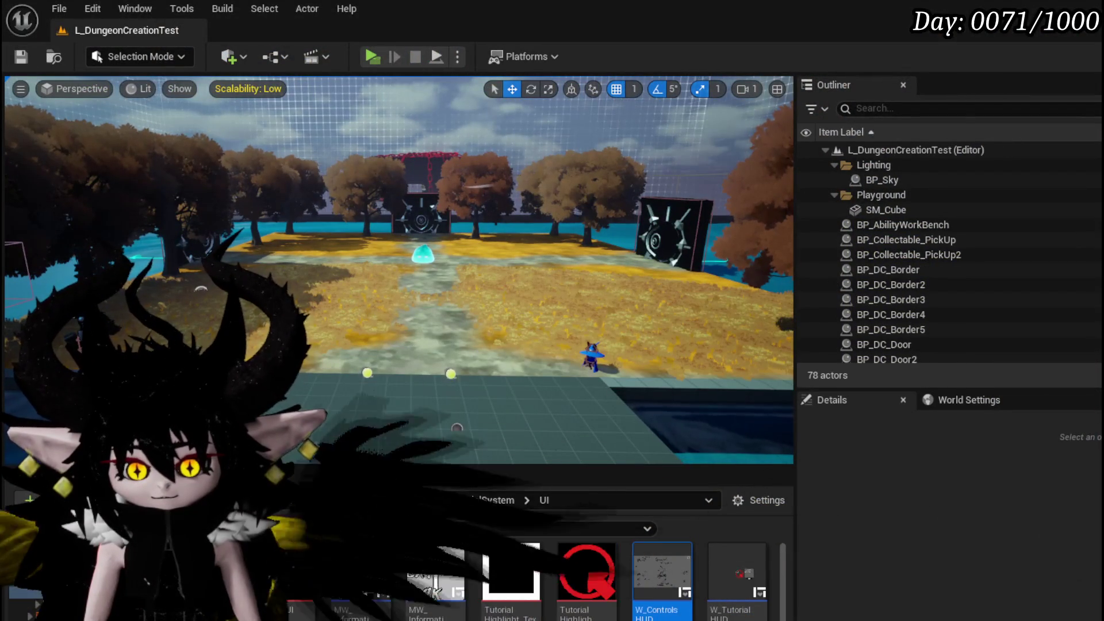
# - Return to the W_ControlsHUD editor and switch to its Designer view
pyautogui.hotkey('alt', 'Tab')
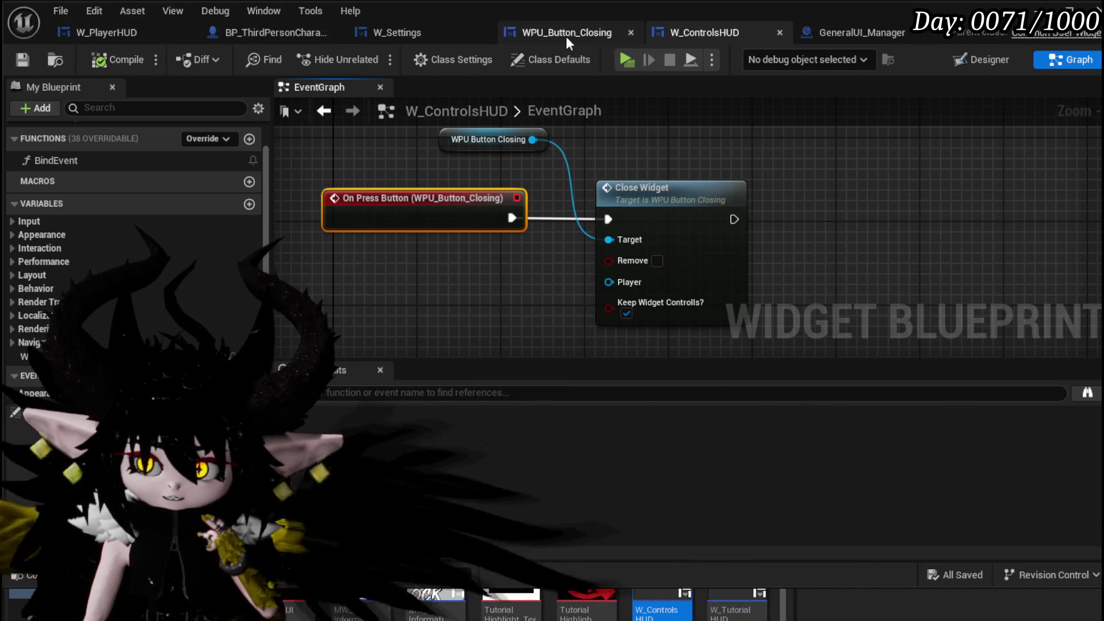
pyautogui.click(991, 59)
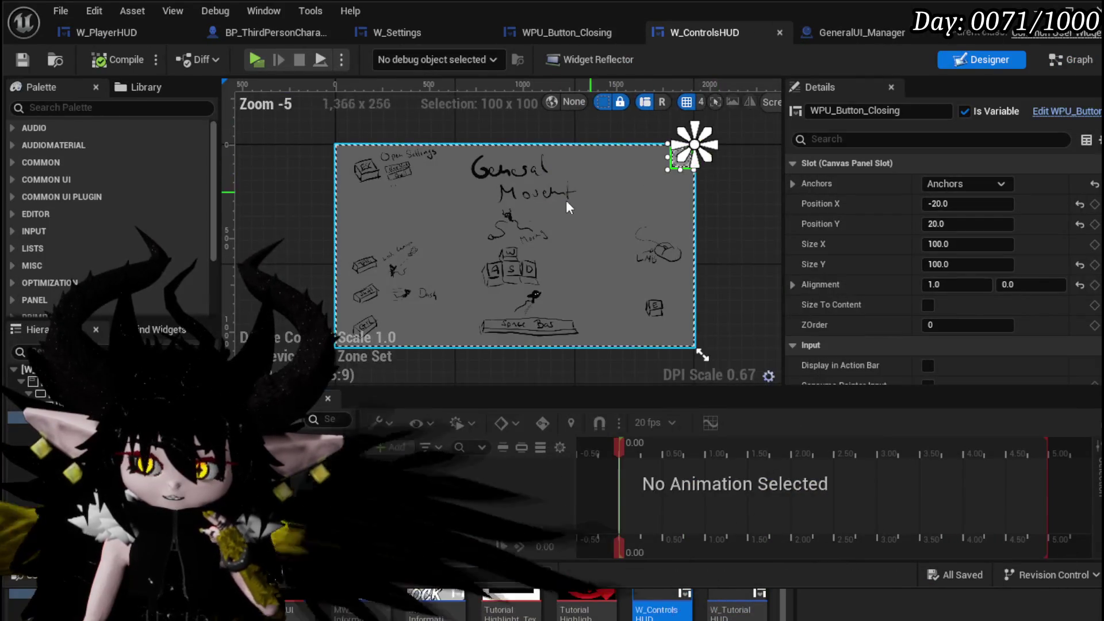
pyautogui.scroll(3, 522, 201)
pyautogui.scroll(-1, 523, 200)
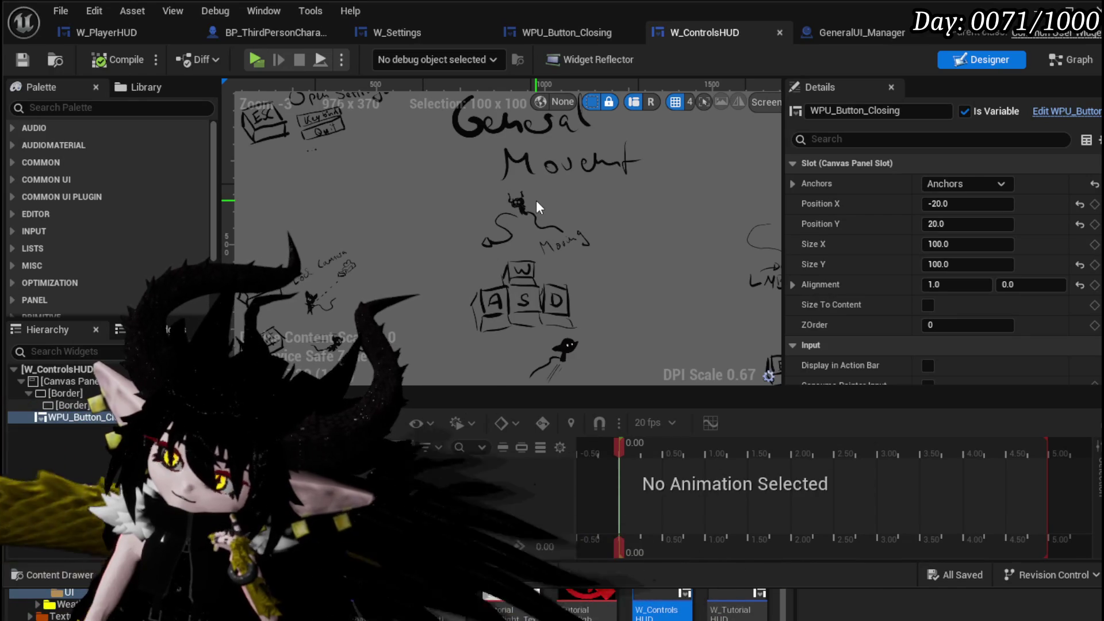
pyautogui.scroll(-2, 536, 200)
pyautogui.scroll(1, 528, 197)
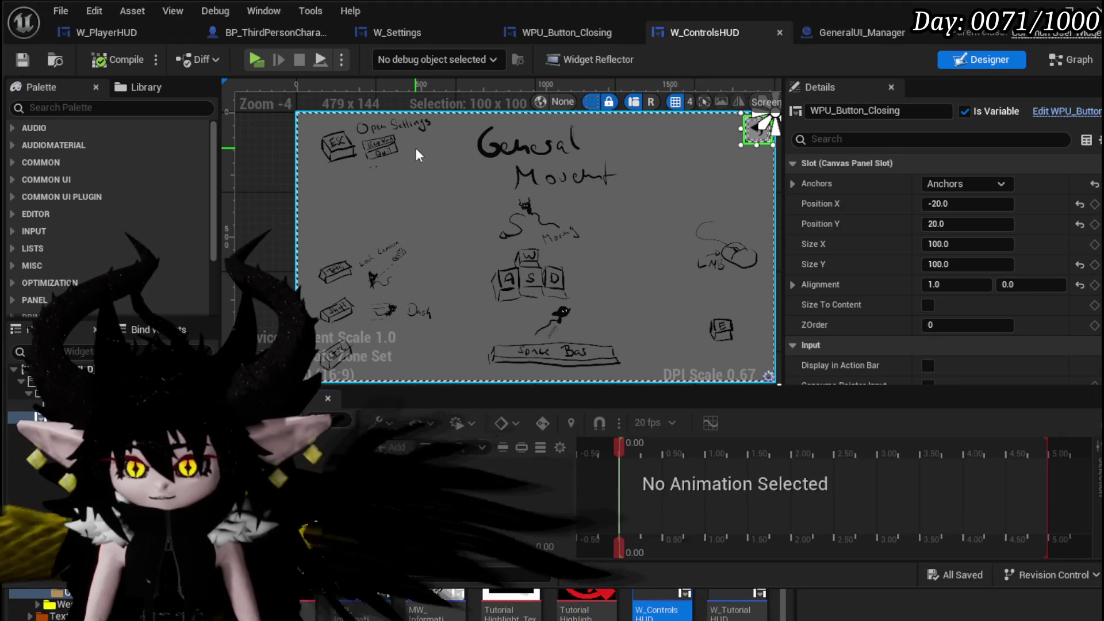
pyautogui.moveTo(415, 147); pyautogui.dragTo(356, 142)
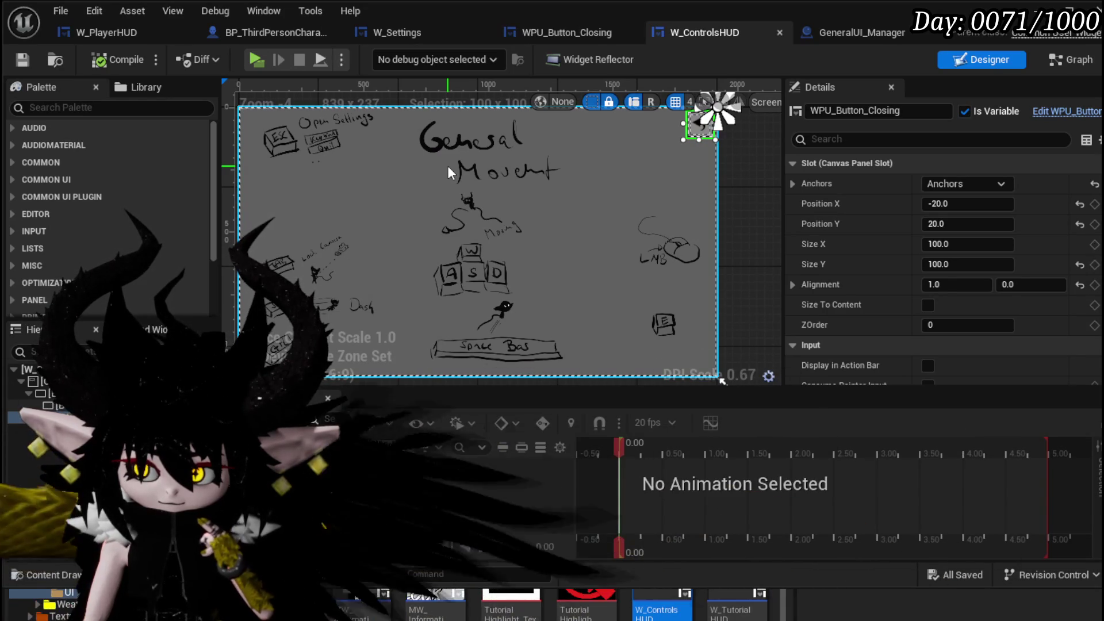
pyautogui.click(323, 190)
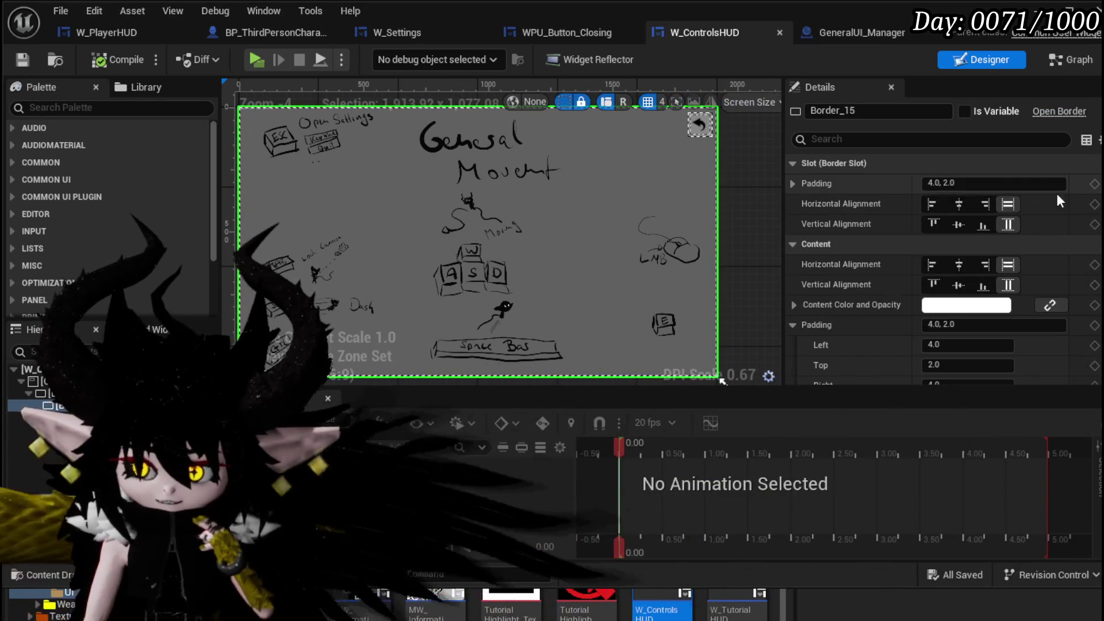
# - Try 20 padding on Border_15's slot and Border_17's content, then reset both to 0
pyautogui.click(967, 183)
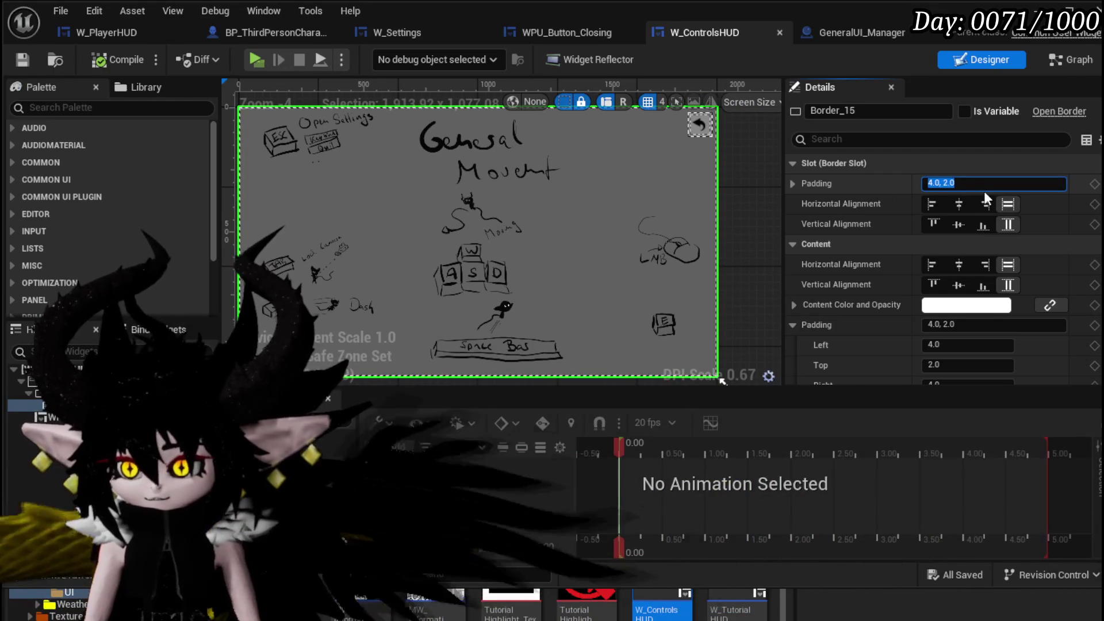
pyautogui.write('20')
pyautogui.press('Return')
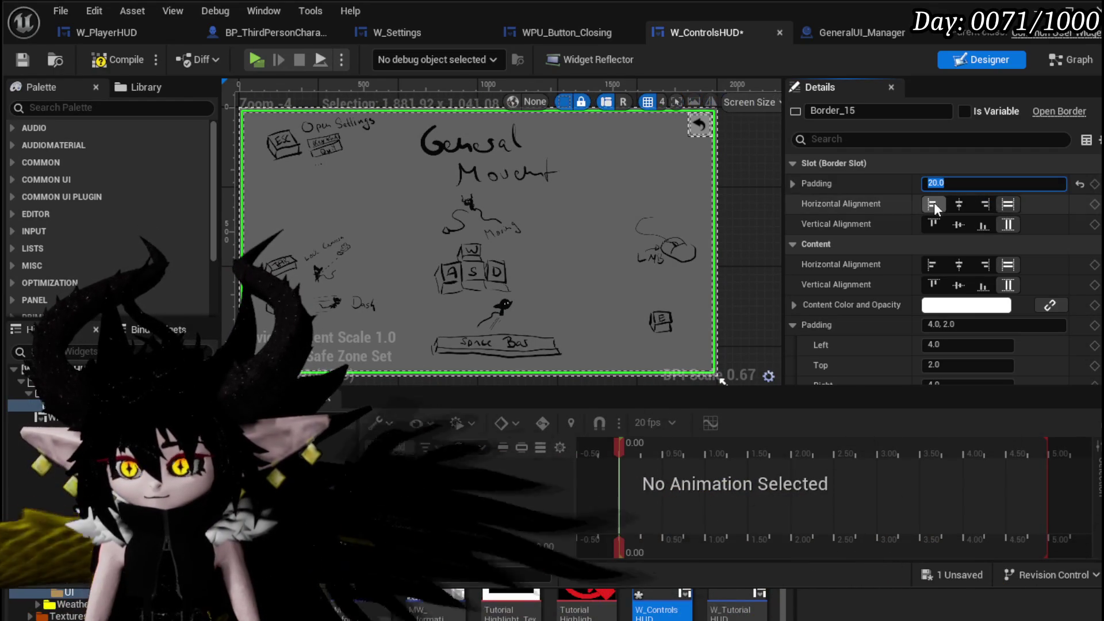
pyautogui.write('0')
pyautogui.press('Return')
pyautogui.click(190, 393)
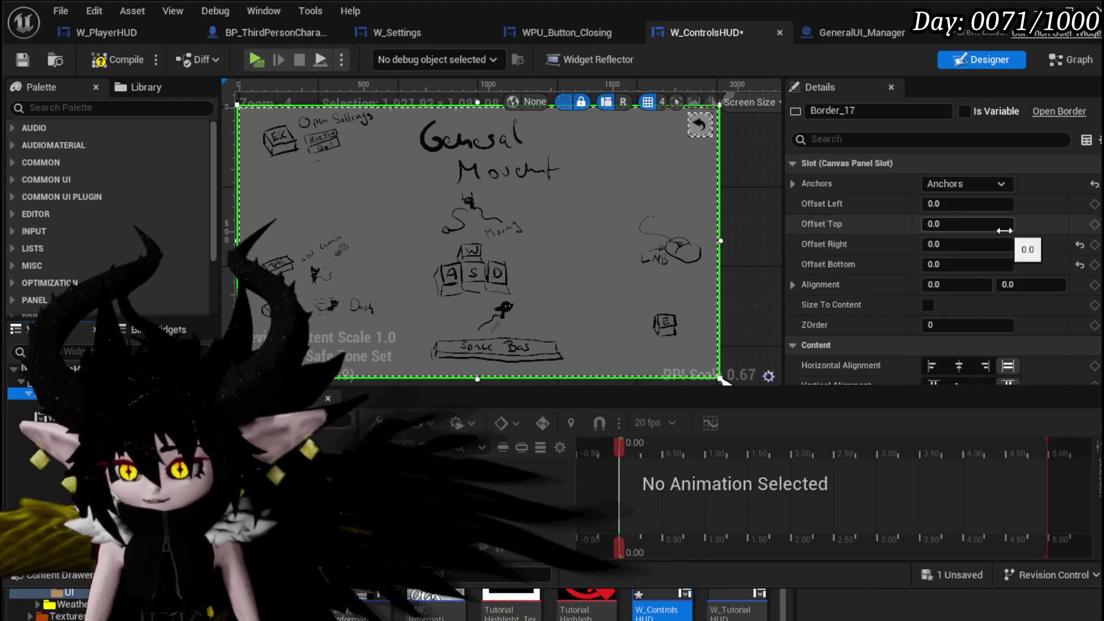
pyautogui.scroll(-3, 1004, 230)
pyautogui.click(948, 330)
pyautogui.write('20')
pyautogui.press('Return')
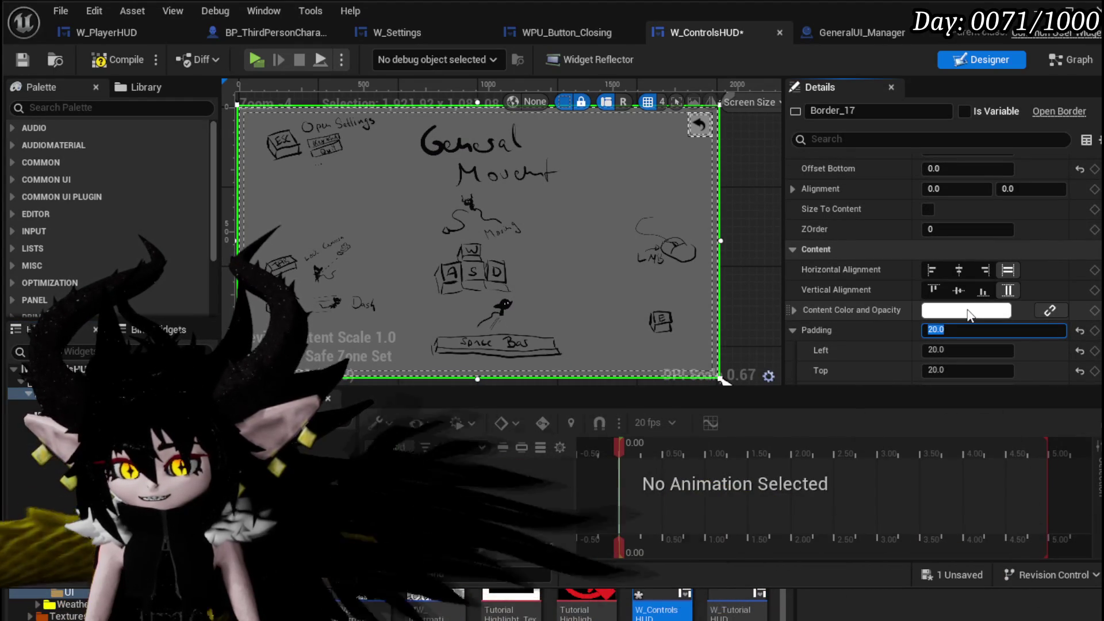
pyautogui.write('0')
pyautogui.press('Return')
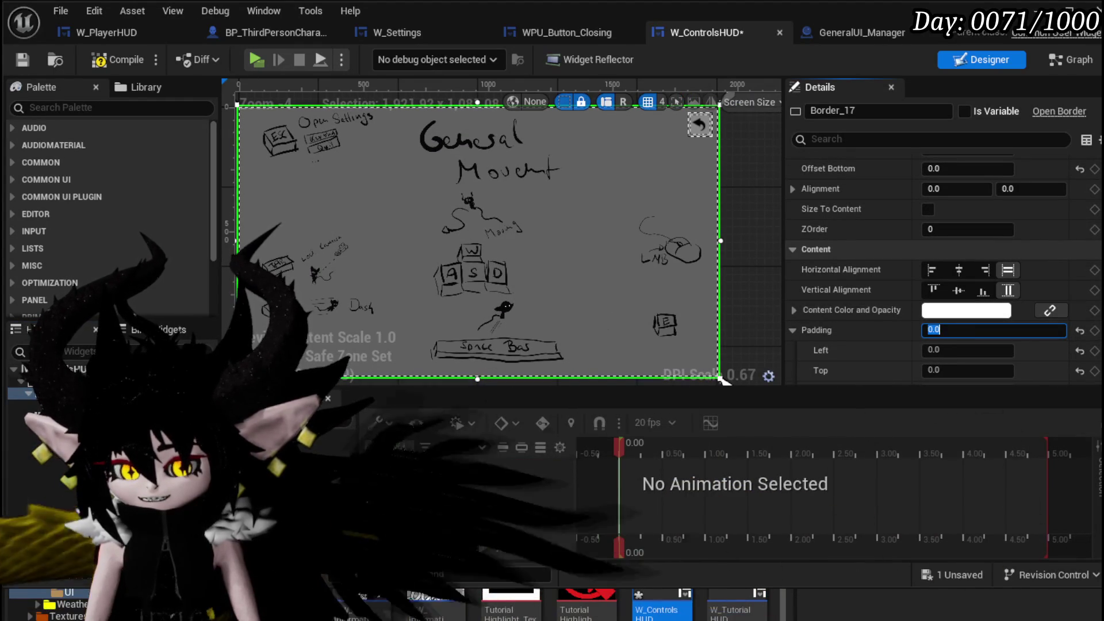
# - Anchor Border_17 with the full-stretch preset across the whole canvas
pyautogui.scroll(-5, 1015, 247)
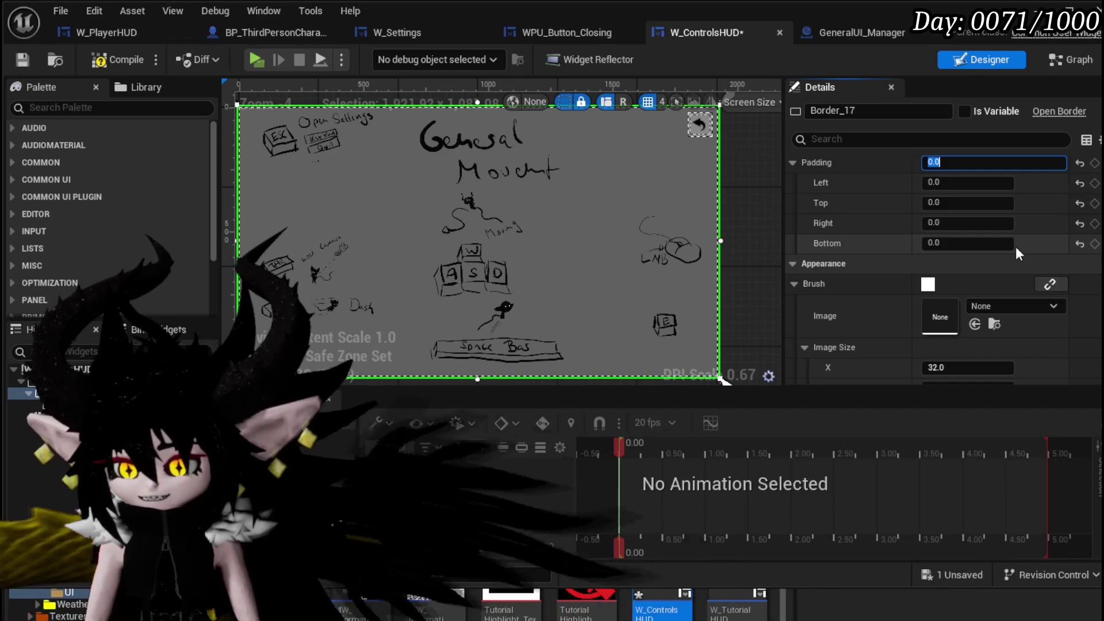
pyautogui.scroll(3, 1016, 247)
pyautogui.scroll(2, 1016, 247)
pyautogui.scroll(3, 1016, 246)
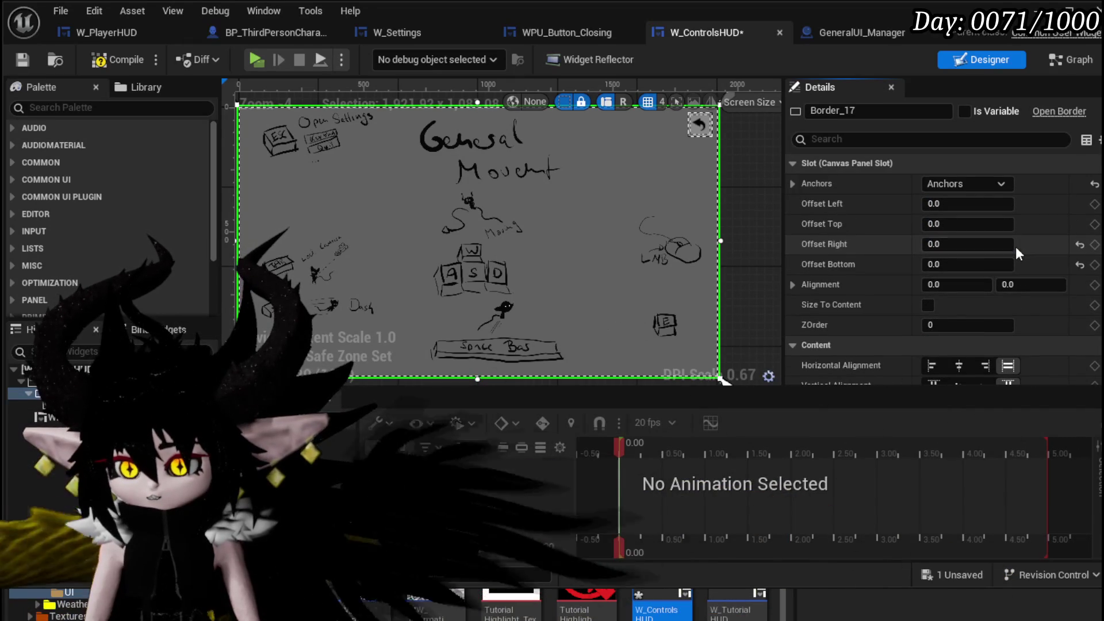
pyautogui.click(988, 184)
pyautogui.click(976, 261)
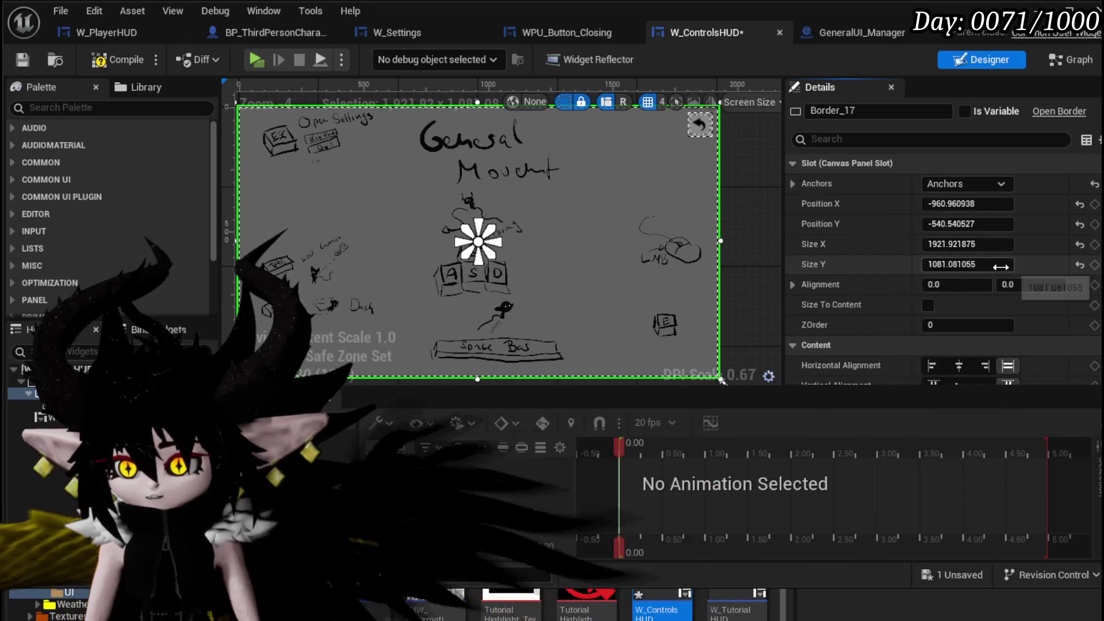
pyautogui.click(966, 184)
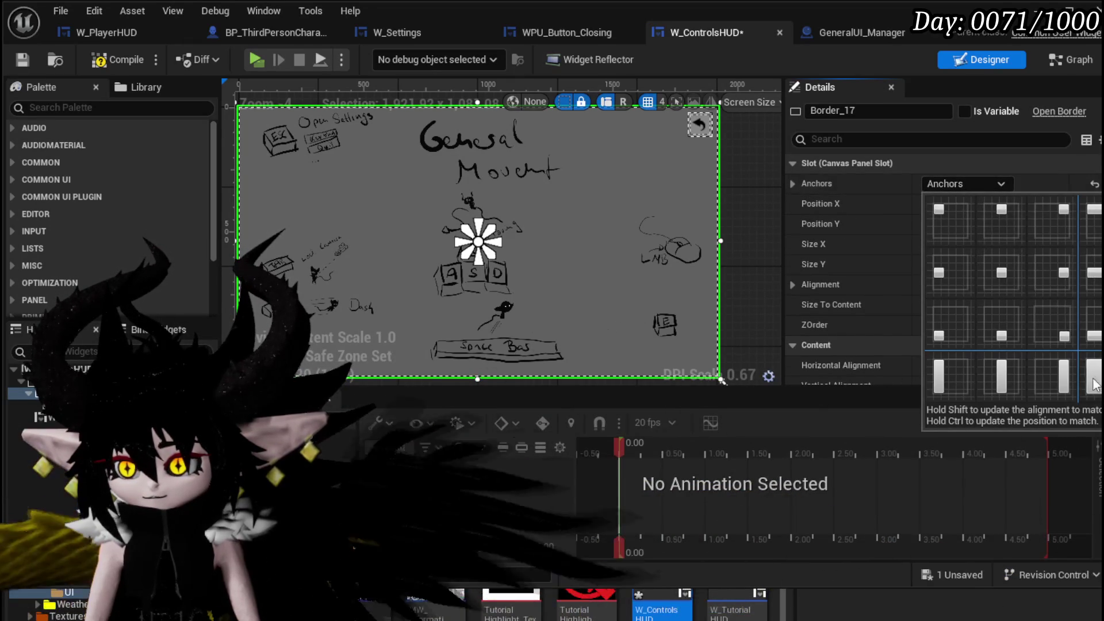
pyautogui.click(1092, 374)
# - Set Border_17's Left, Top, Right and Bottom offsets to 20
pyautogui.click(956, 204)
pyautogui.press('Return')
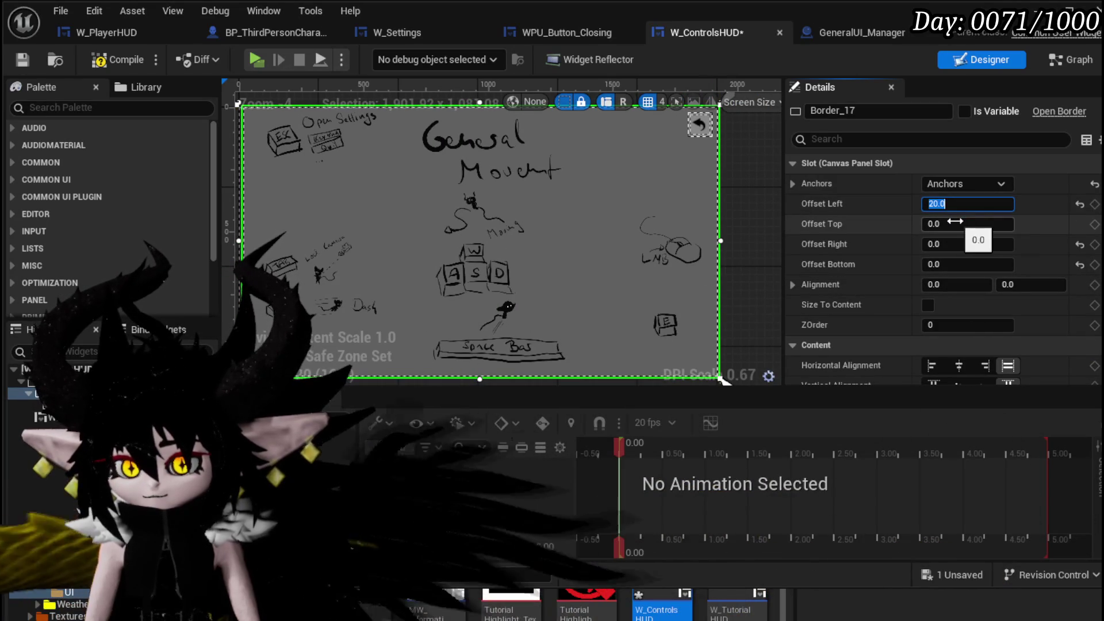
pyautogui.write('20')
pyautogui.press('Return')
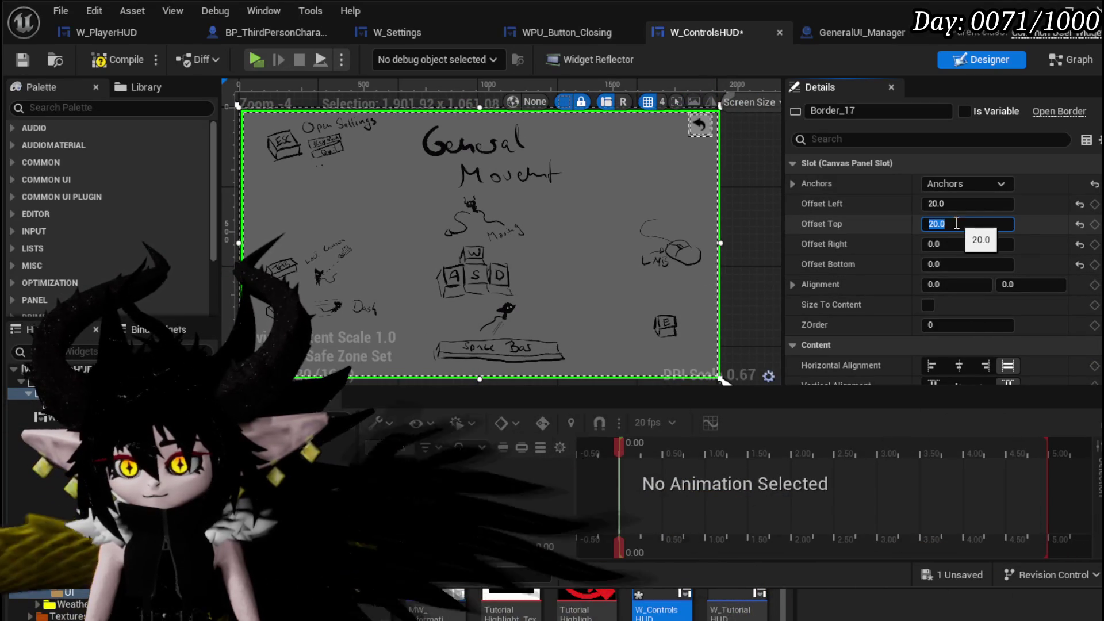
pyautogui.click(957, 243)
pyautogui.write('20')
pyautogui.press('Return')
pyautogui.click(954, 266)
pyautogui.write('20')
pyautogui.press('Return')
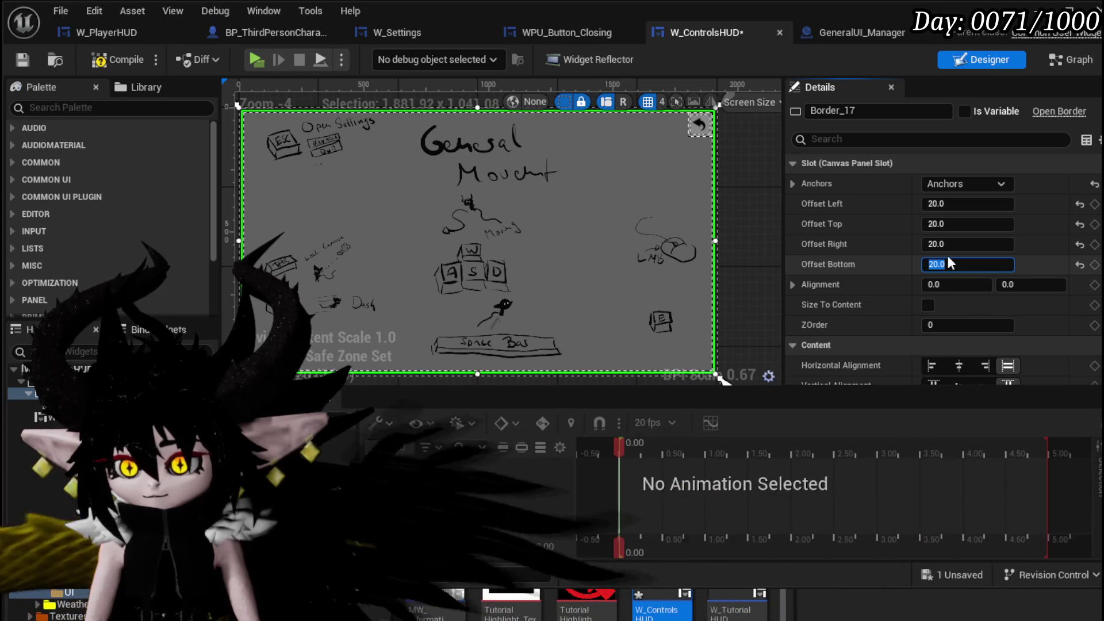
# - Change Border_17's offsets to 50 on every side and compile the widget
pyautogui.write('50')
pyautogui.press('Return')
pyautogui.click(957, 243)
pyautogui.write('50')
pyautogui.press('Return')
pyautogui.press('Return')
pyautogui.click(957, 204)
pyautogui.write('50')
pyautogui.press('Return')
pyautogui.click(112, 61)
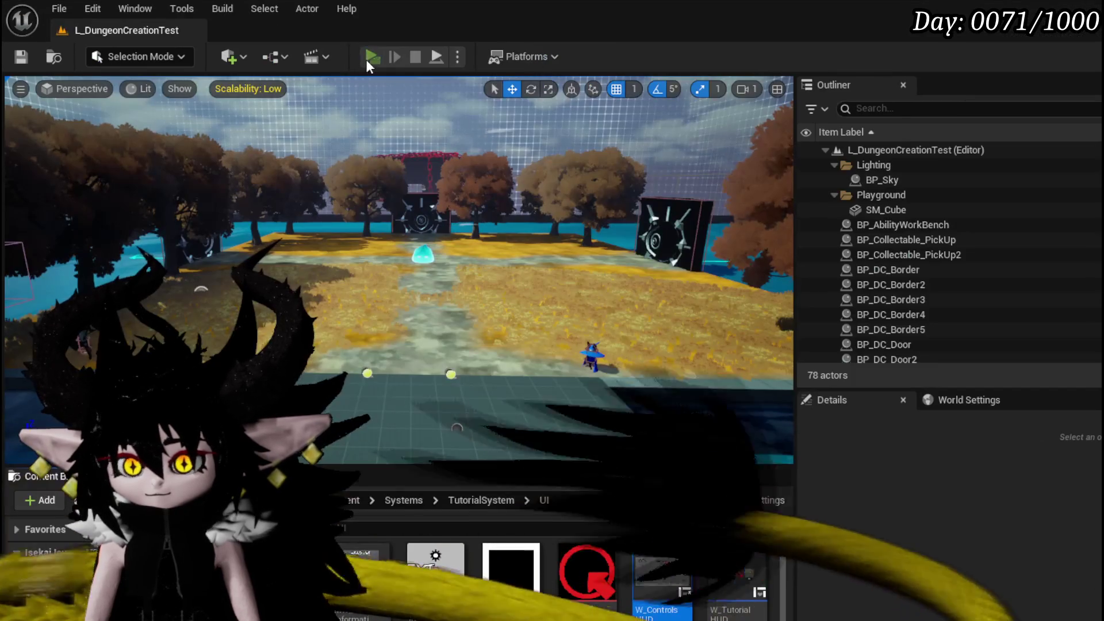
pyautogui.click(366, 60)
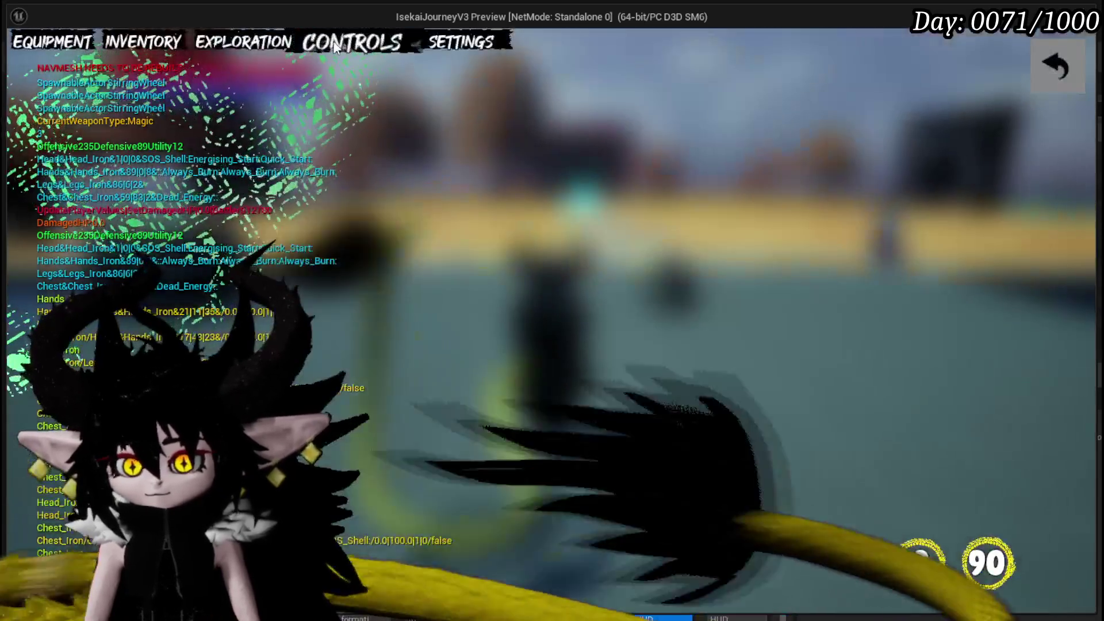
# - Check the in-game CONTROLS page, close it, stop playing, and reopen W_ControlsHUD
pyautogui.click(352, 41)
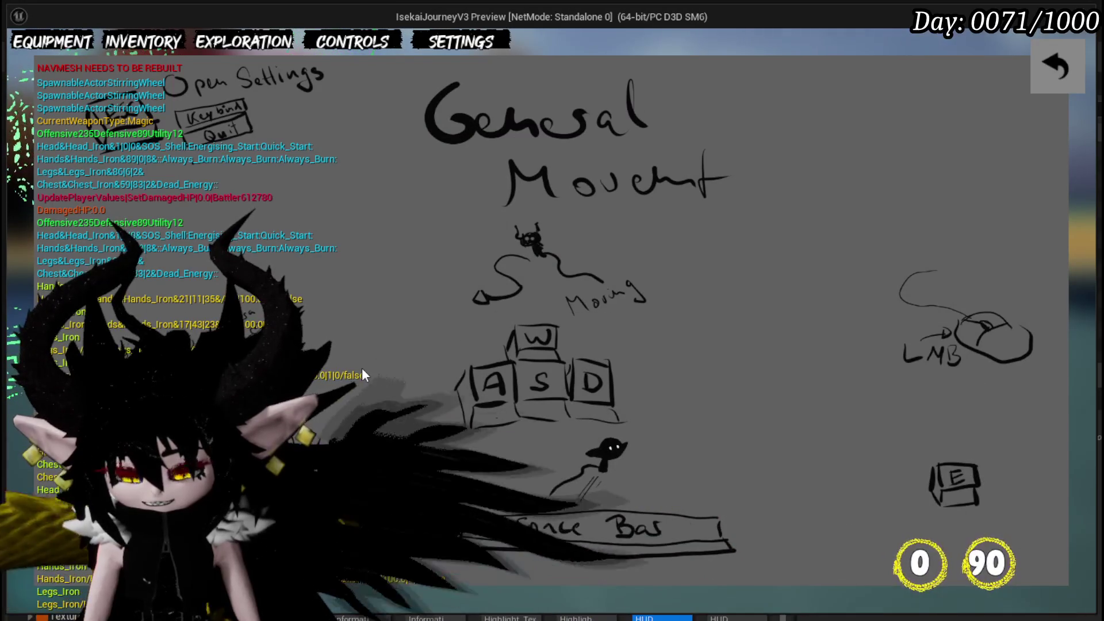
pyautogui.click(1054, 77)
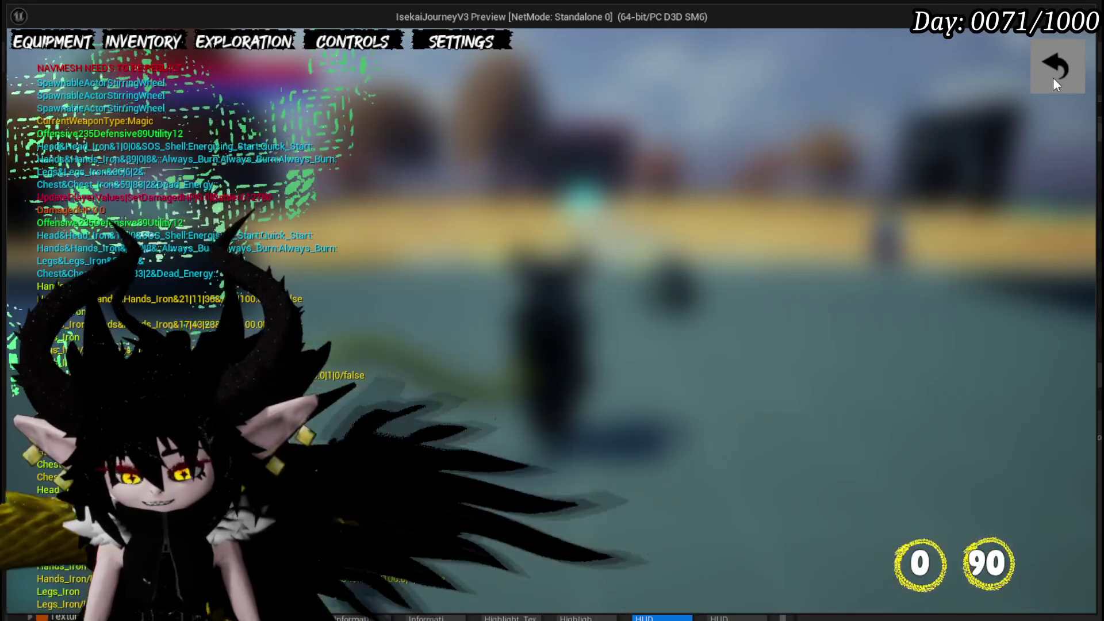
pyautogui.press('Escape')
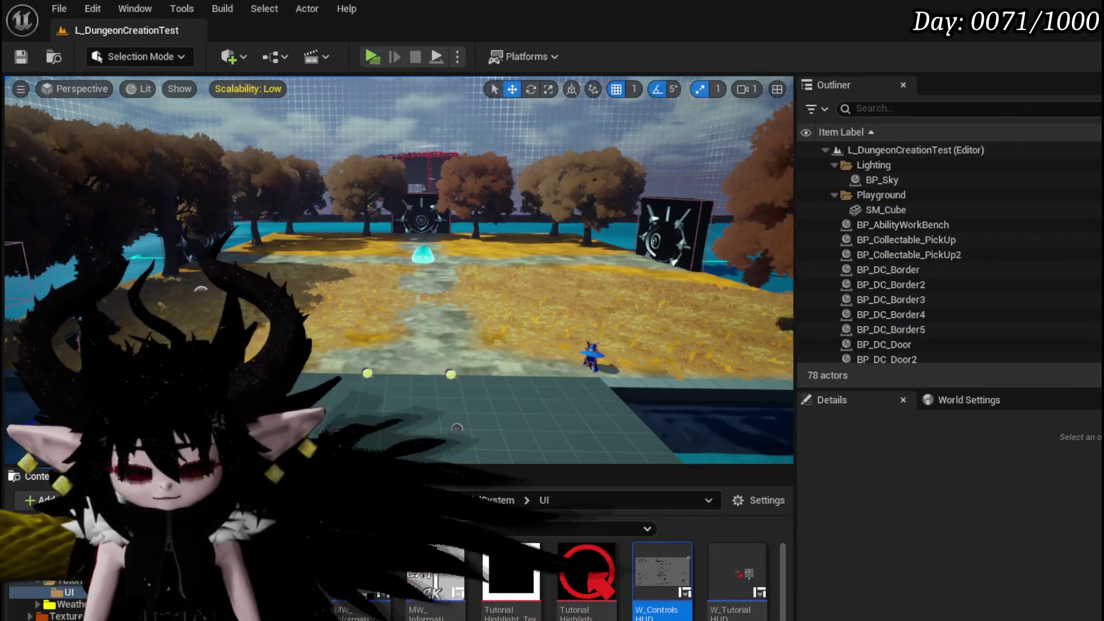
pyautogui.doubleClick(662, 572)
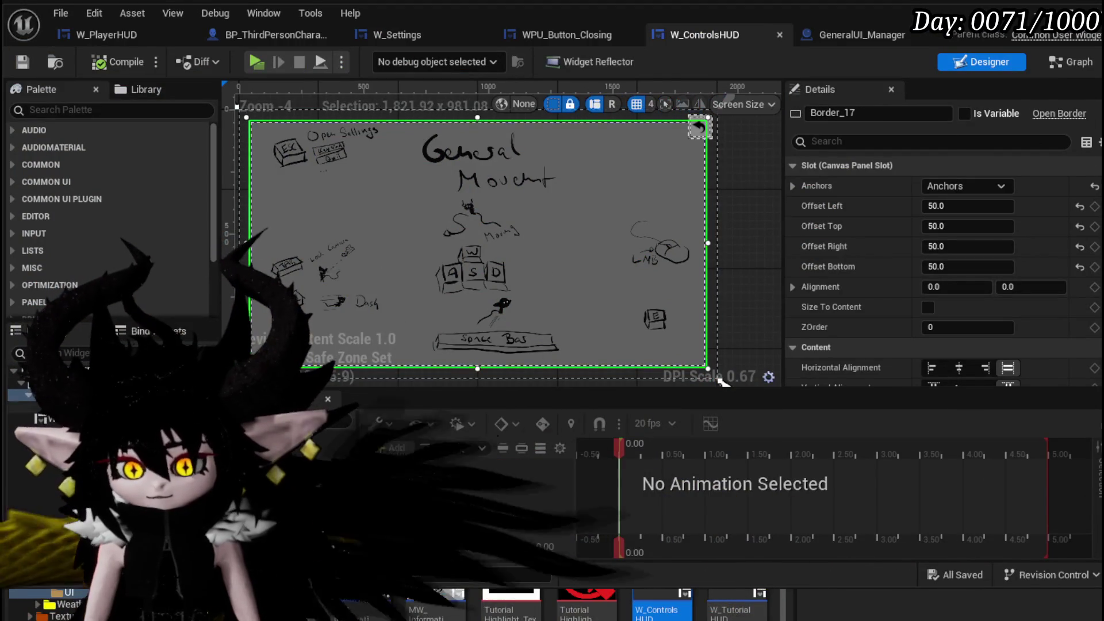
# - Search the Palette for 'Butto' and place a plain Button on the W_ControlsHUD canvas
pyautogui.click(101, 110)
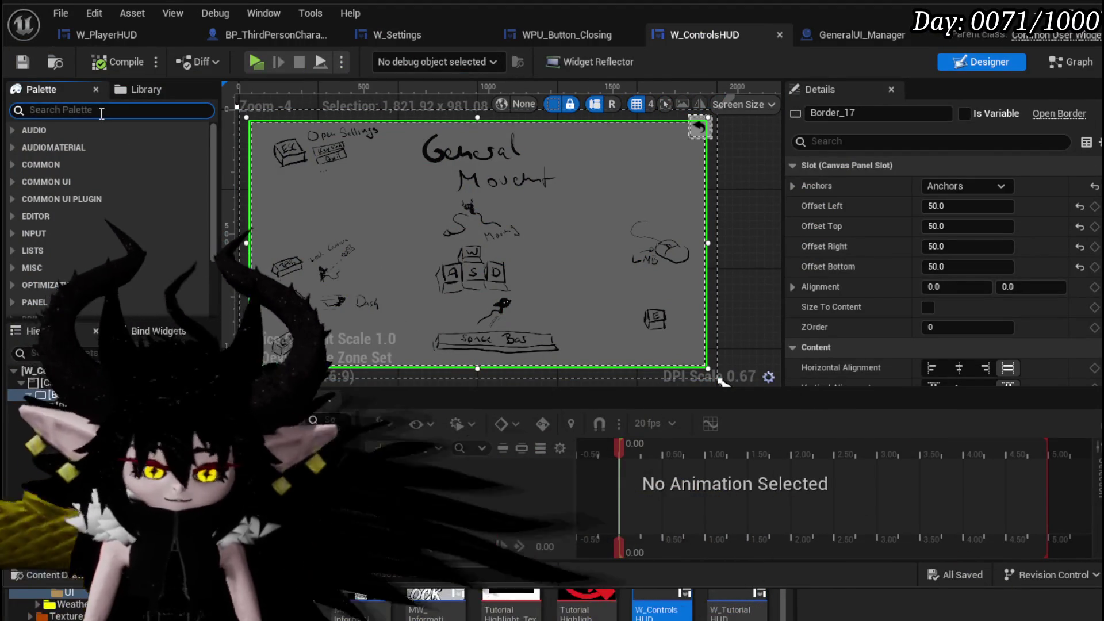
pyautogui.write('Butto')
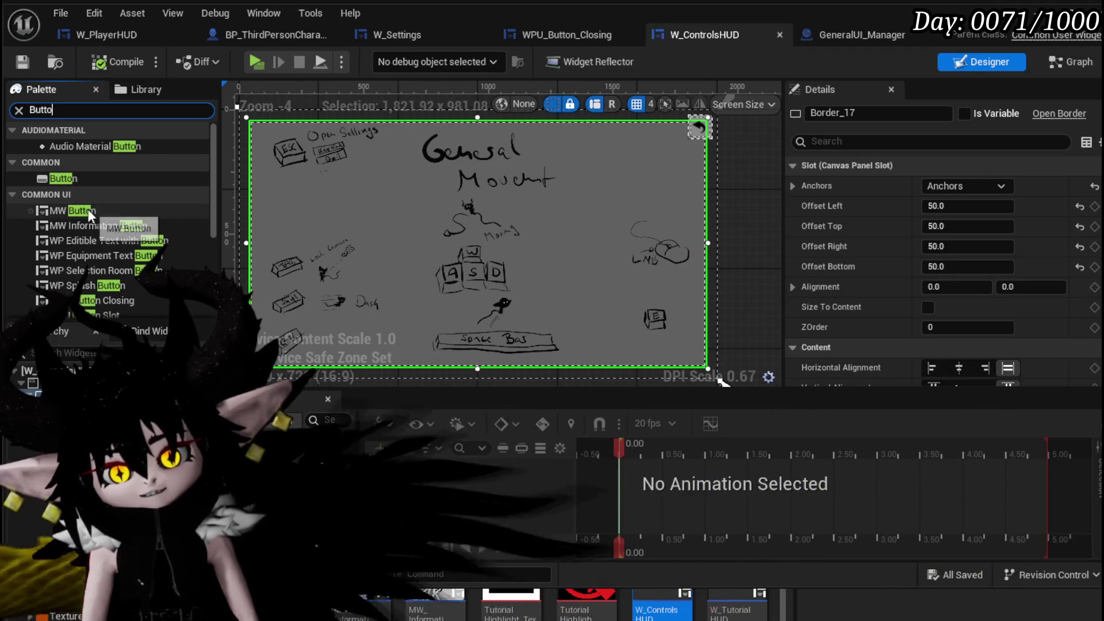
pyautogui.click(63, 180)
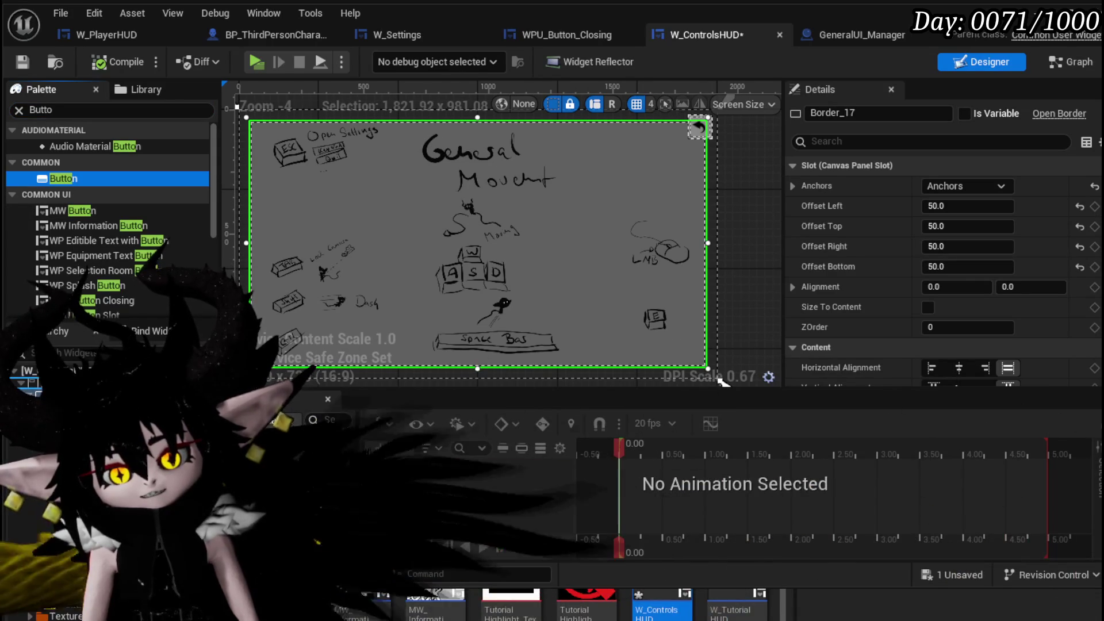
pyautogui.moveTo(63, 178)
pyautogui.mouseDown()
pyautogui.moveTo(302, 106)
pyautogui.moveTo(251, 115)
pyautogui.mouseUp()
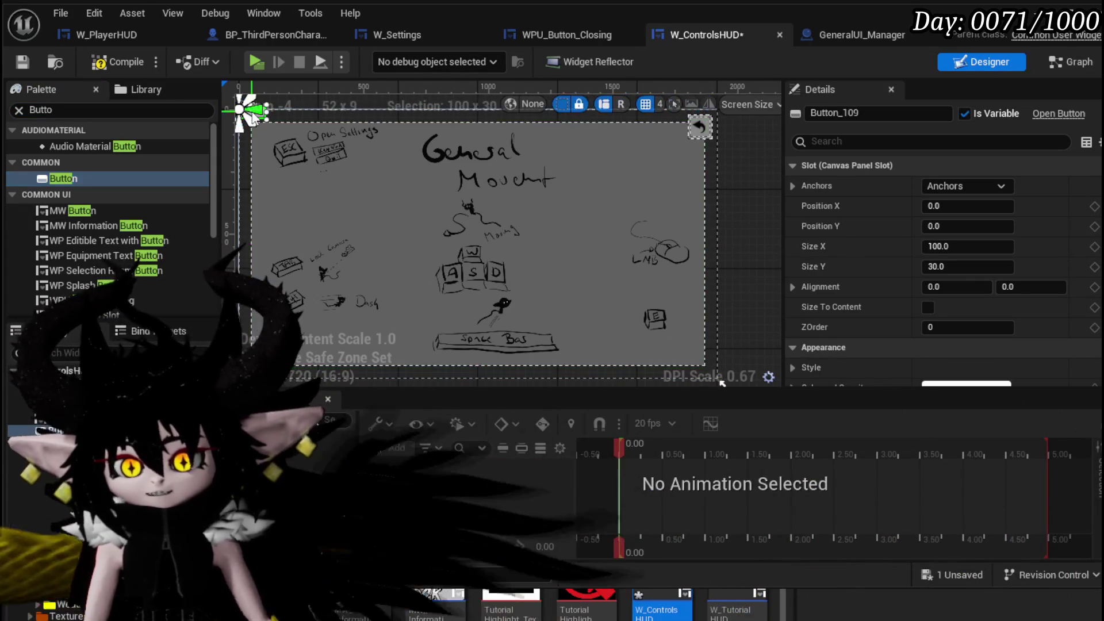
# - Try Button_109 at 400×400, then 400×300, and move it left near the Dash sketch
pyautogui.click(977, 245)
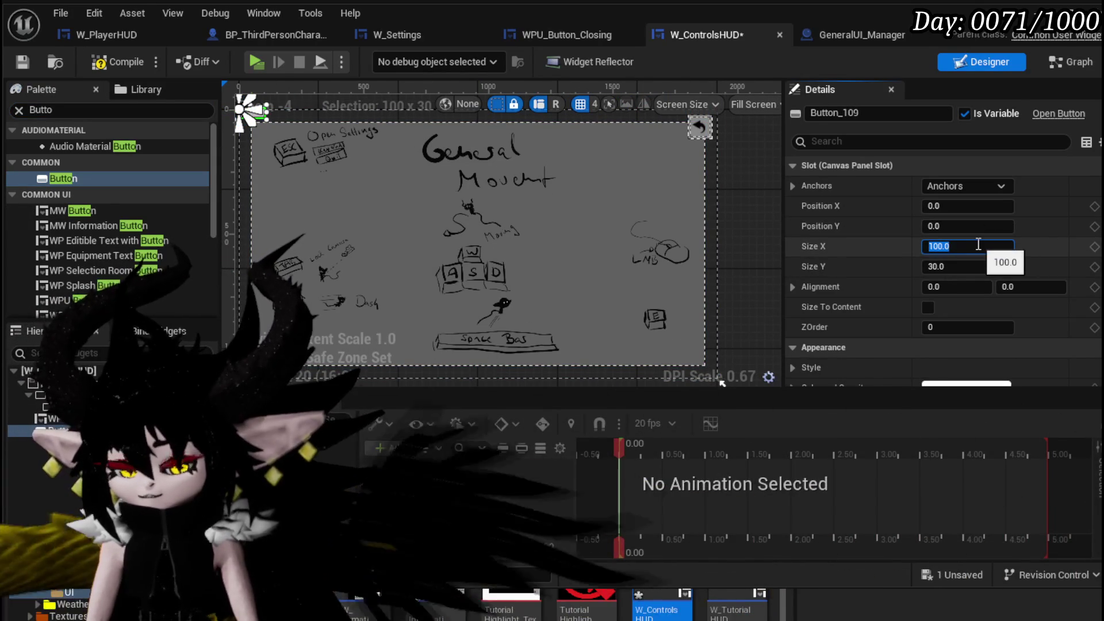
pyautogui.write('40')
pyautogui.press('Return')
pyautogui.click(965, 267)
pyautogui.write('400')
pyautogui.press('Return')
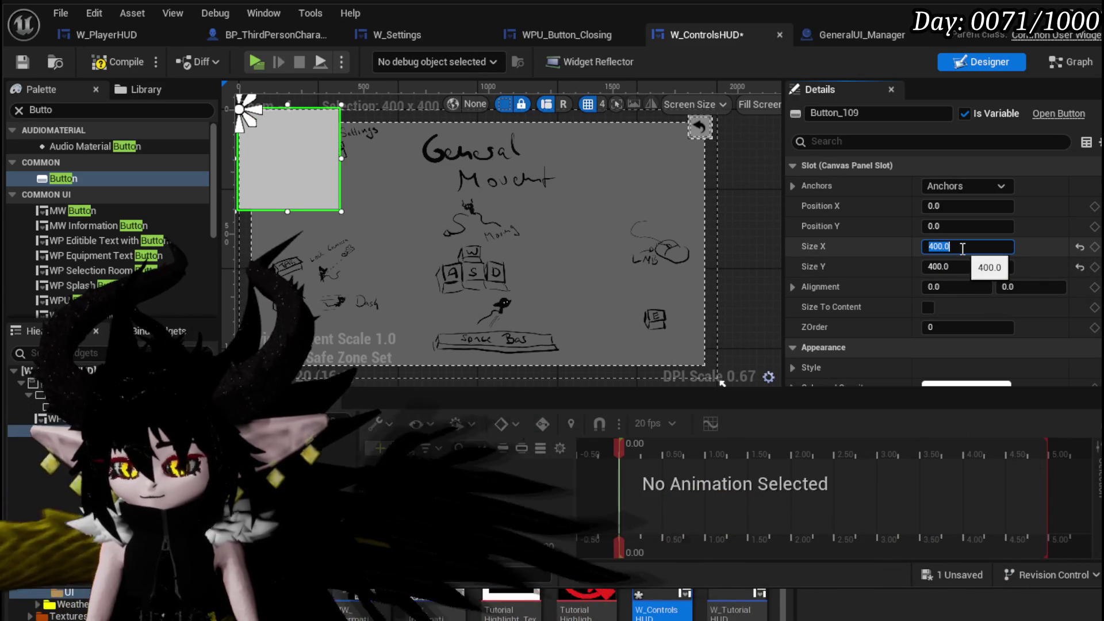
pyautogui.click(966, 266)
pyautogui.write('300')
pyautogui.press('Return')
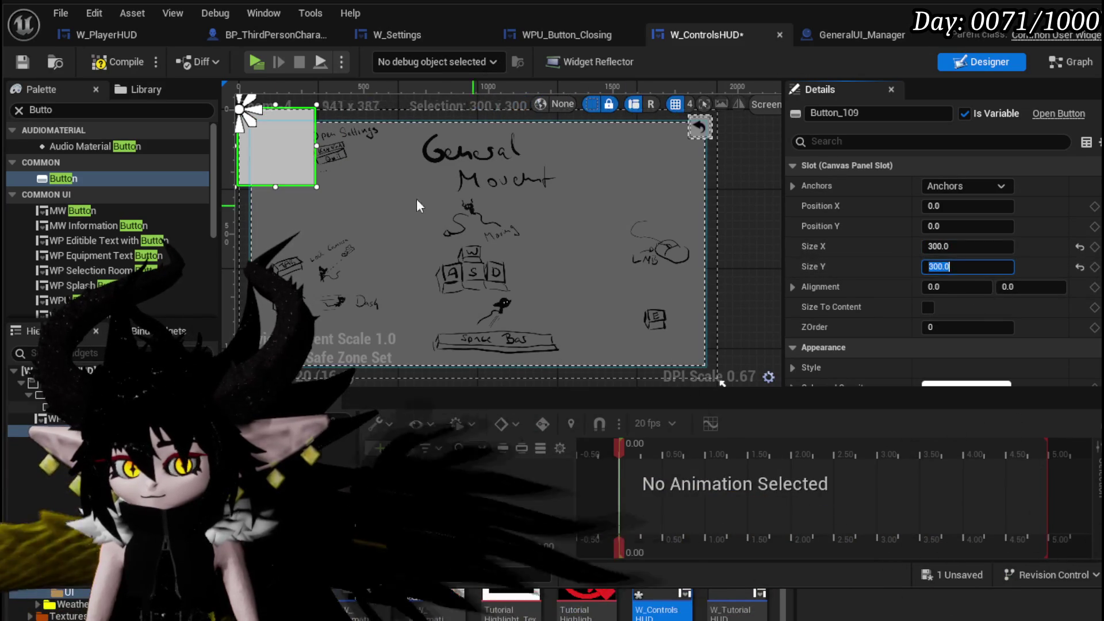
pyautogui.moveTo(277, 168)
pyautogui.mouseDown()
pyautogui.moveTo(504, 257)
pyautogui.moveTo(474, 274)
pyautogui.moveTo(476, 257)
pyautogui.mouseUp()
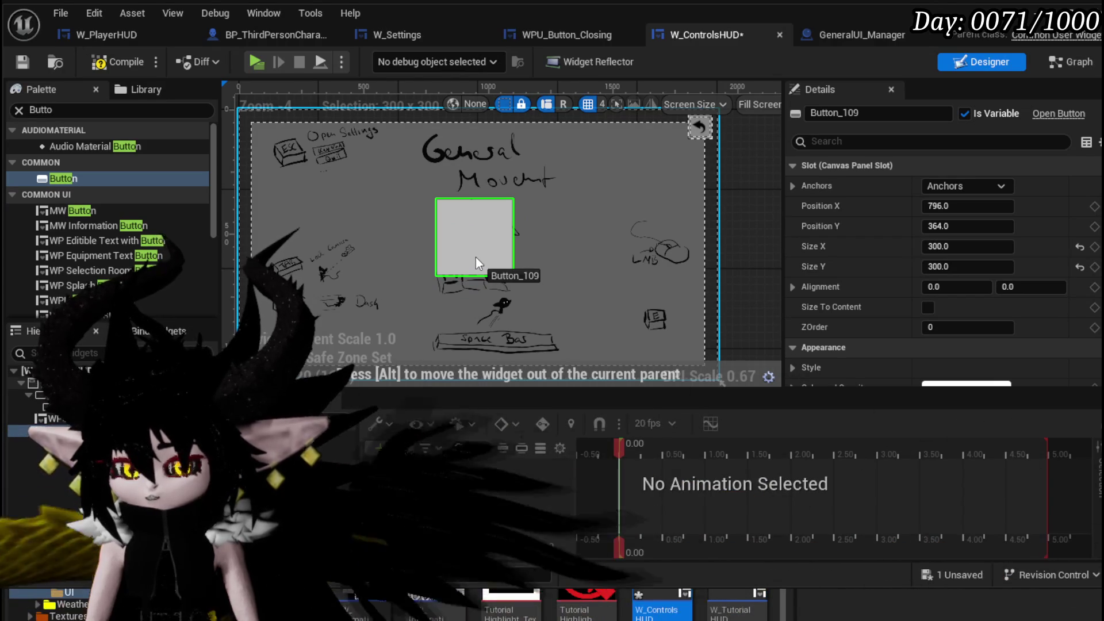
pyautogui.moveTo(474, 257); pyautogui.dragTo(315, 271)
# - Resize Button_109 to 200×200 and place it over the Tab key drawing
pyautogui.scroll(3, 316, 271)
pyautogui.click(972, 247)
pyautogui.write('200')
pyautogui.press('Return')
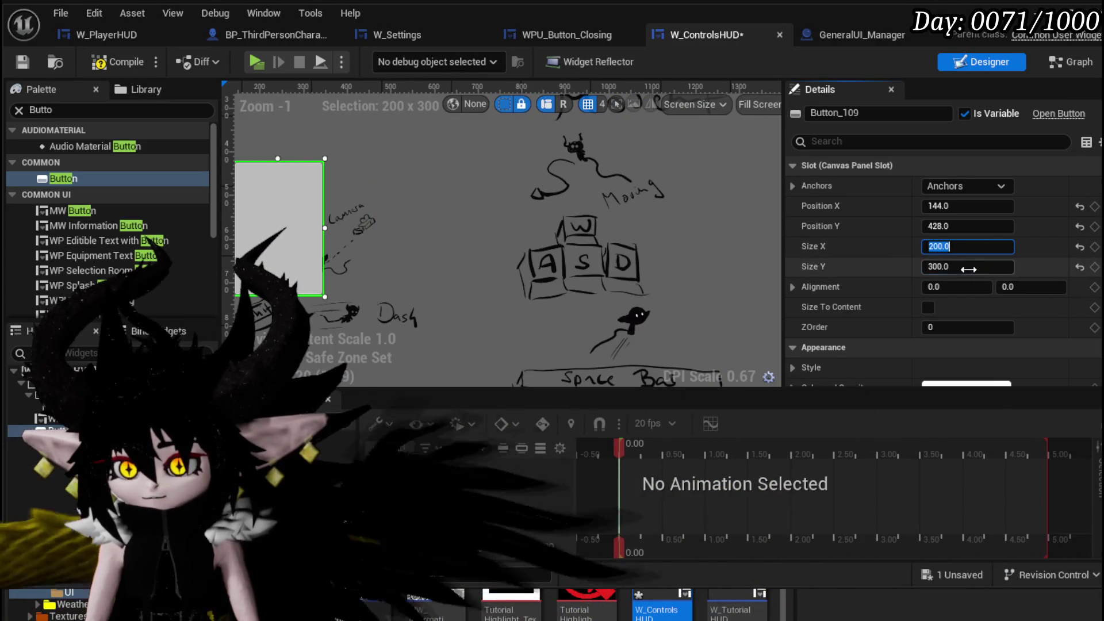
pyautogui.write('0')
pyautogui.press('Return')
pyautogui.scroll(3, 335, 233)
pyautogui.moveTo(451, 212); pyautogui.dragTo(478, 257)
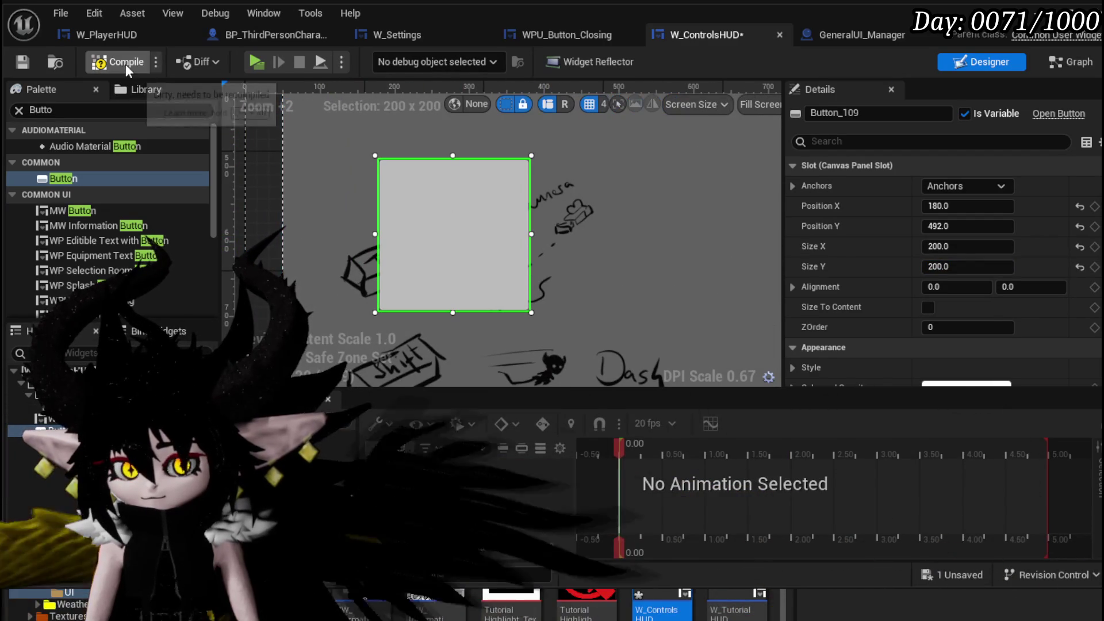
# - Set the button's Hovered style image to the TutorialHighlight texture
pyautogui.click(23, 64)
pyautogui.scroll(-4, 862, 236)
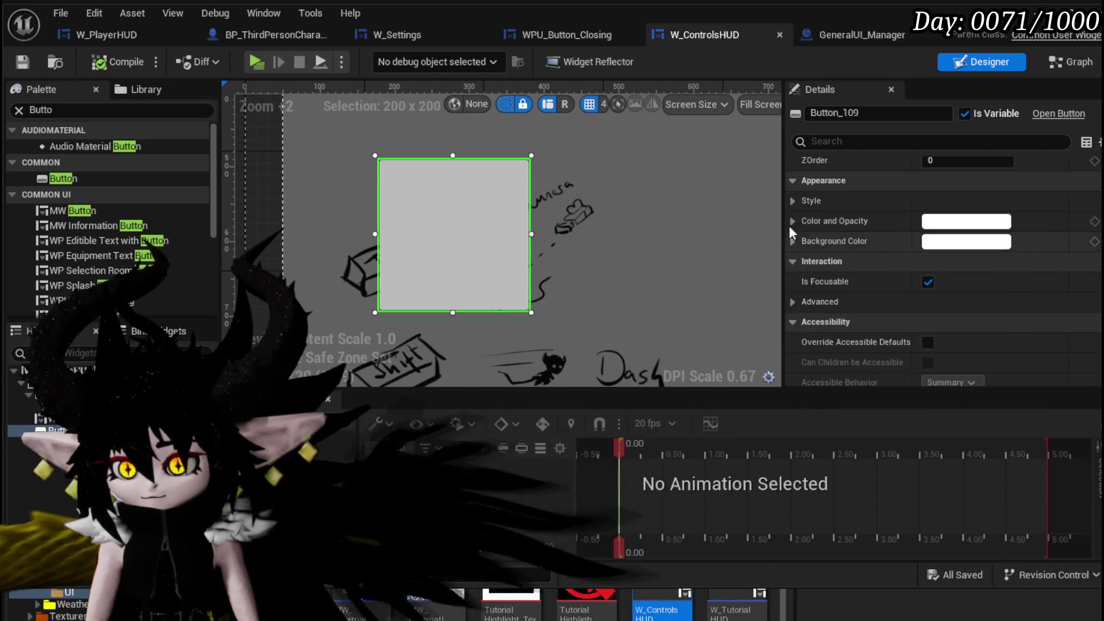
pyautogui.click(794, 201)
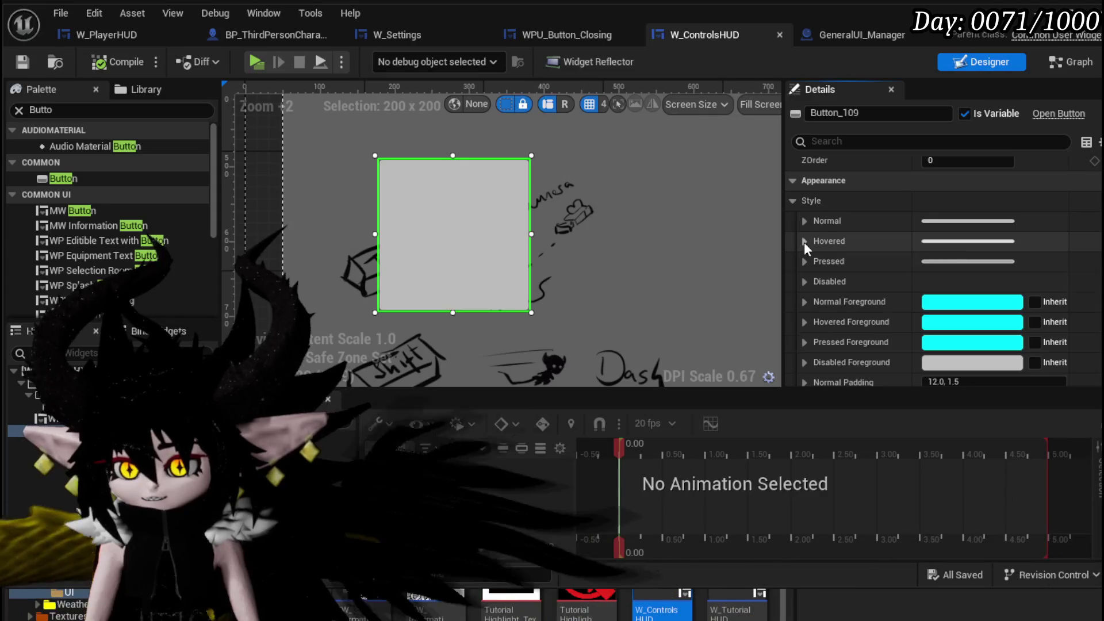
pyautogui.click(803, 242)
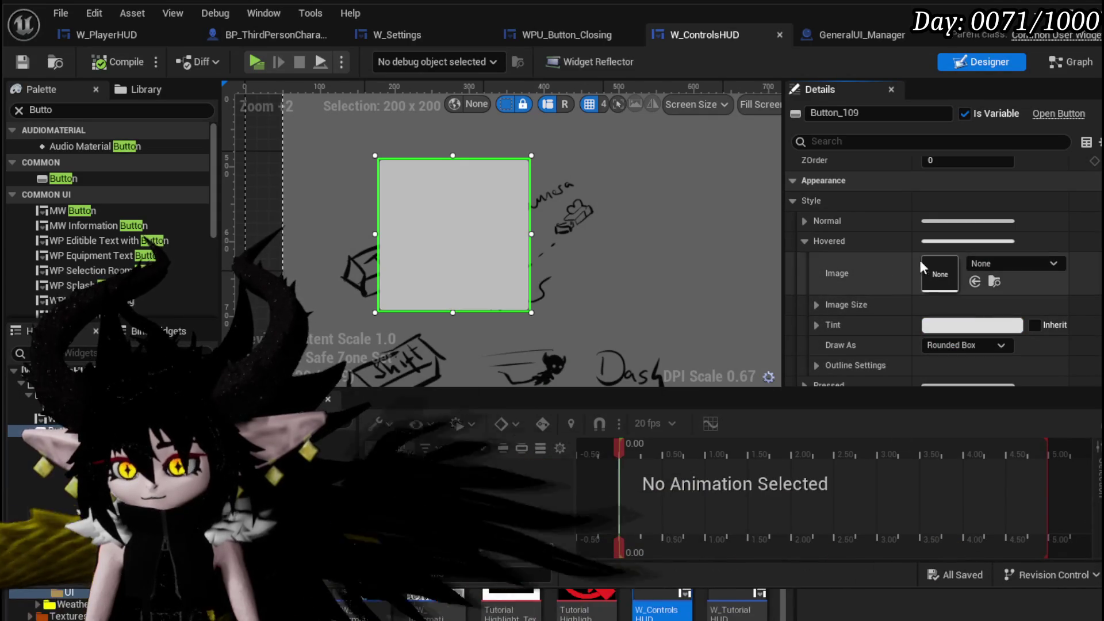
pyautogui.moveTo(587, 604)
pyautogui.mouseDown()
pyautogui.moveTo(932, 312)
pyautogui.moveTo(942, 271)
pyautogui.mouseUp()
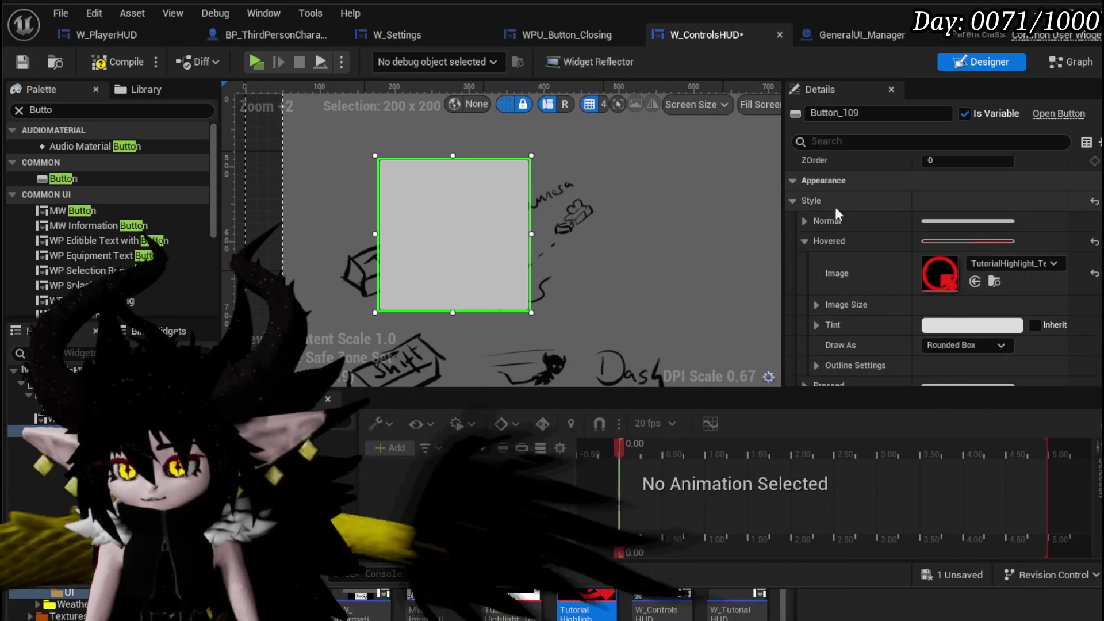
# - Set the Normal style tint alpha to 0 so the button is transparent
pyautogui.scroll(2, 795, 203)
pyautogui.scroll(-2, 798, 225)
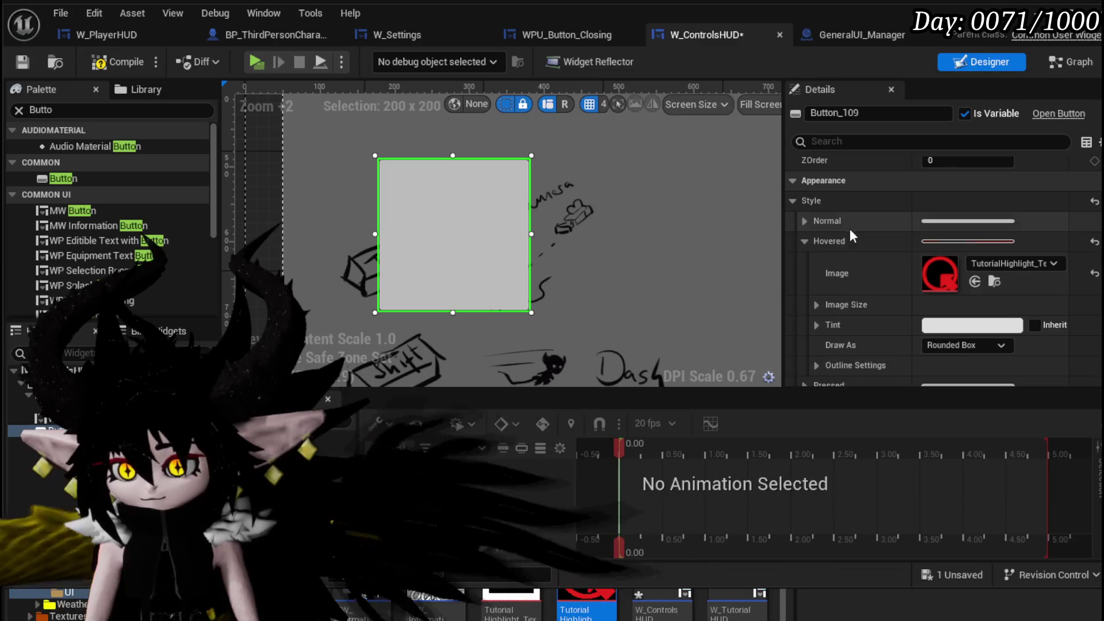
pyautogui.click(798, 221)
pyautogui.scroll(-4, 850, 229)
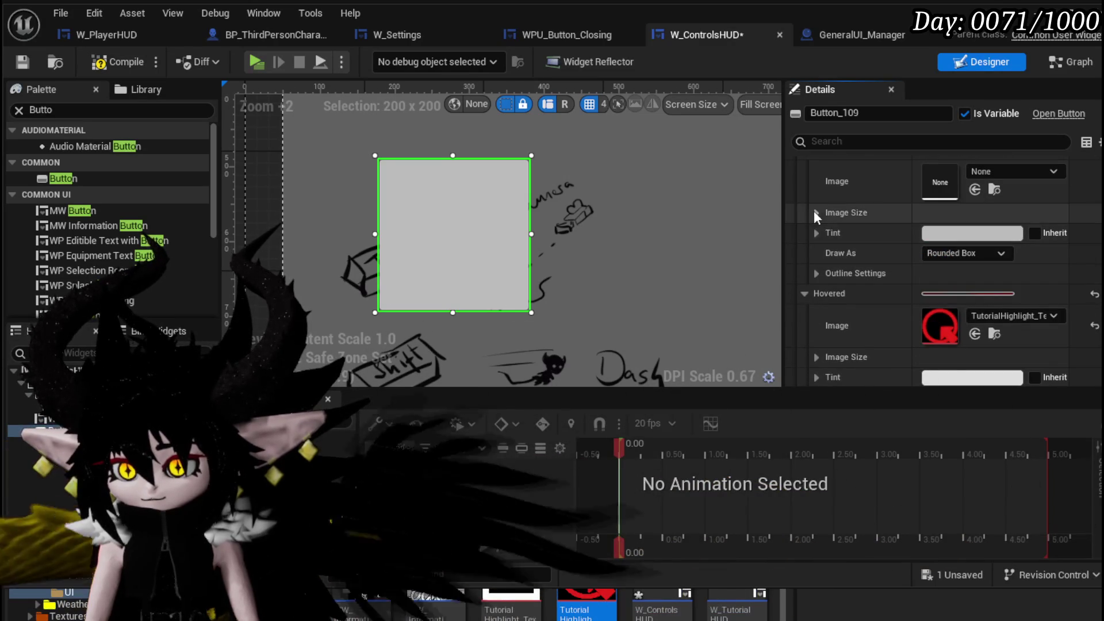
pyautogui.scroll(1, 815, 271)
pyautogui.click(816, 257)
pyautogui.scroll(-2, 862, 270)
pyautogui.write('0')
pyautogui.press('Return')
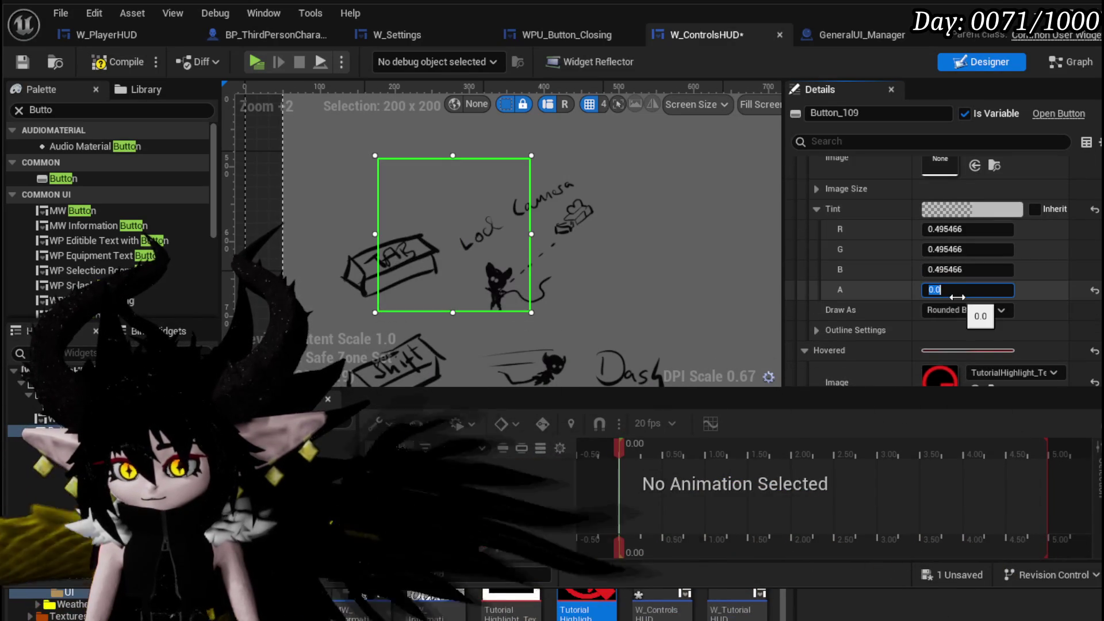
# - Compile and save W_ControlsHUD, undoing an accidental widening of the button
pyautogui.click(111, 62)
pyautogui.click(24, 63)
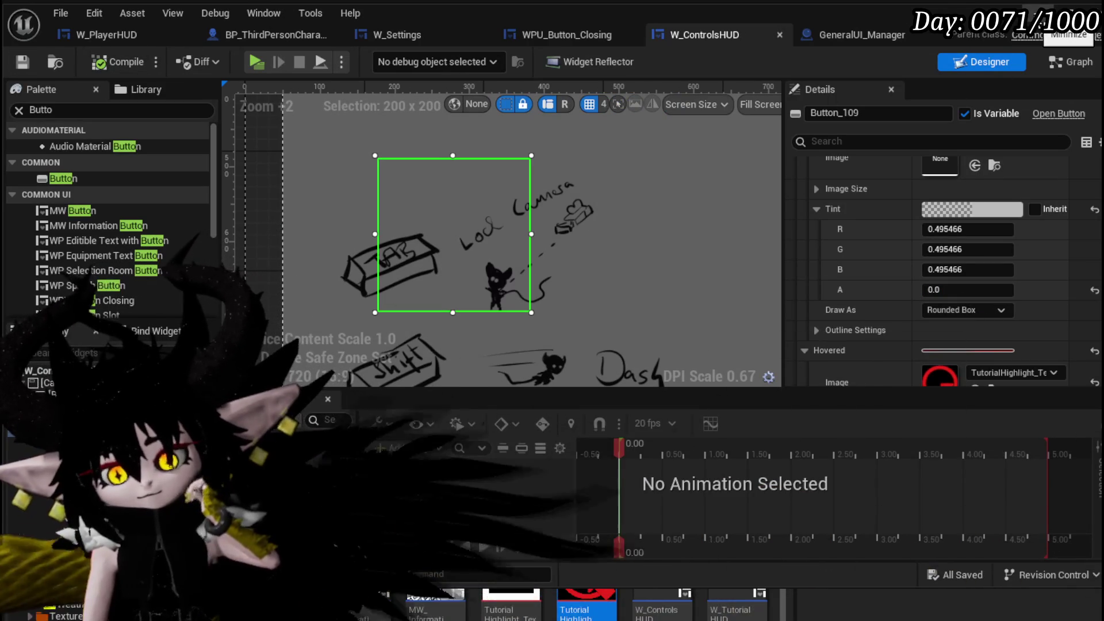
pyautogui.moveTo(530, 235); pyautogui.dragTo(614, 240)
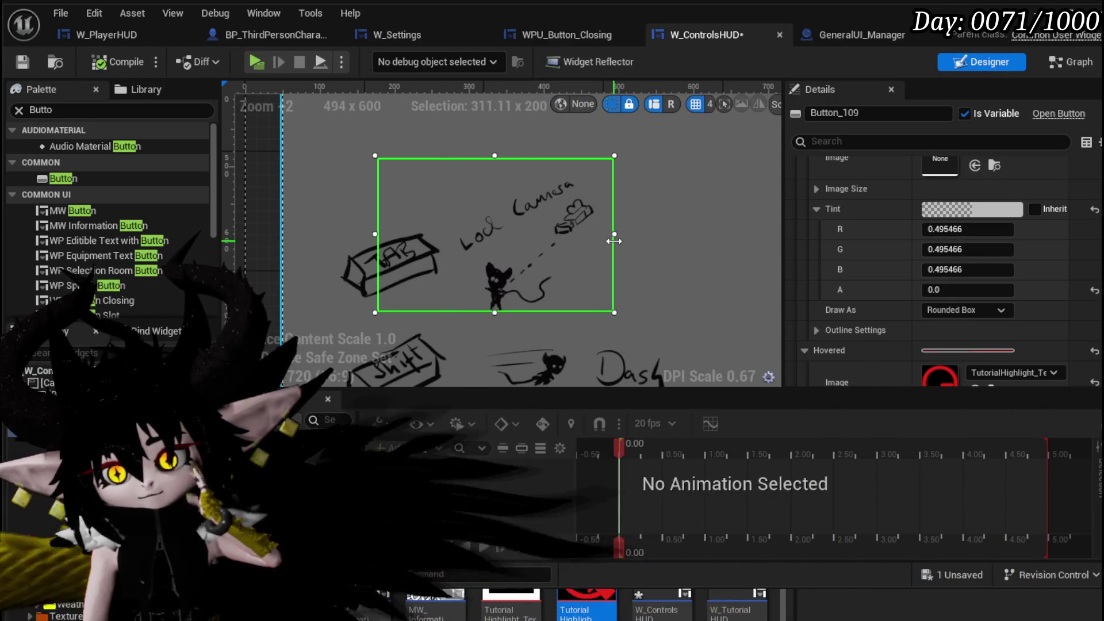
pyautogui.hotkey('ctrl', 'z')
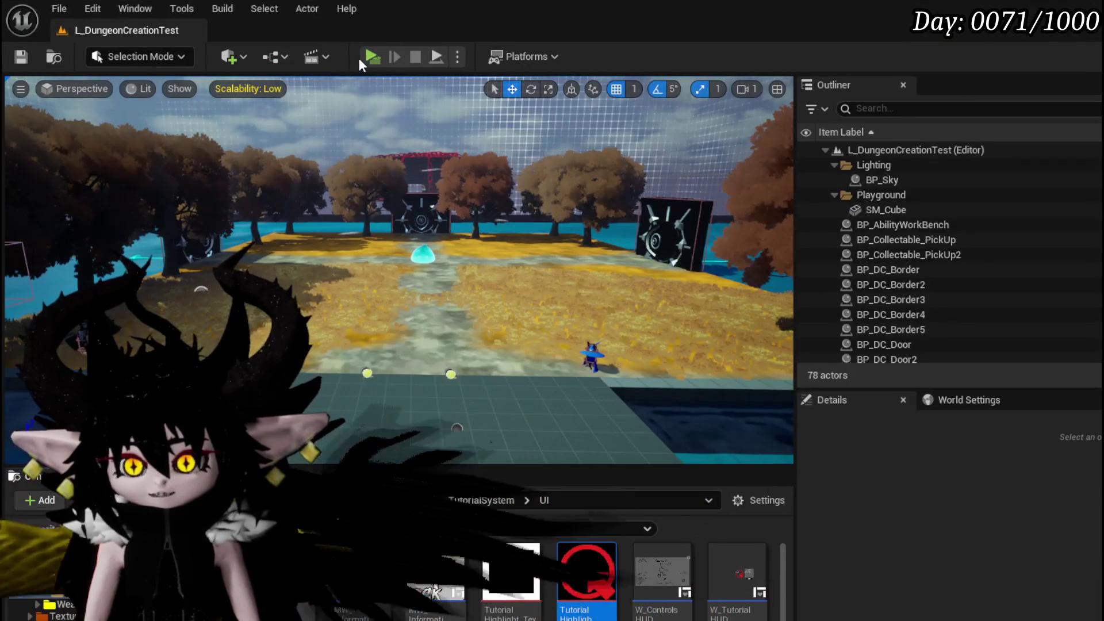
pyautogui.hotkey('alt', 'p')
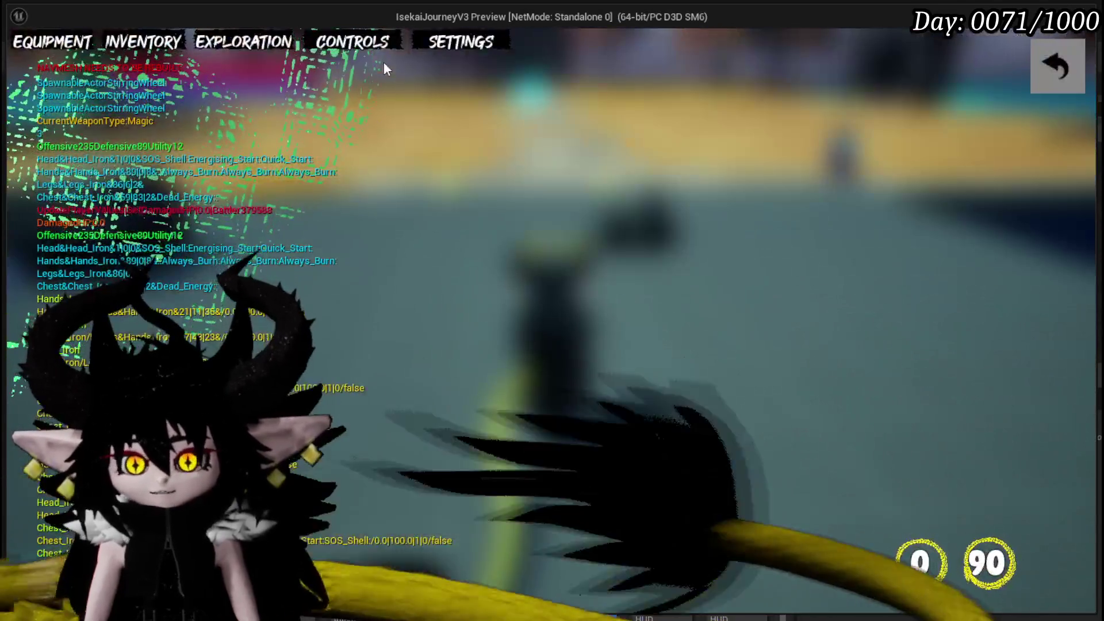
pyautogui.click(377, 57)
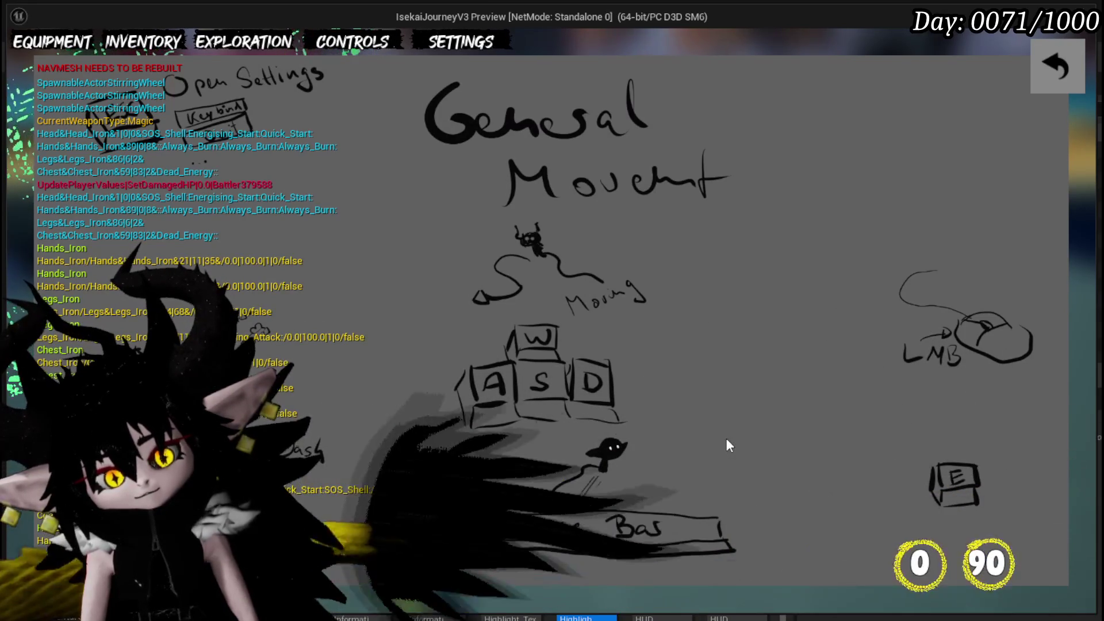
pyautogui.click(1050, 77)
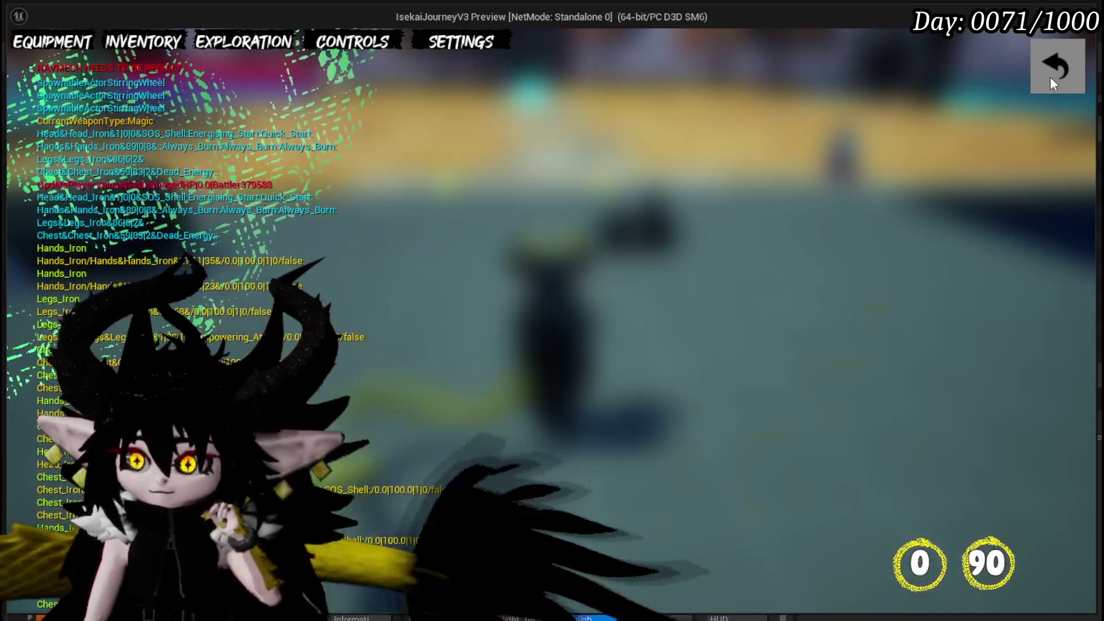
pyautogui.press('Escape')
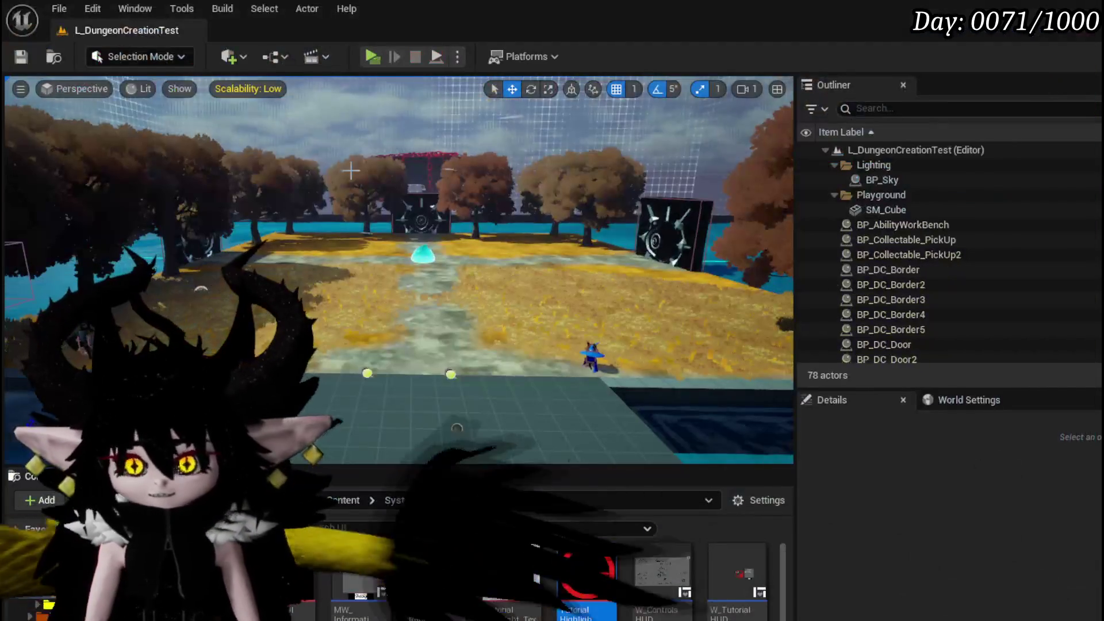
# - Save L_DungeonCreationTest, then open MW_KeyBindChangeSlot from the Content Drawer
pyautogui.click(16, 63)
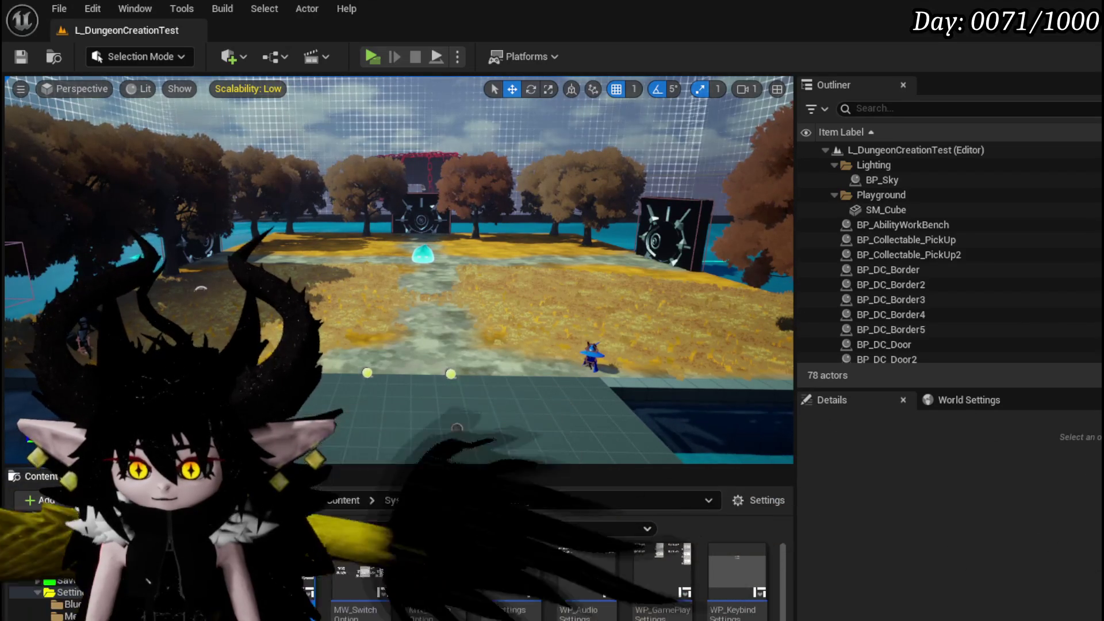
pyautogui.doubleClick(432, 575)
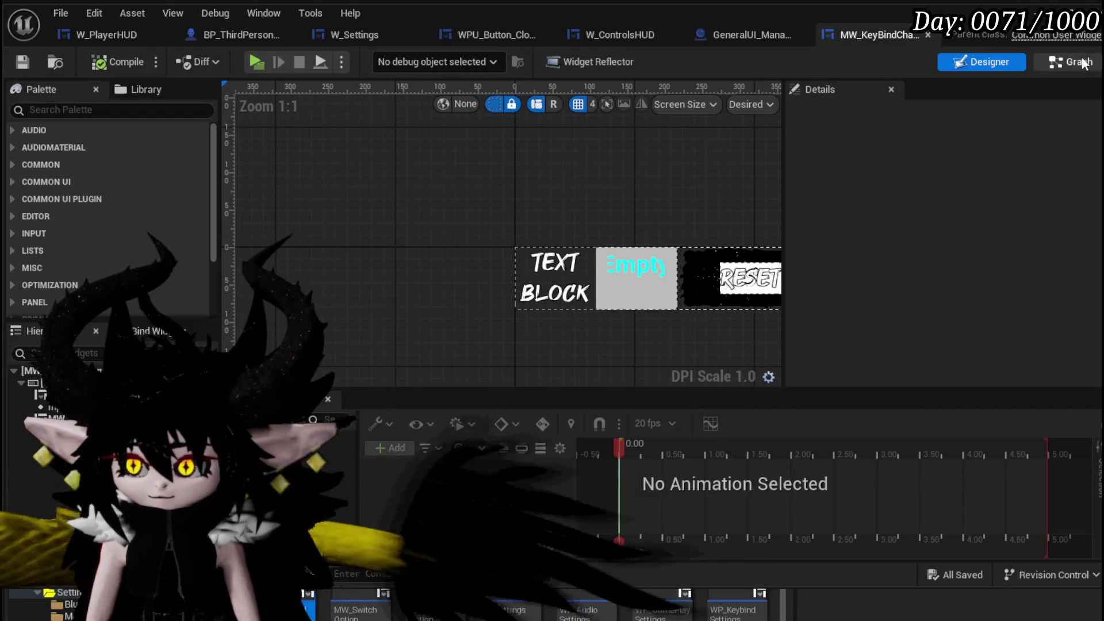
# - In MW_KeyBindChangeSlot's EventGraph, move the Is Selection Changed node up beside Branch
pyautogui.click(1074, 62)
pyautogui.scroll(5, 684, 211)
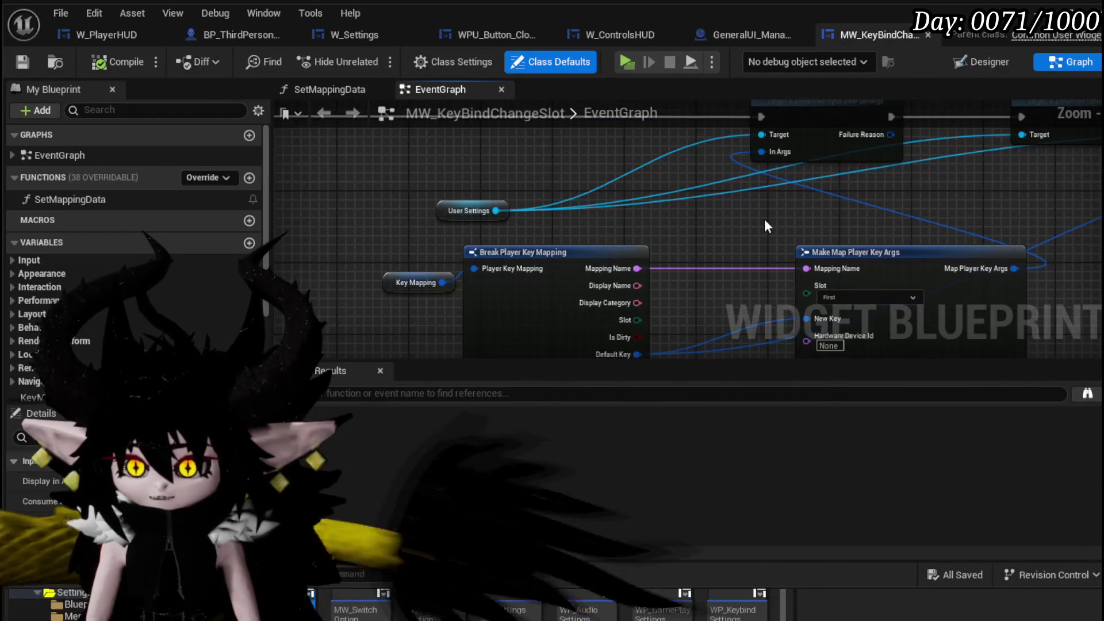
pyautogui.scroll(-5, 719, 198)
pyautogui.scroll(5, 719, 198)
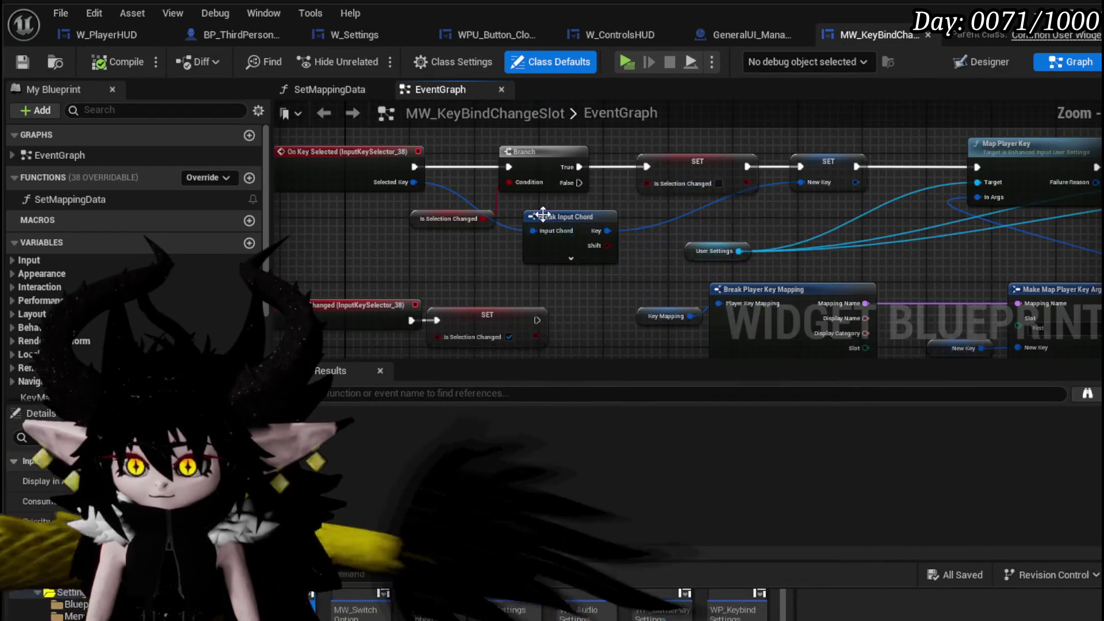
pyautogui.moveTo(423, 233)
pyautogui.mouseDown()
pyautogui.moveTo(491, 241)
pyautogui.moveTo(557, 139)
pyautogui.mouseUp()
pyautogui.moveTo(483, 460)
pyautogui.mouseDown()
pyautogui.moveTo(488, 188)
pyautogui.moveTo(468, 216)
pyautogui.moveTo(493, 178)
pyautogui.mouseUp()
# - Inspect the KeyMapping variable and the nodes feeding Set Mapping Data in Event Construct
pyautogui.scroll(-3, 468, 216)
pyautogui.scroll(4, 451, 217)
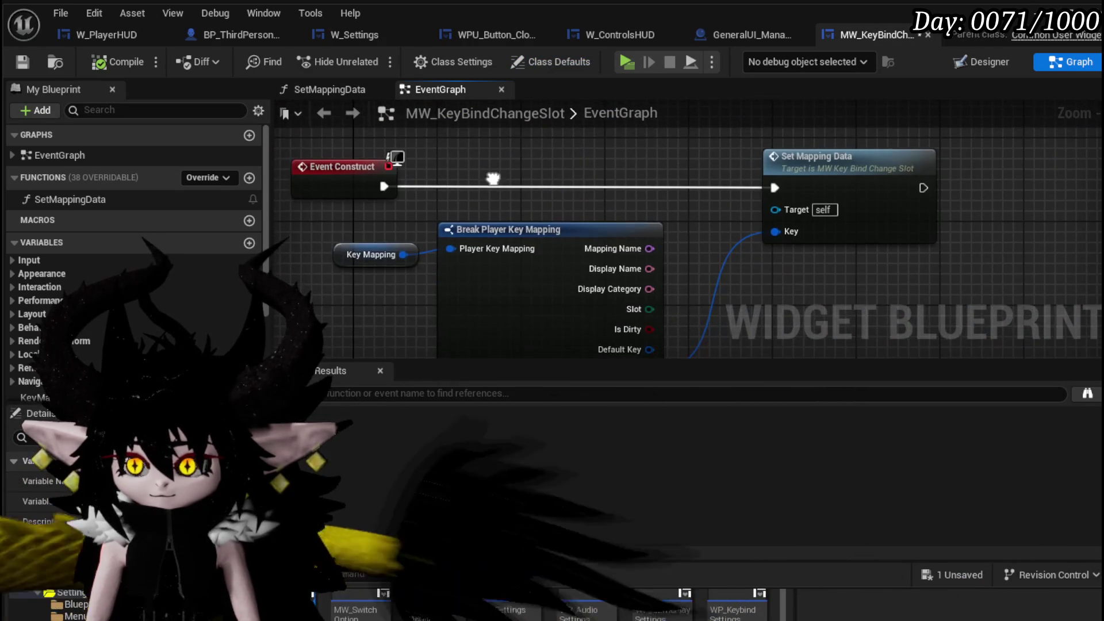
pyautogui.moveTo(329, 261); pyautogui.dragTo(340, 193)
pyautogui.click(380, 185)
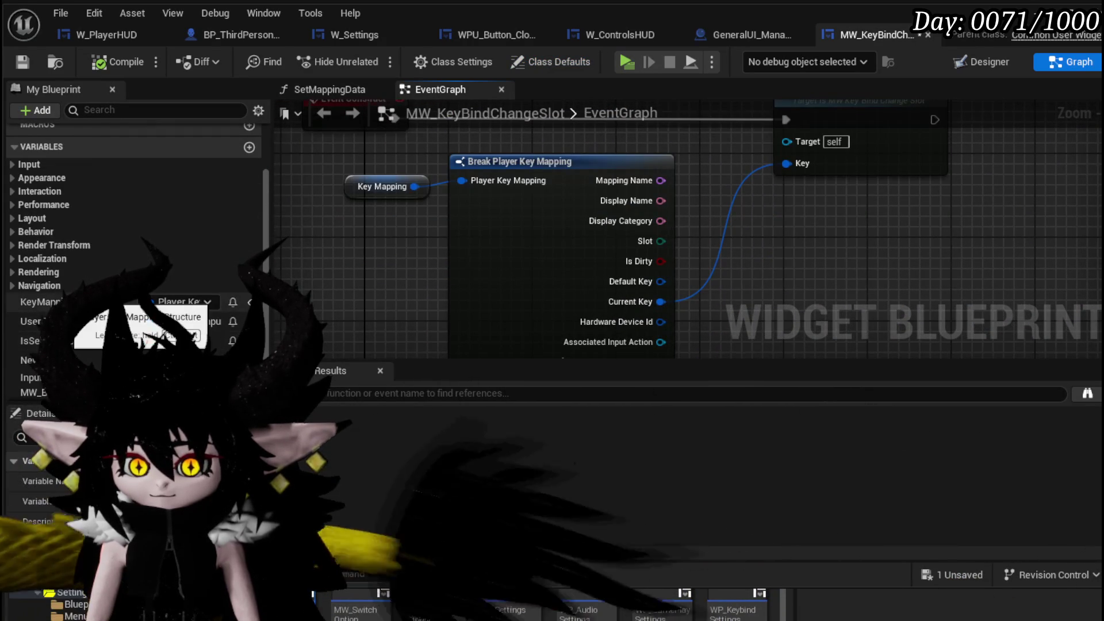
pyautogui.click(86, 301)
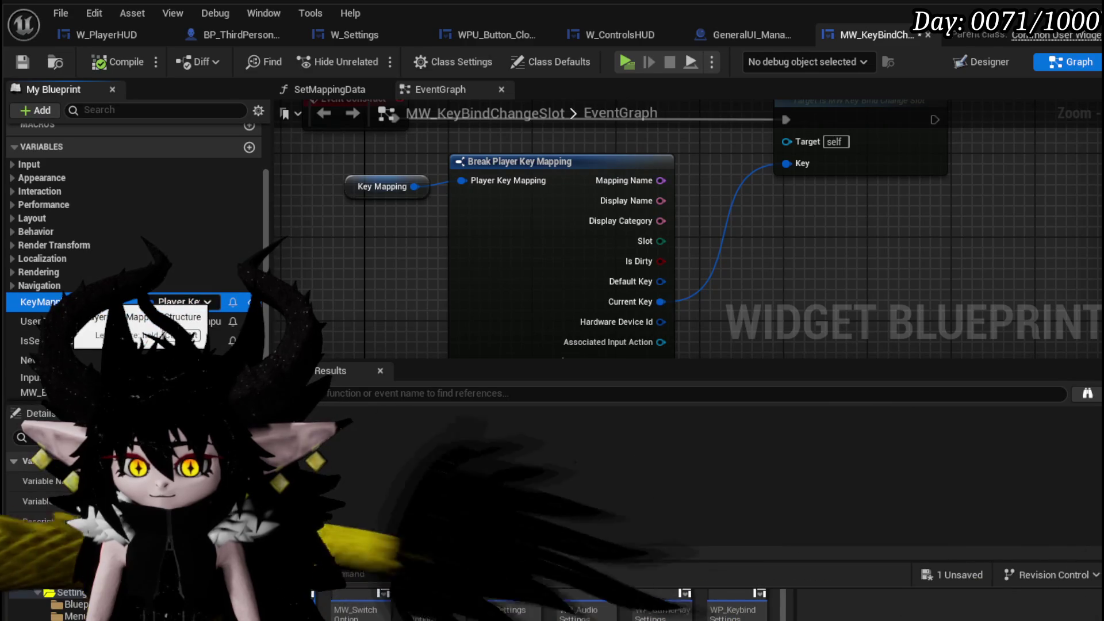
pyautogui.scroll(-4, 419, 282)
pyautogui.scroll(2, 440, 316)
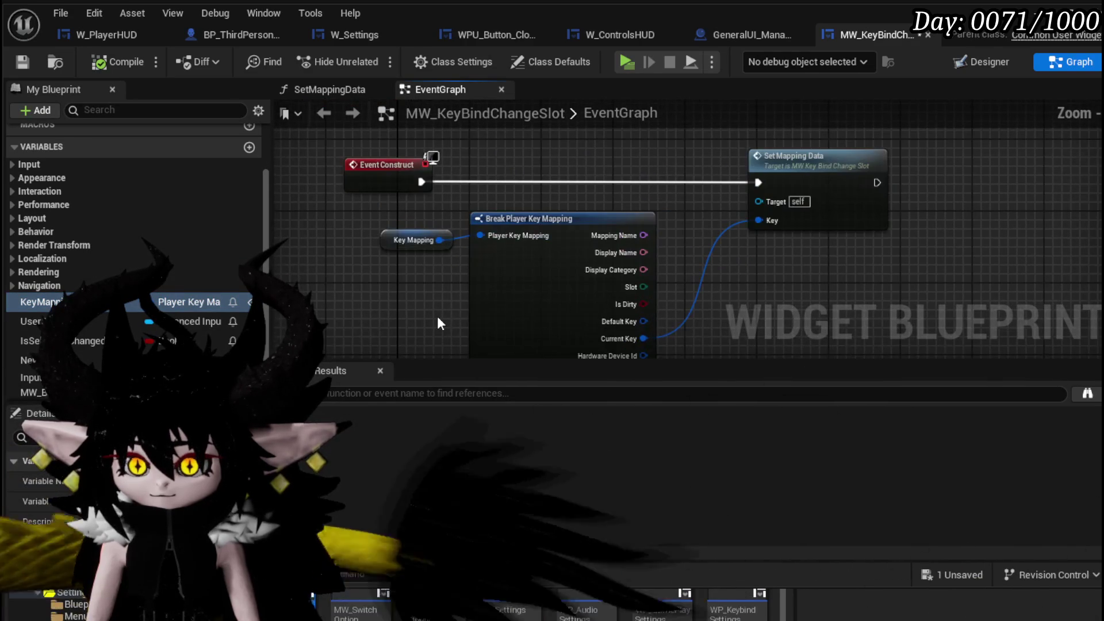
pyautogui.moveTo(398, 315); pyautogui.dragTo(765, 198)
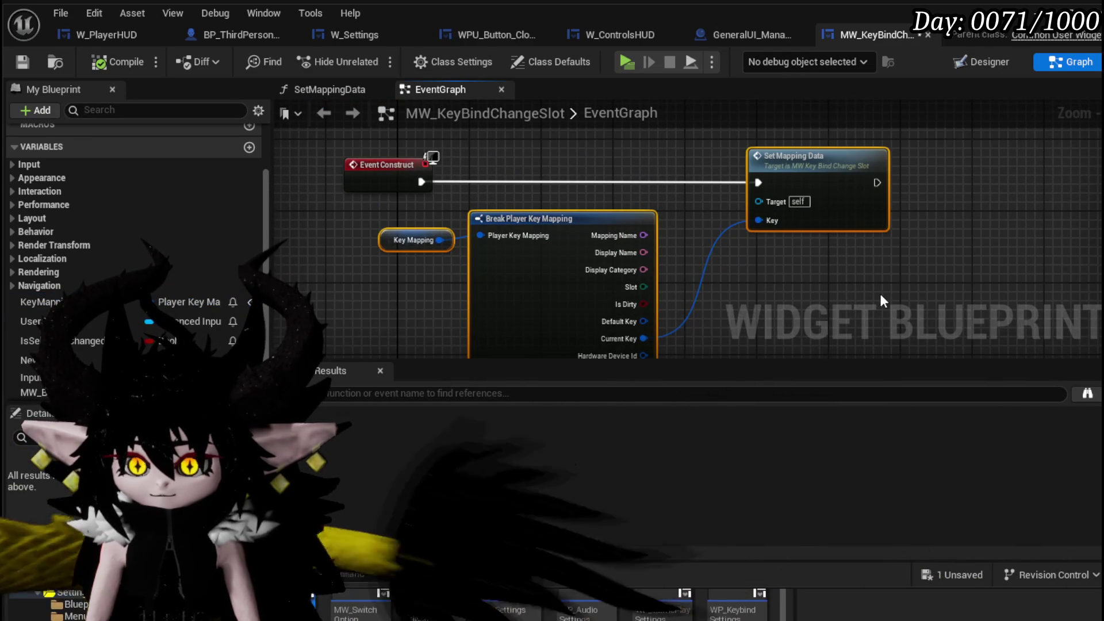
pyautogui.moveTo(369, 309); pyautogui.dragTo(817, 226)
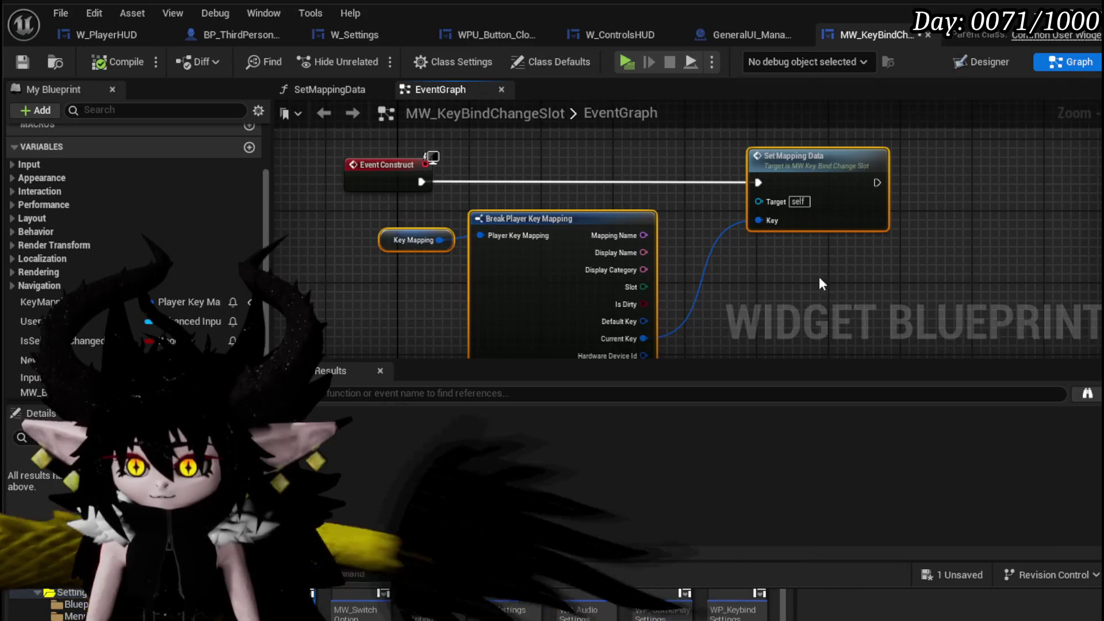
pyautogui.press('Home')
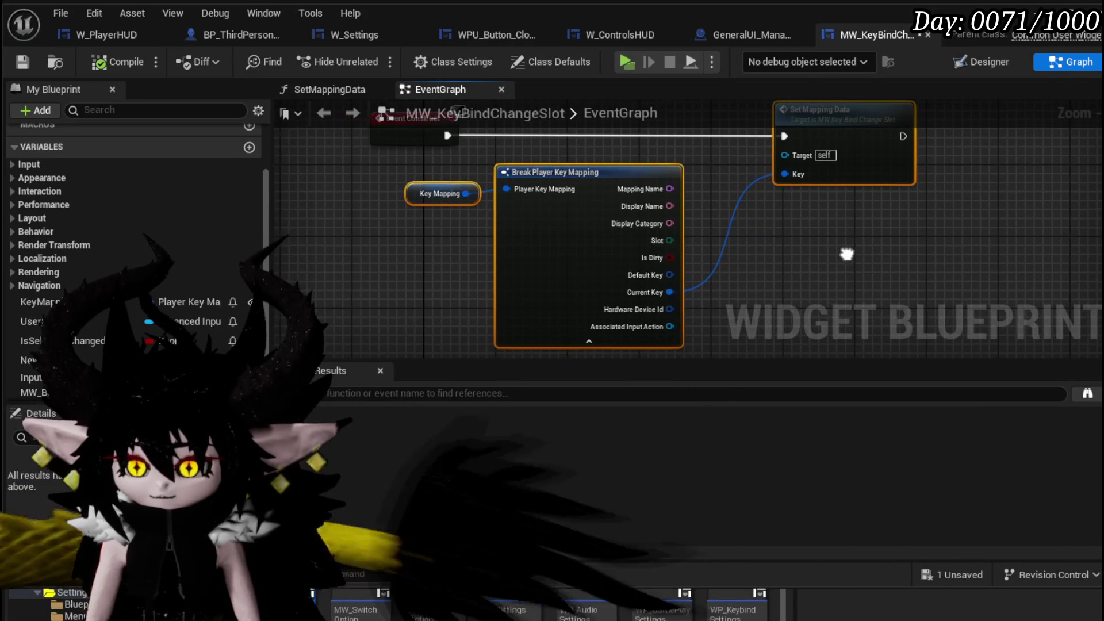
pyautogui.click(849, 260)
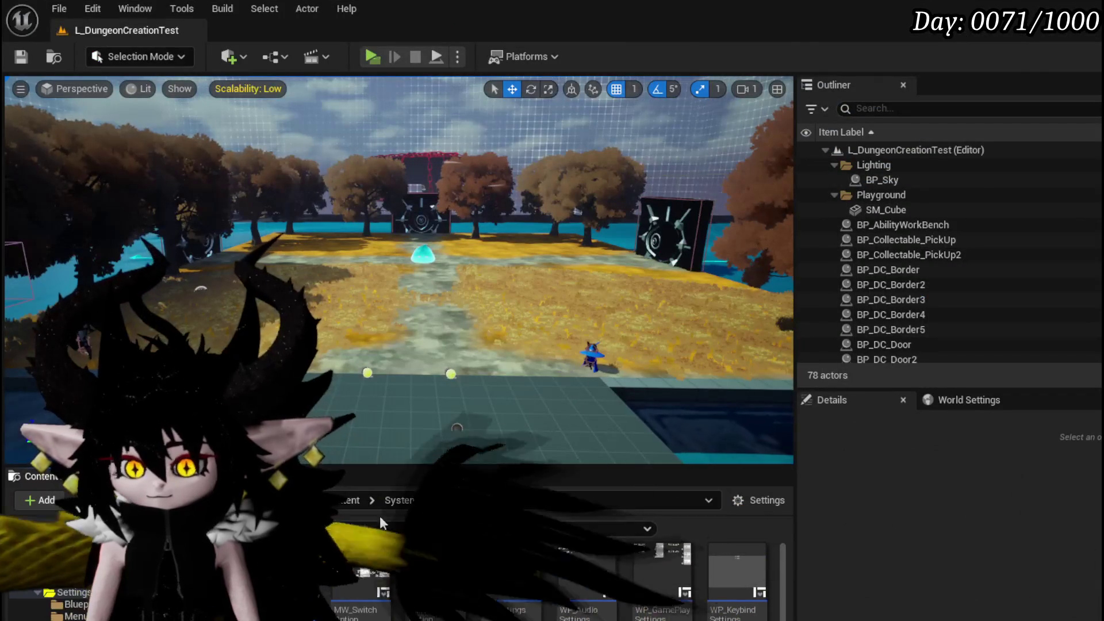
# - Open W_Settings and jump to MW_Button_KeyBinds' On Pressed handler
pyautogui.doubleClick(506, 607)
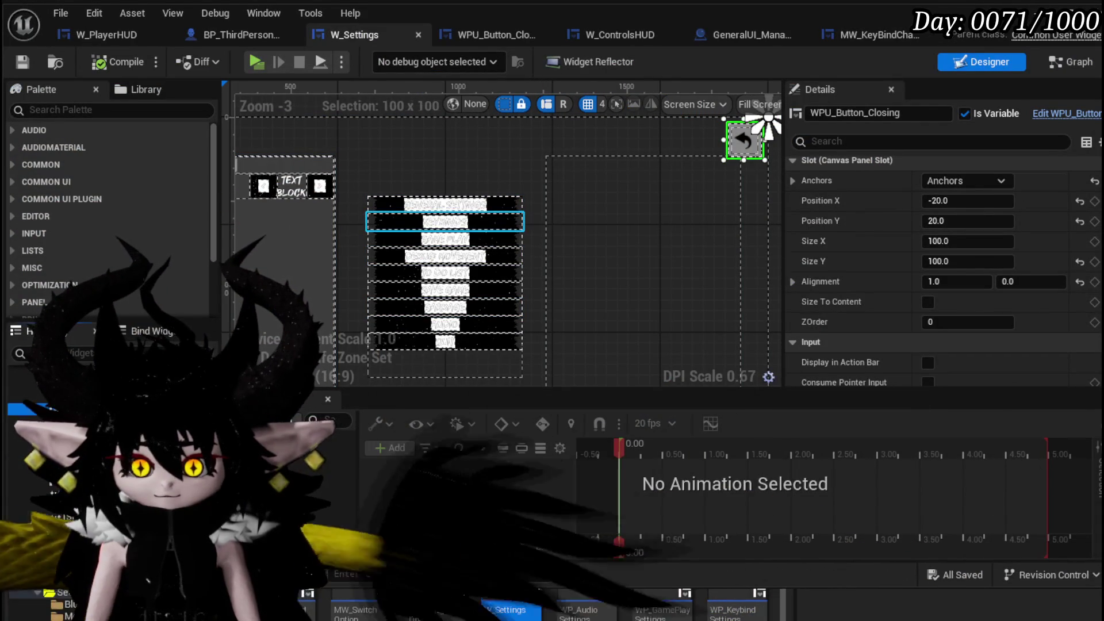
pyautogui.click(445, 221)
pyautogui.scroll(-10, 943, 259)
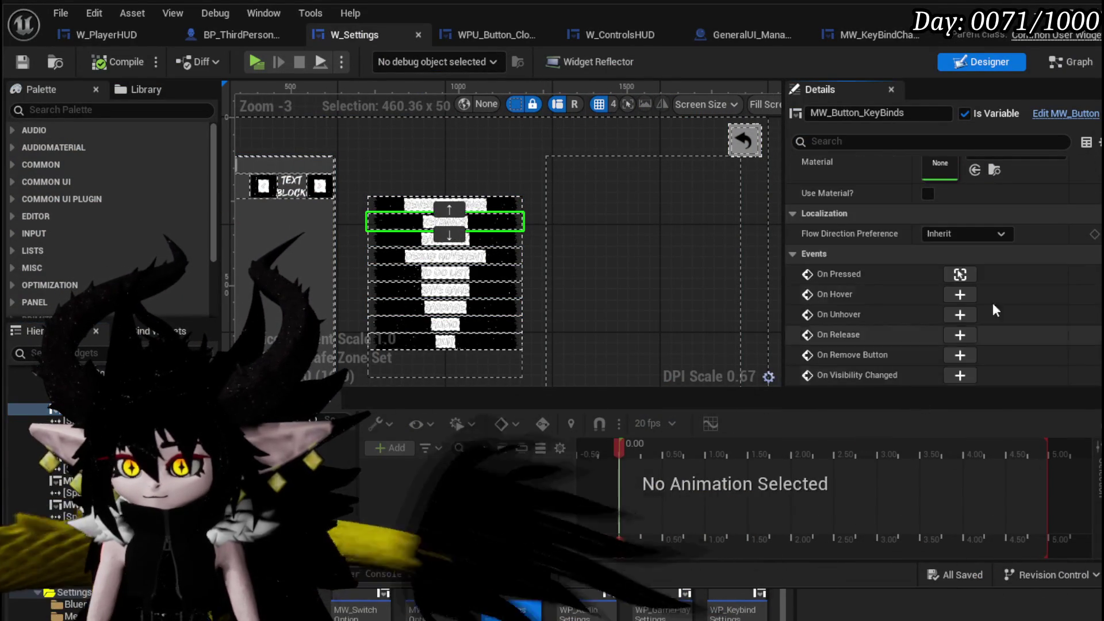
pyautogui.click(959, 275)
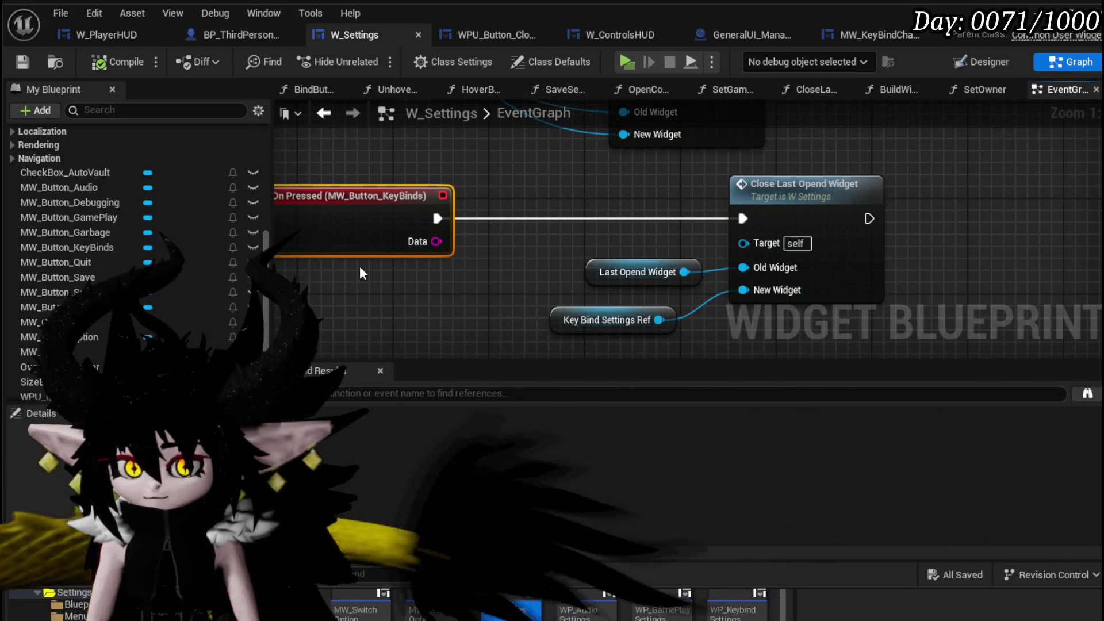
pyautogui.scroll(3, 222, 282)
pyautogui.scroll(5, 220, 275)
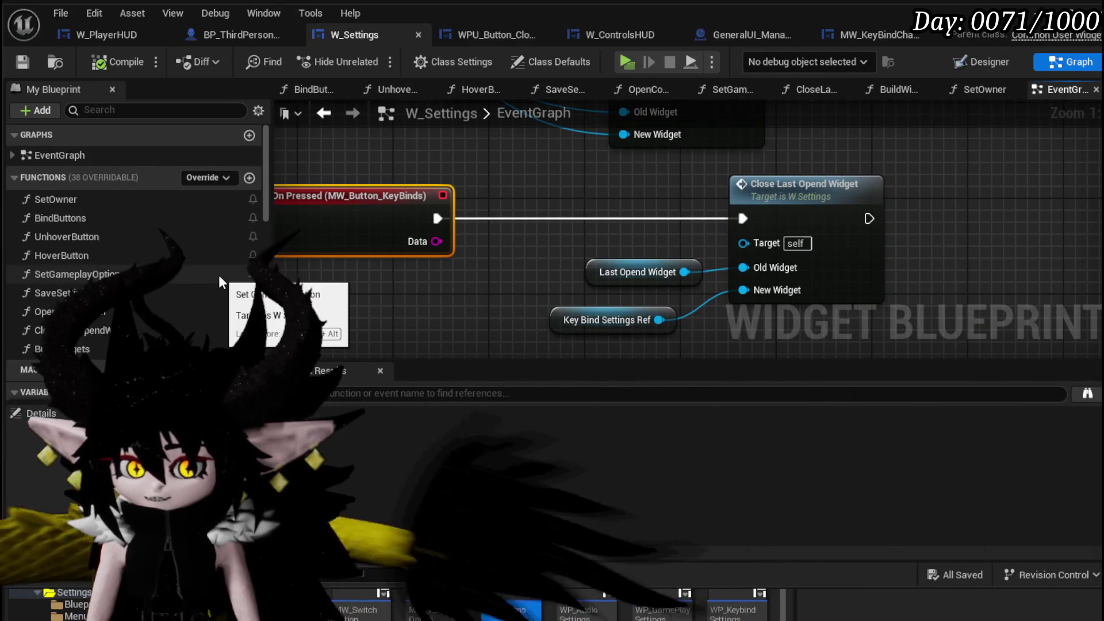
# - Review the SetOwner and SetGameplayOption function graphs
pyautogui.click(126, 205)
pyautogui.doubleClick(125, 205)
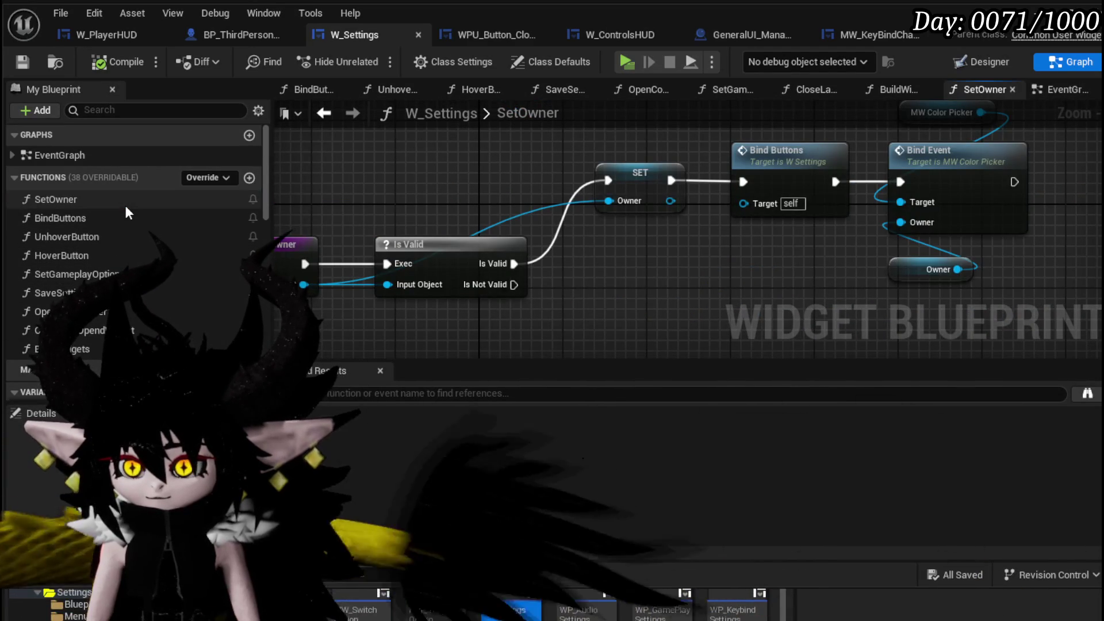
pyautogui.doubleClick(115, 275)
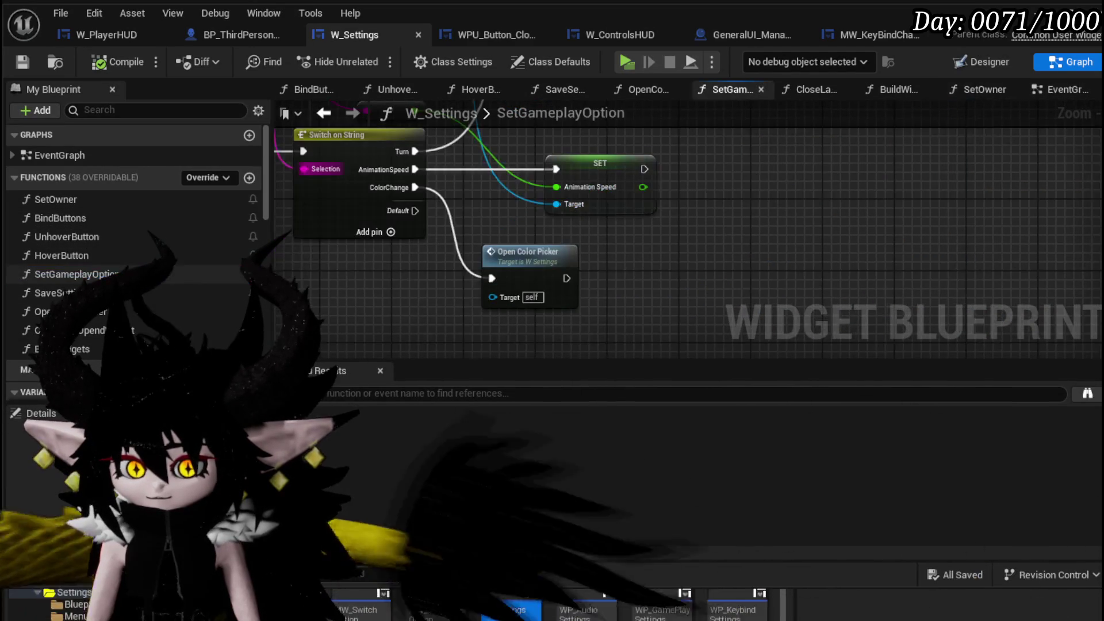
pyautogui.scroll(-4, 571, 333)
pyautogui.scroll(2, 475, 297)
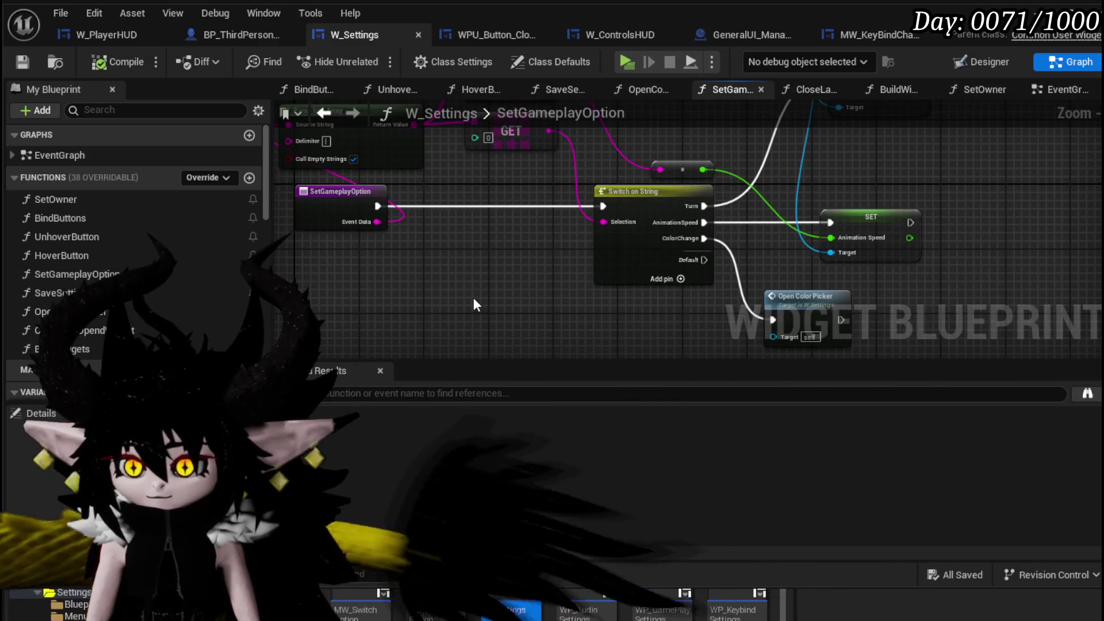
pyautogui.moveTo(464, 294); pyautogui.dragTo(493, 316)
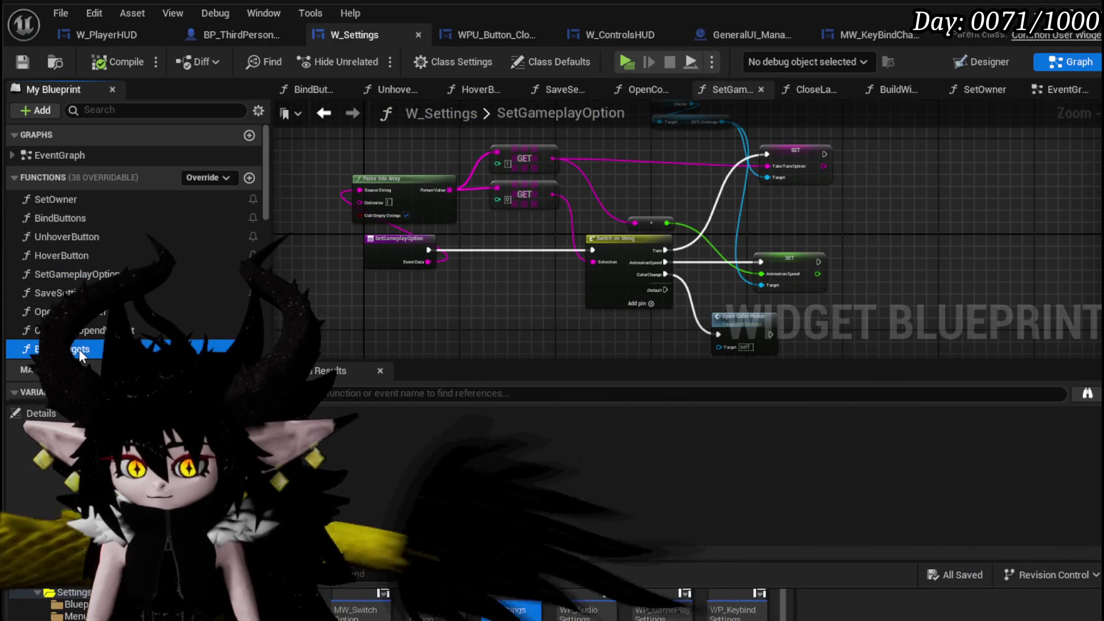
# - Browse the BuildWidgets graph's widget creation chains up to the keybind Add Child node
pyautogui.doubleClick(78, 349)
pyautogui.moveTo(554, 253); pyautogui.dragTo(584, 270)
pyautogui.moveTo(894, 263)
pyautogui.mouseDown()
pyautogui.moveTo(348, 254)
pyautogui.moveTo(691, 229)
pyautogui.mouseUp()
pyautogui.rightClick(690, 228)
pyautogui.click(901, 206)
pyautogui.moveTo(902, 206); pyautogui.dragTo(523, 225)
pyautogui.scroll(-2, 656, 235)
pyautogui.scroll(3, 656, 235)
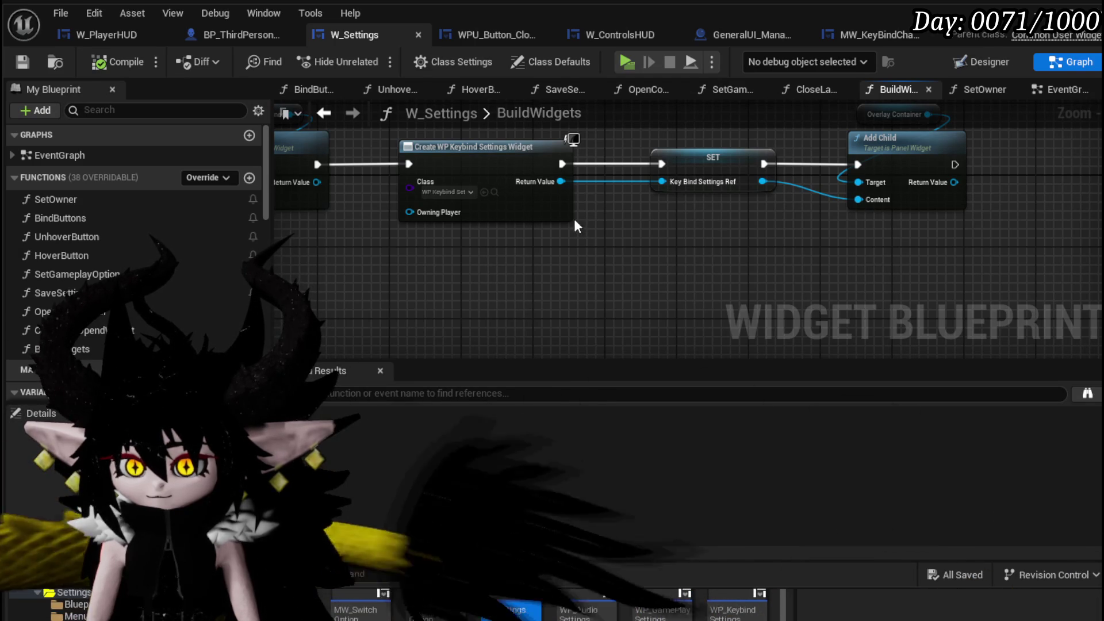
pyautogui.moveTo(588, 216)
pyautogui.mouseDown()
pyautogui.moveTo(803, 222)
pyautogui.moveTo(848, 211)
pyautogui.mouseUp()
# - Recheck SetOwner and SetGameplayOption, then return to the EventGraph's KeyBinds On Pressed handler
pyautogui.doubleClick(136, 200)
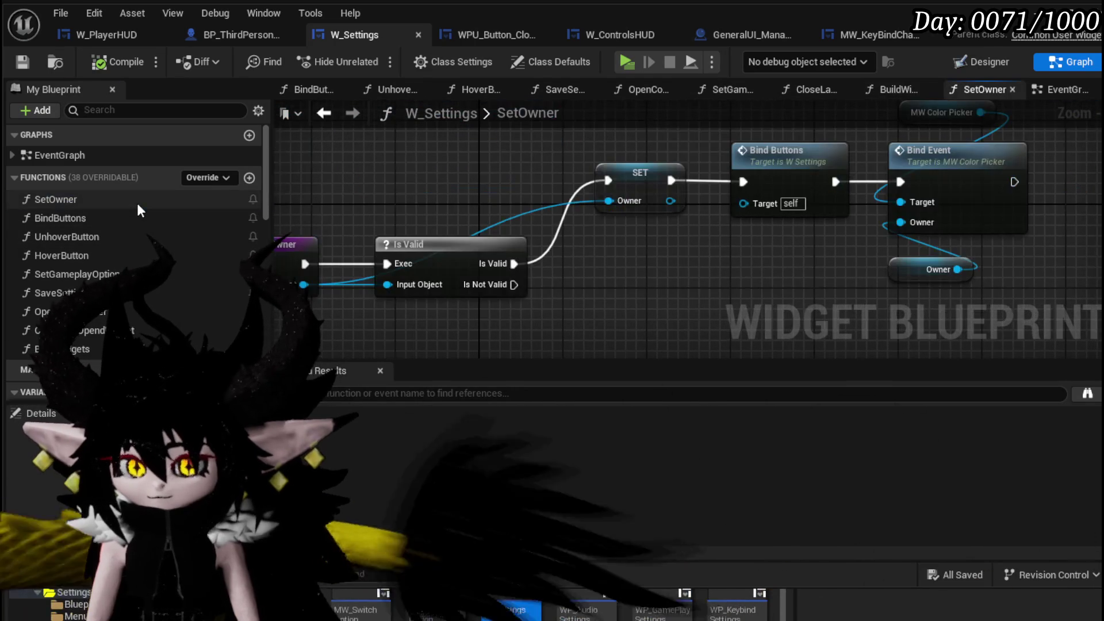
pyautogui.doubleClick(144, 274)
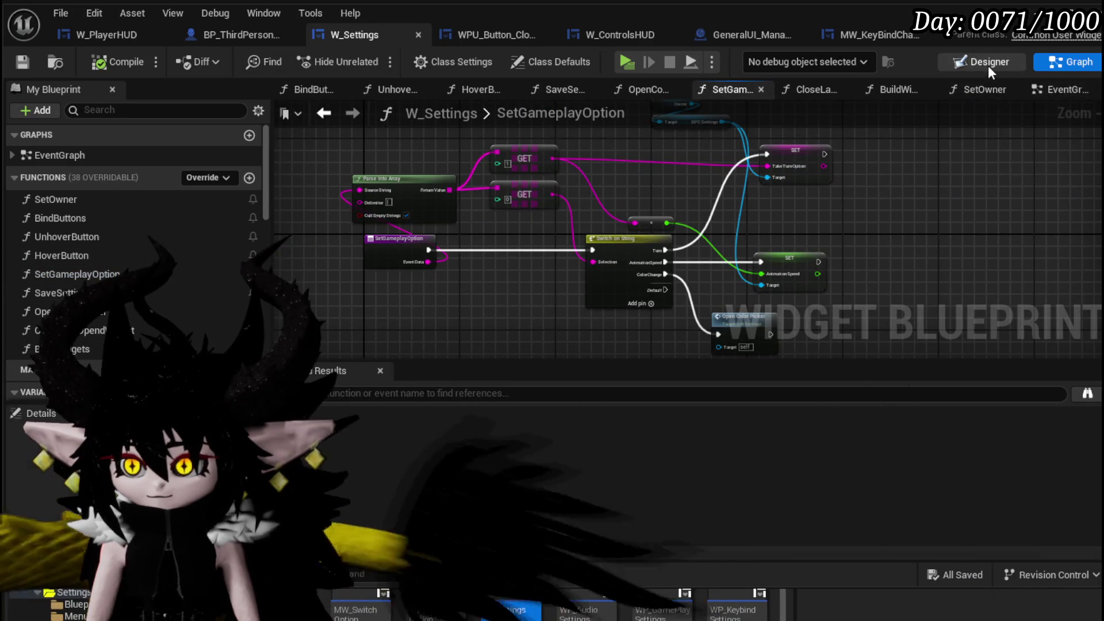
pyautogui.click(987, 65)
pyautogui.click(1054, 63)
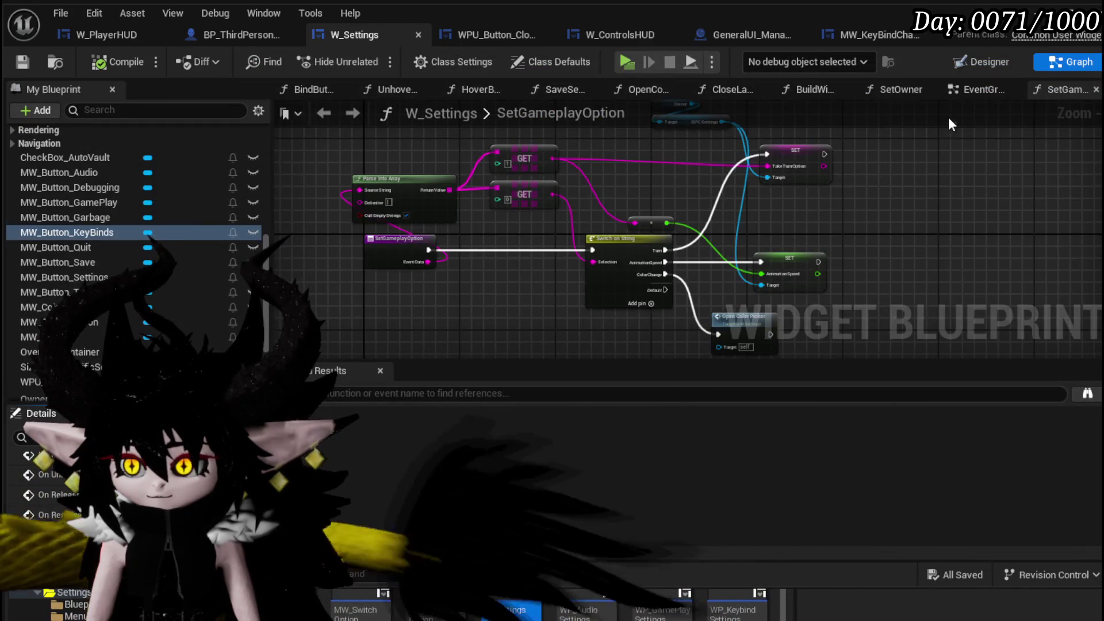
pyautogui.click(1011, 90)
pyautogui.scroll(2, 115, 494)
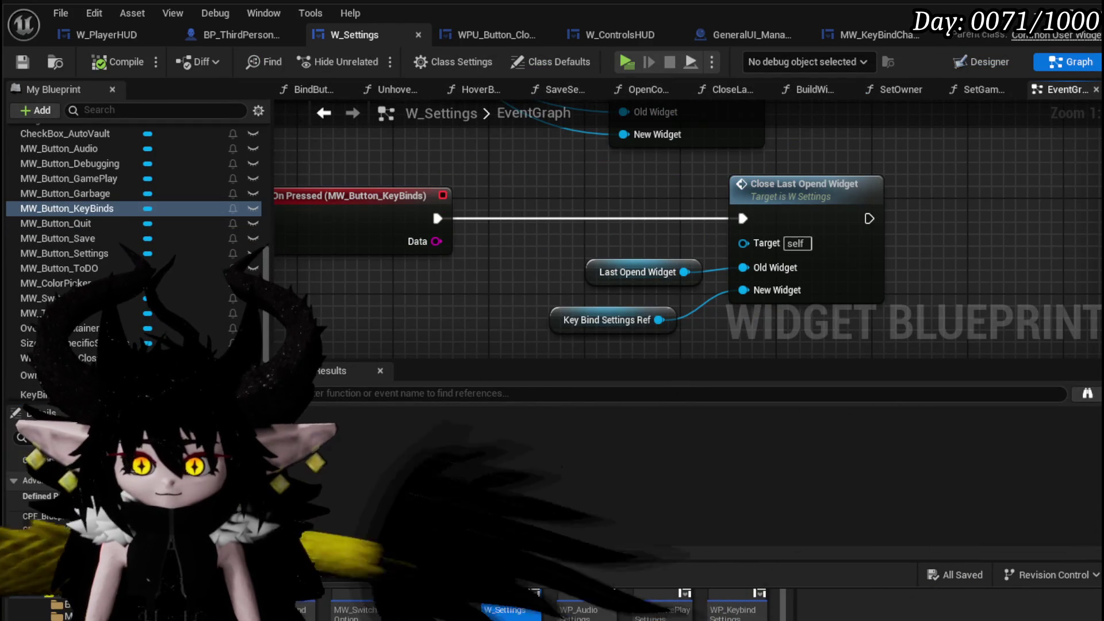
pyautogui.scroll(-5, 138, 230)
pyautogui.scroll(8, 138, 230)
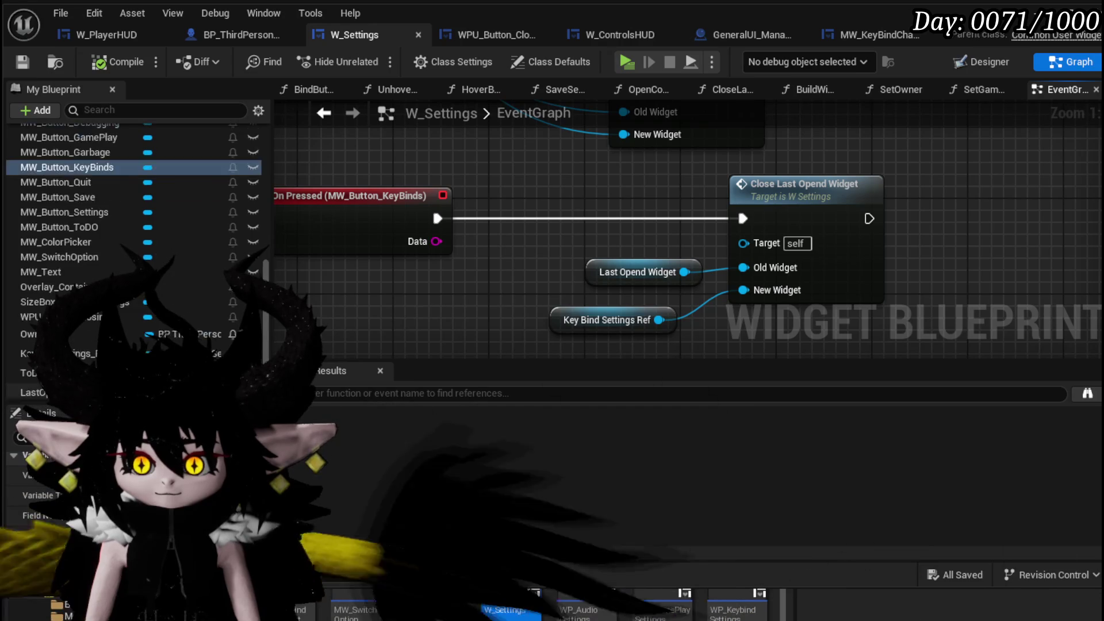
pyautogui.scroll(10, 138, 230)
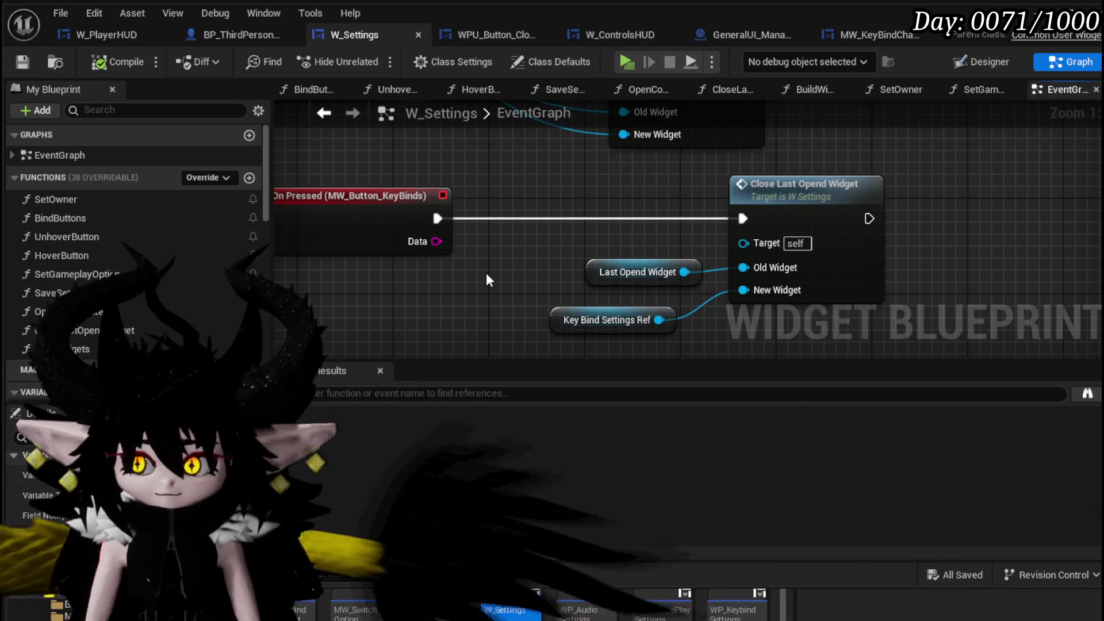
# - Inspect the CloseLastOpendWidget function graph and the W_Settings designer layout
pyautogui.doubleClick(820, 231)
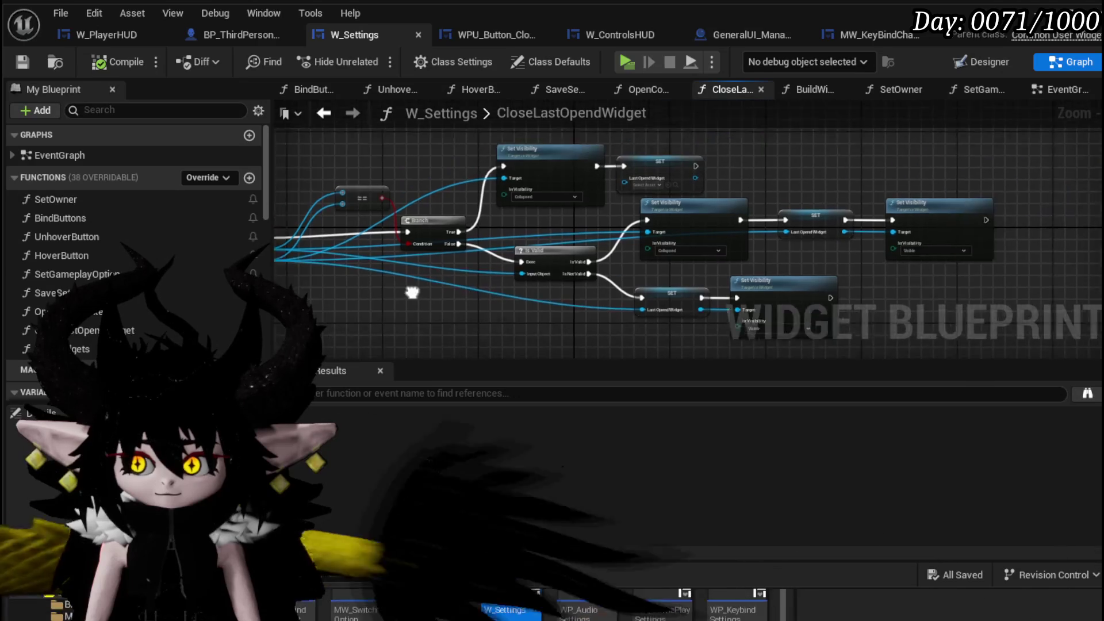
pyautogui.moveTo(624, 131); pyautogui.dragTo(745, 158)
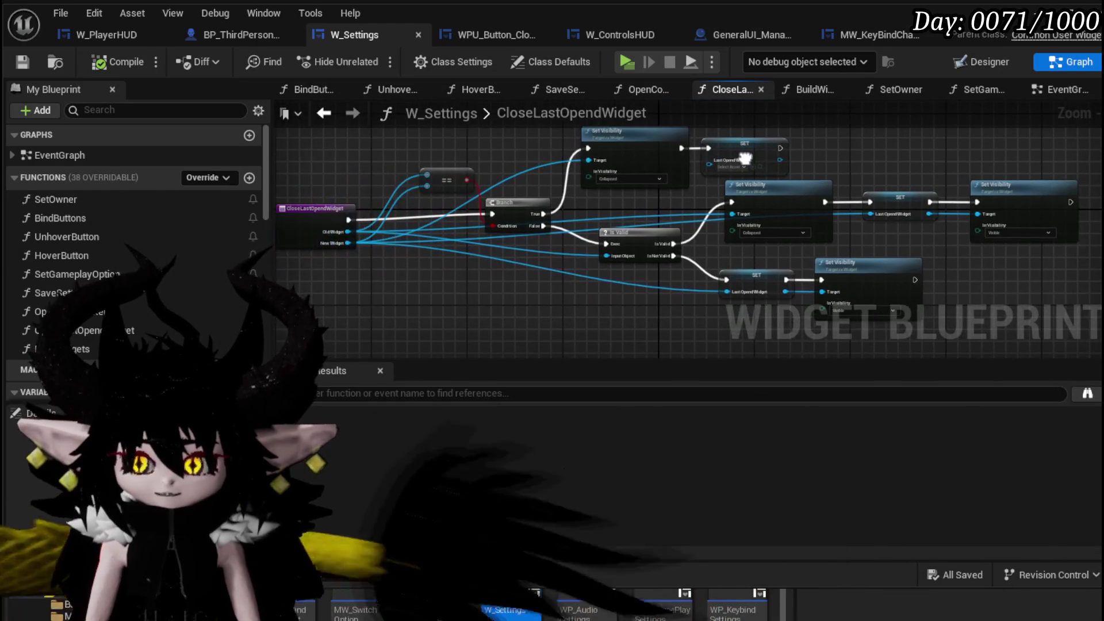
pyautogui.scroll(3, 437, 152)
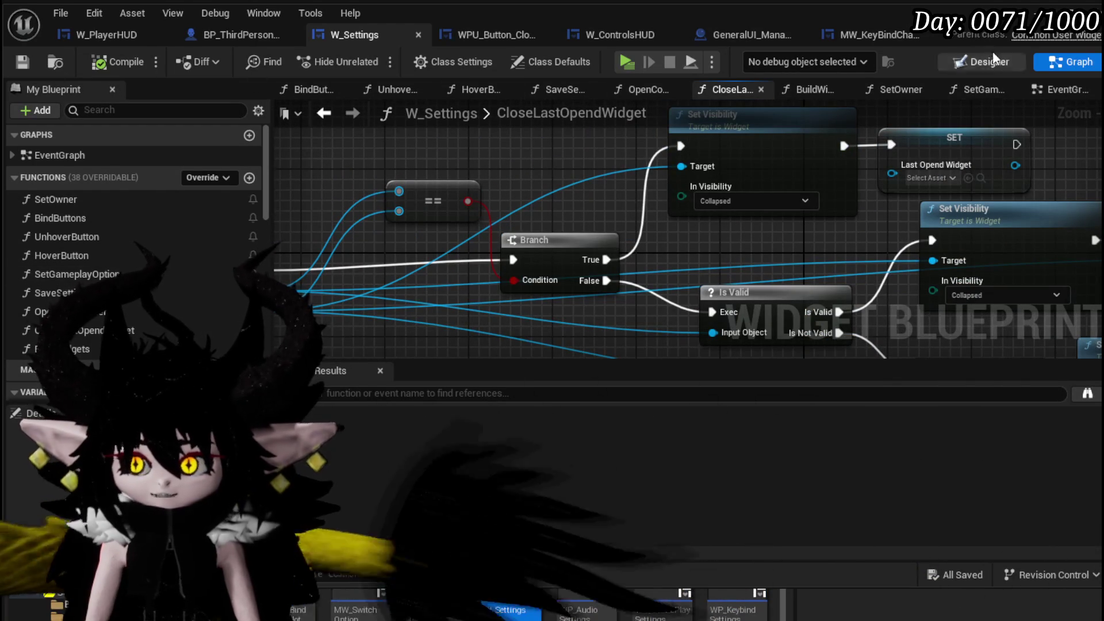
pyautogui.scroll(-10, 115, 302)
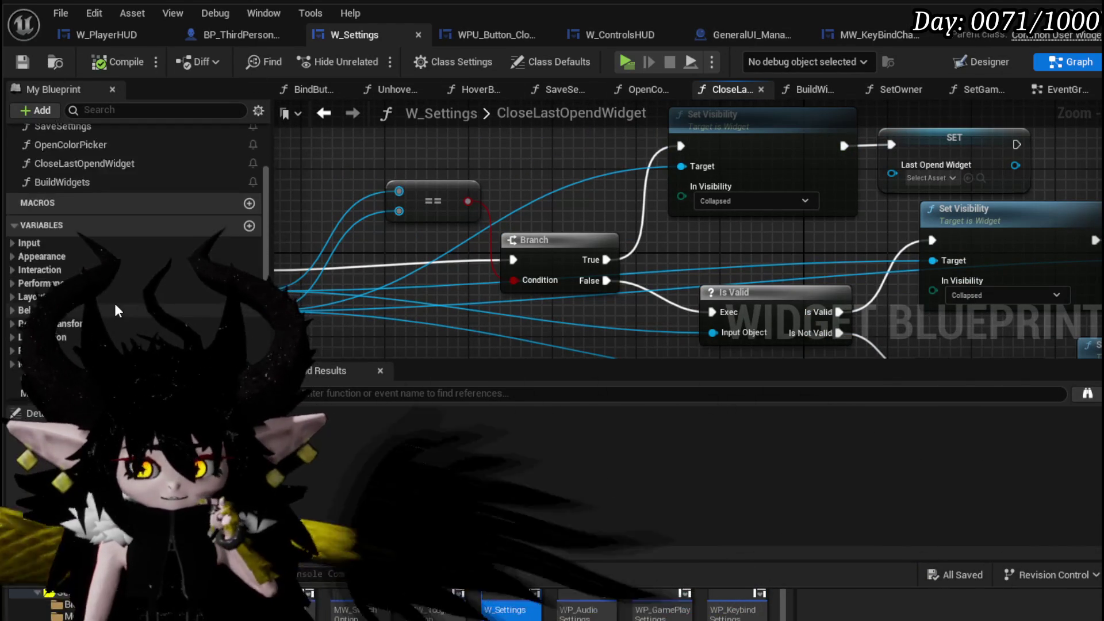
pyautogui.scroll(-3, 116, 298)
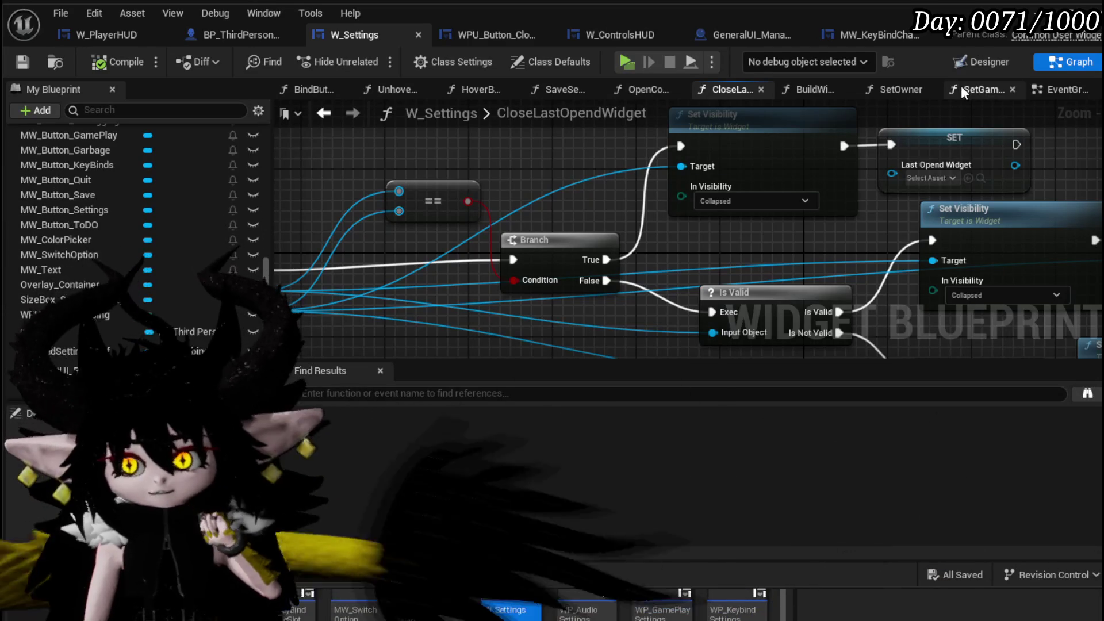
pyautogui.click(985, 62)
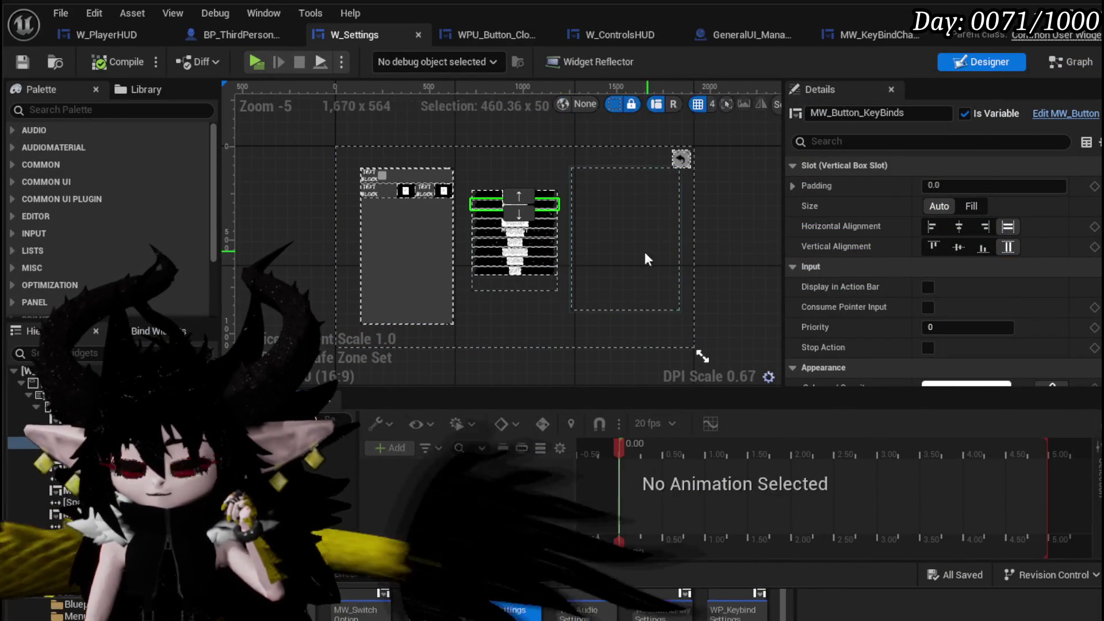
pyautogui.doubleClick(486, 211)
pyautogui.scroll(10, 132, 190)
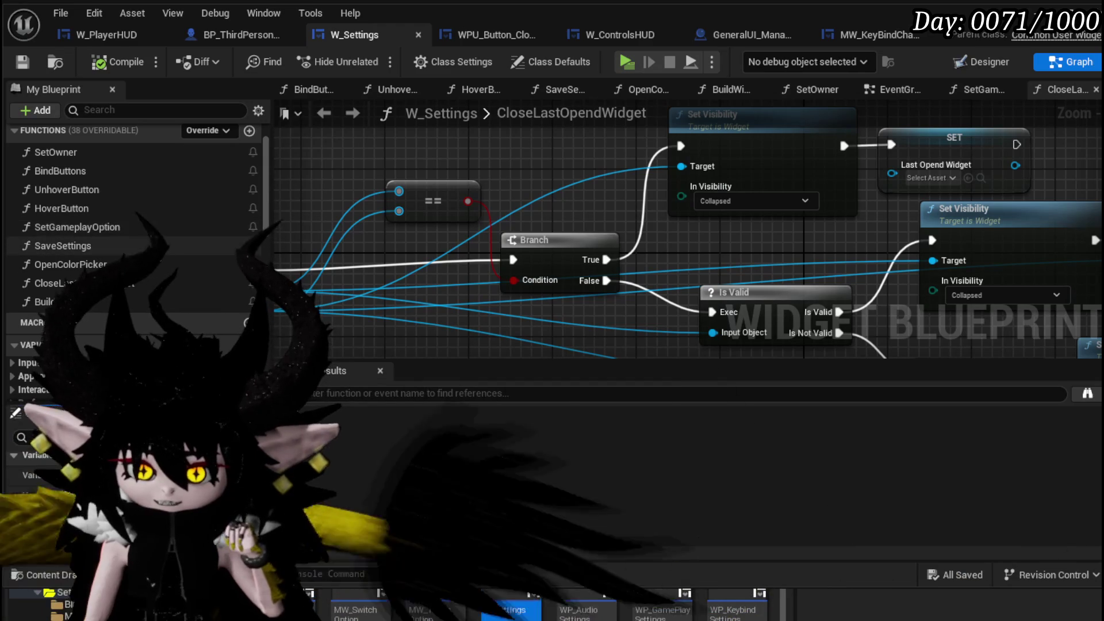
# - Open BuildWidgets and locate its WP_KeybindSettings widget class in the Content Browser
pyautogui.doubleClick(104, 229)
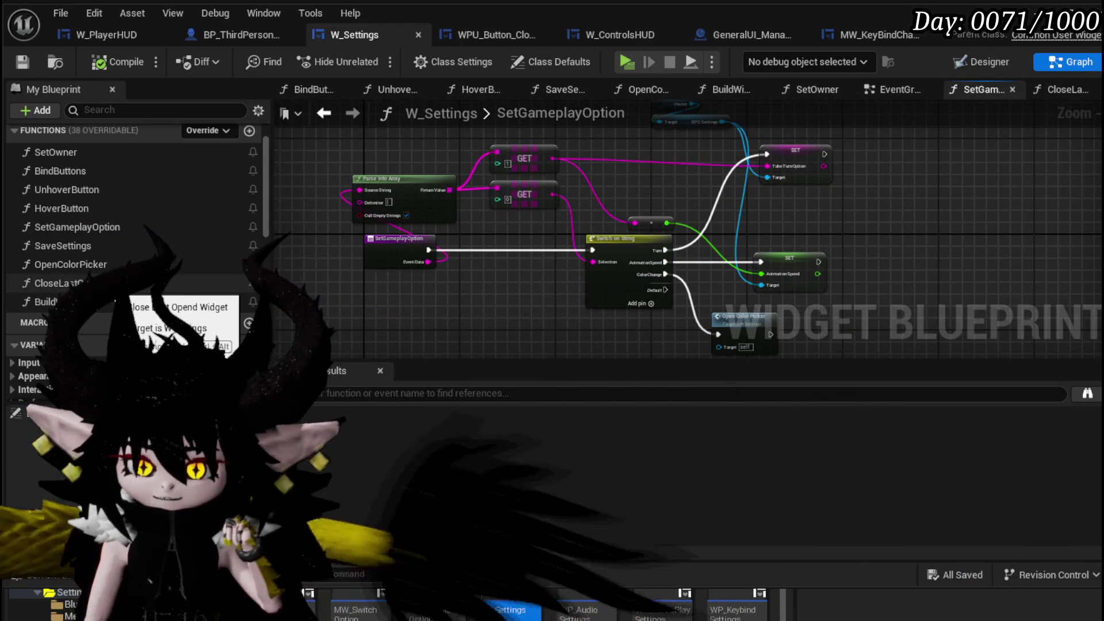
pyautogui.doubleClick(51, 302)
pyautogui.scroll(2, 816, 230)
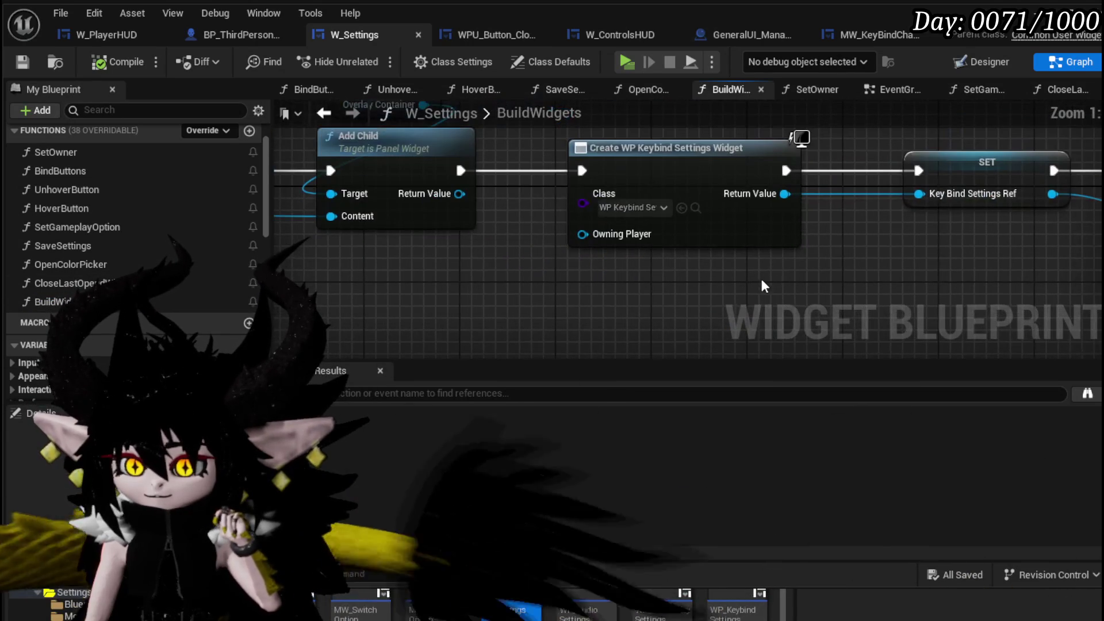
pyautogui.click(696, 208)
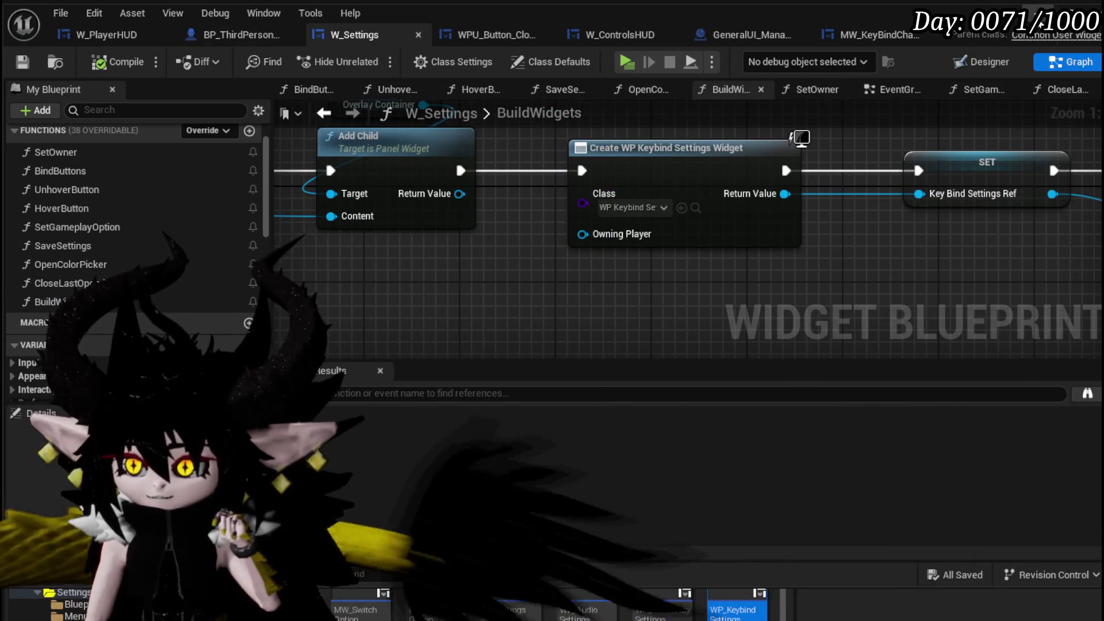
pyautogui.click(627, 601)
# - Open WP_KeybindSettings' event graph and review its loop, branch and Switch on String nodes
pyautogui.doubleClick(747, 577)
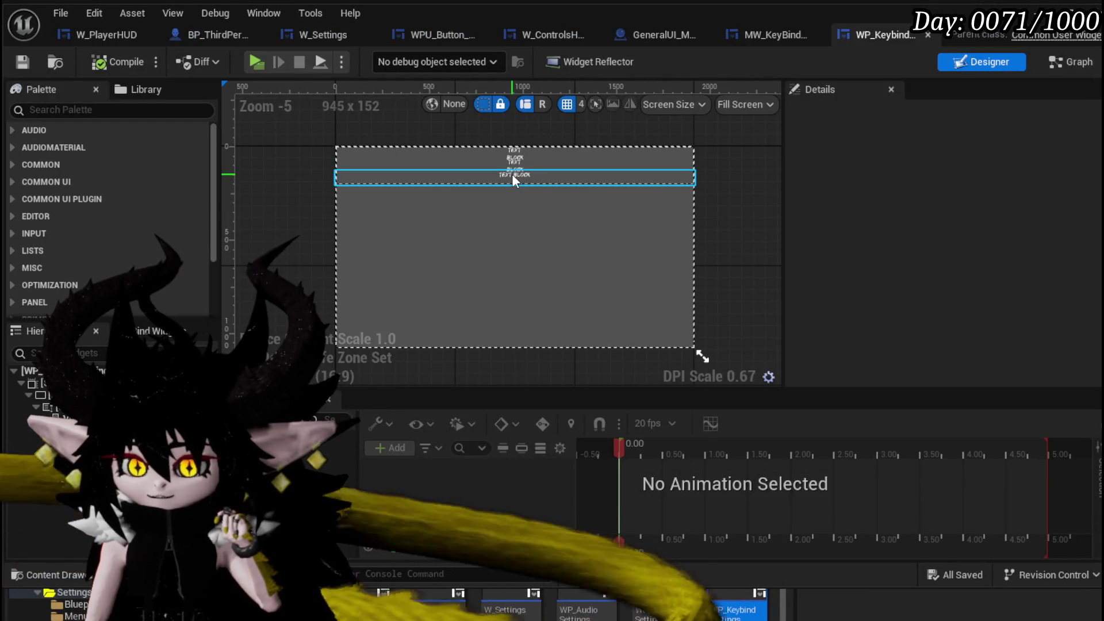
pyautogui.click(512, 173)
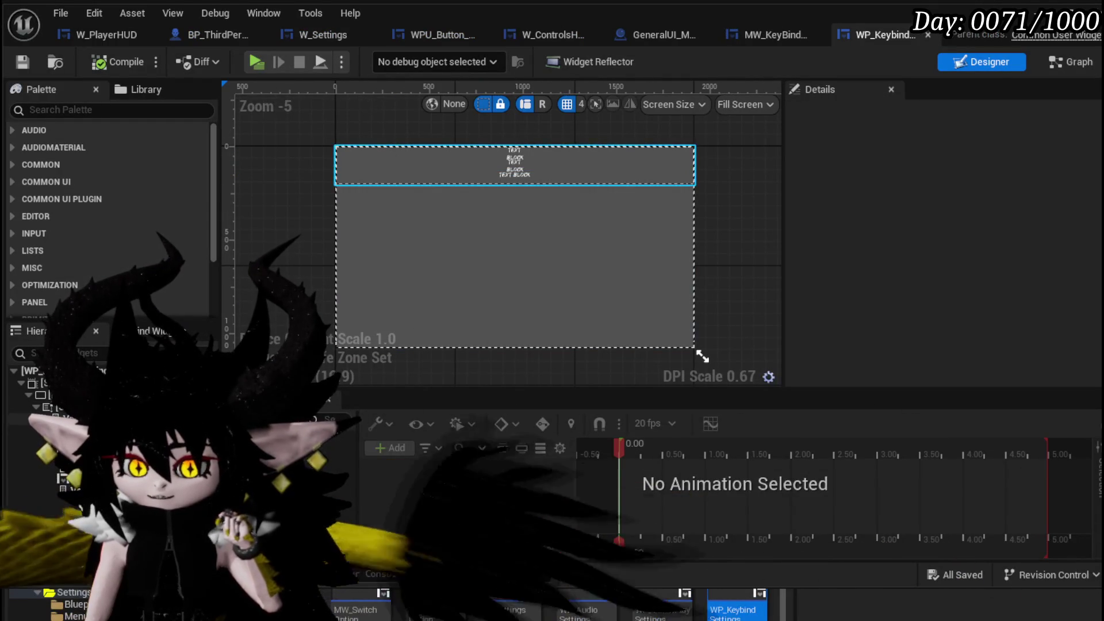
pyautogui.doubleClick(652, 171)
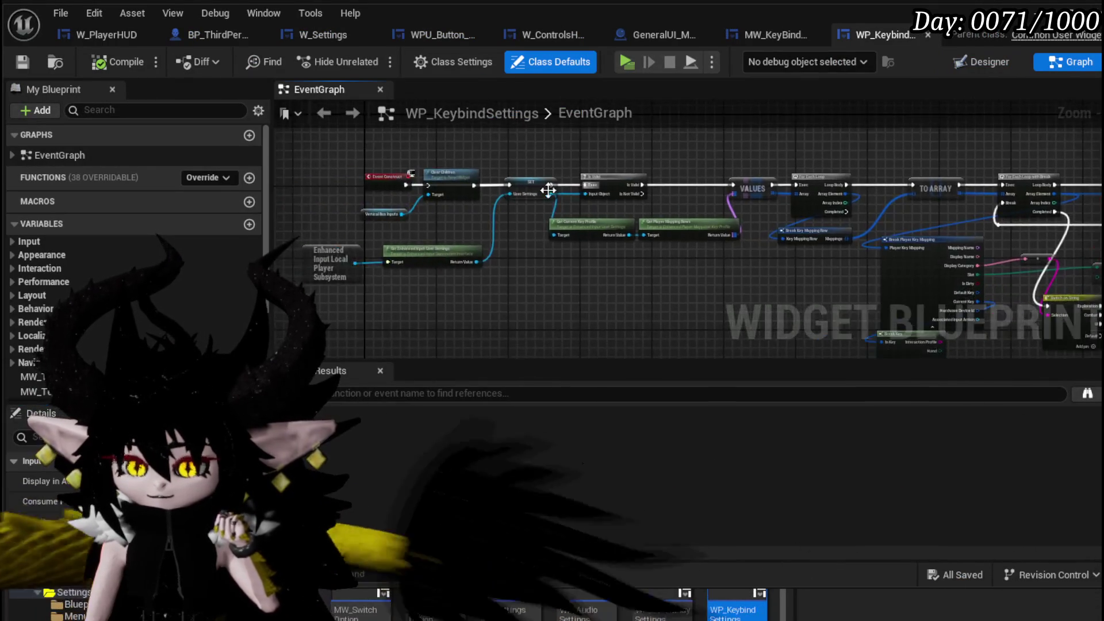
pyautogui.moveTo(666, 236)
pyautogui.mouseDown()
pyautogui.moveTo(652, 123)
pyautogui.moveTo(657, 198)
pyautogui.moveTo(608, 225)
pyautogui.moveTo(460, 241)
pyautogui.moveTo(460, 195)
pyautogui.mouseUp()
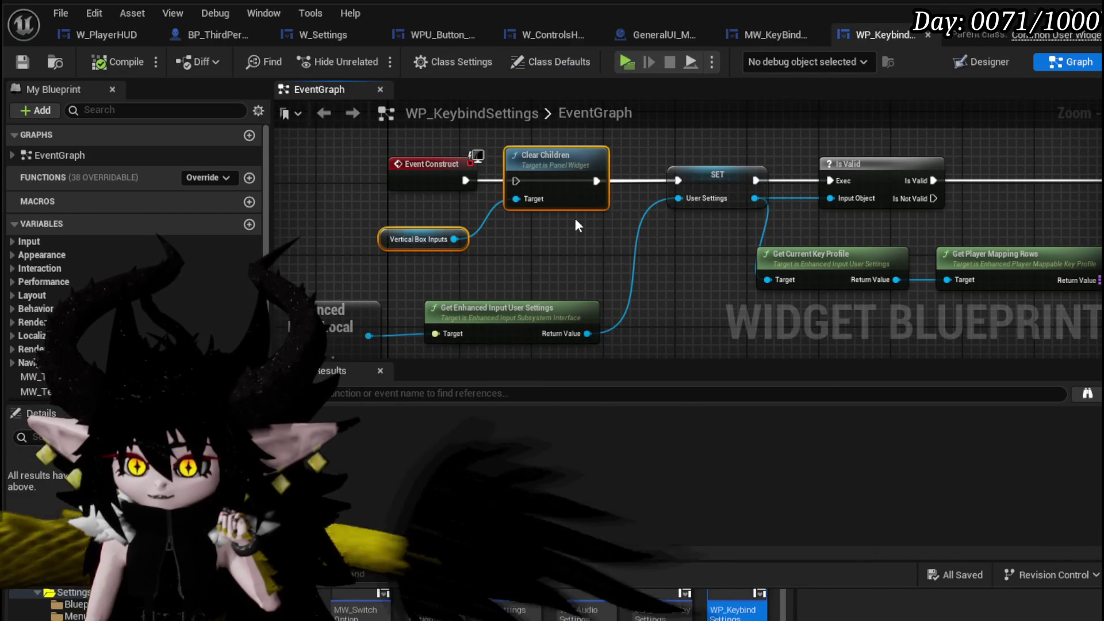
pyautogui.scroll(-3, 575, 218)
pyautogui.moveTo(505, 260); pyautogui.dragTo(172, 288)
pyautogui.moveTo(575, 230); pyautogui.dragTo(506, 233)
pyautogui.moveTo(1006, 207)
pyautogui.mouseDown()
pyautogui.moveTo(754, 209)
pyautogui.moveTo(699, 177)
pyautogui.mouseUp()
pyautogui.moveTo(800, 172)
pyautogui.mouseDown()
pyautogui.moveTo(557, 210)
pyautogui.moveTo(553, 147)
pyautogui.mouseUp()
# - Review Break Player Key Mapping, then marquee-select the entire keybind graph for copying
pyautogui.scroll(3, 553, 147)
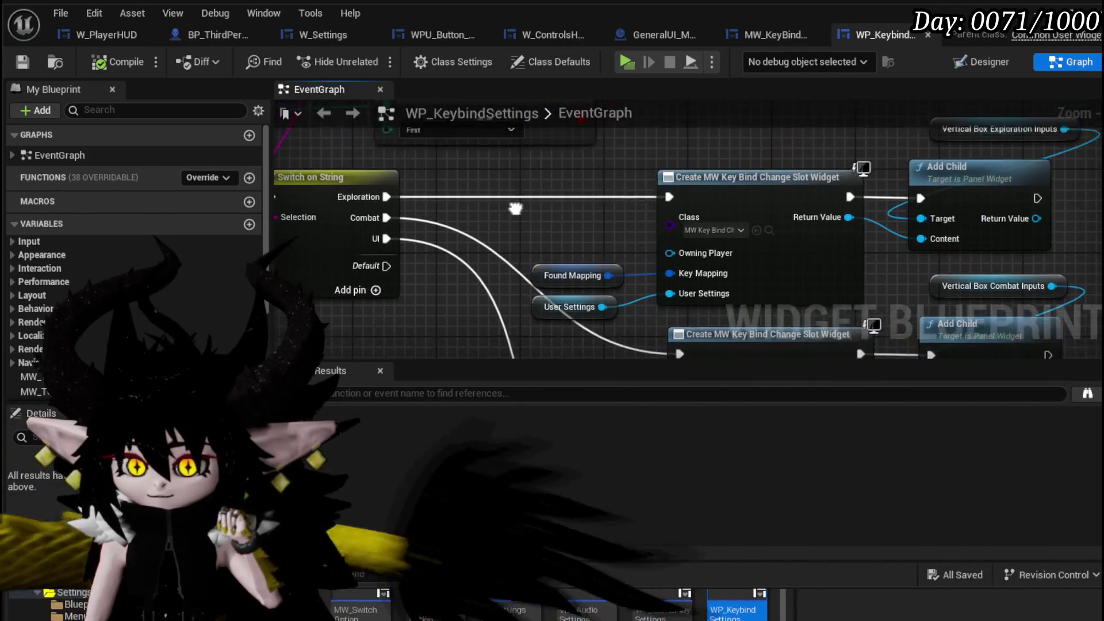
pyautogui.moveTo(660, 168); pyautogui.dragTo(996, 306)
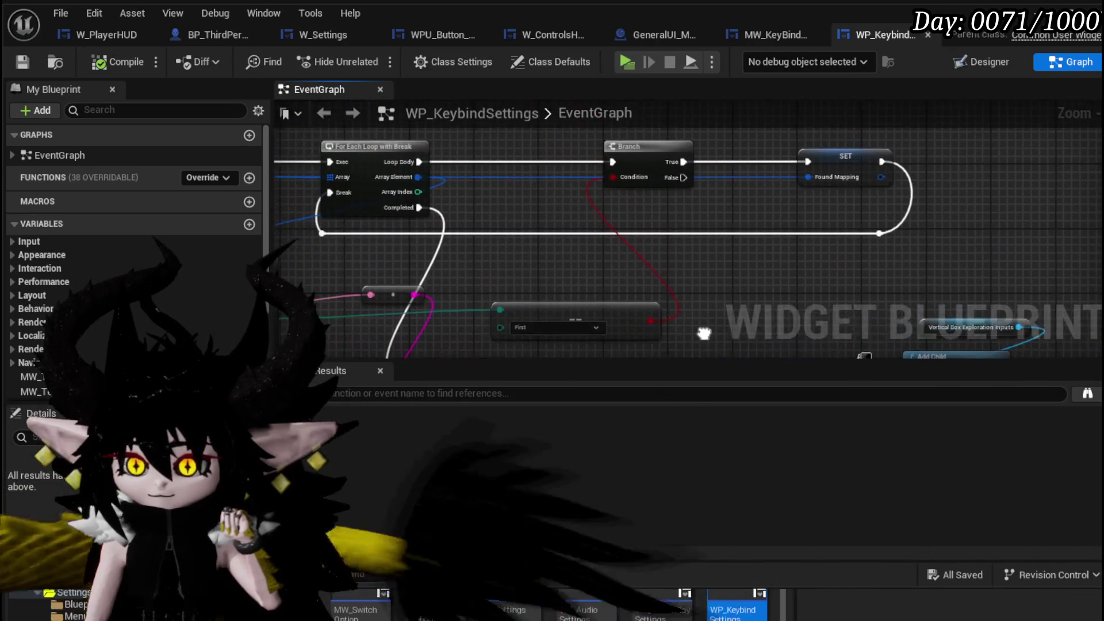
pyautogui.moveTo(819, 229)
pyautogui.mouseDown()
pyautogui.moveTo(613, 209)
pyautogui.moveTo(563, 143)
pyautogui.moveTo(644, 218)
pyautogui.moveTo(697, 237)
pyautogui.mouseUp()
pyautogui.scroll(-2, 563, 144)
pyautogui.scroll(-3, 697, 242)
pyautogui.moveTo(350, 299); pyautogui.dragTo(377, 294)
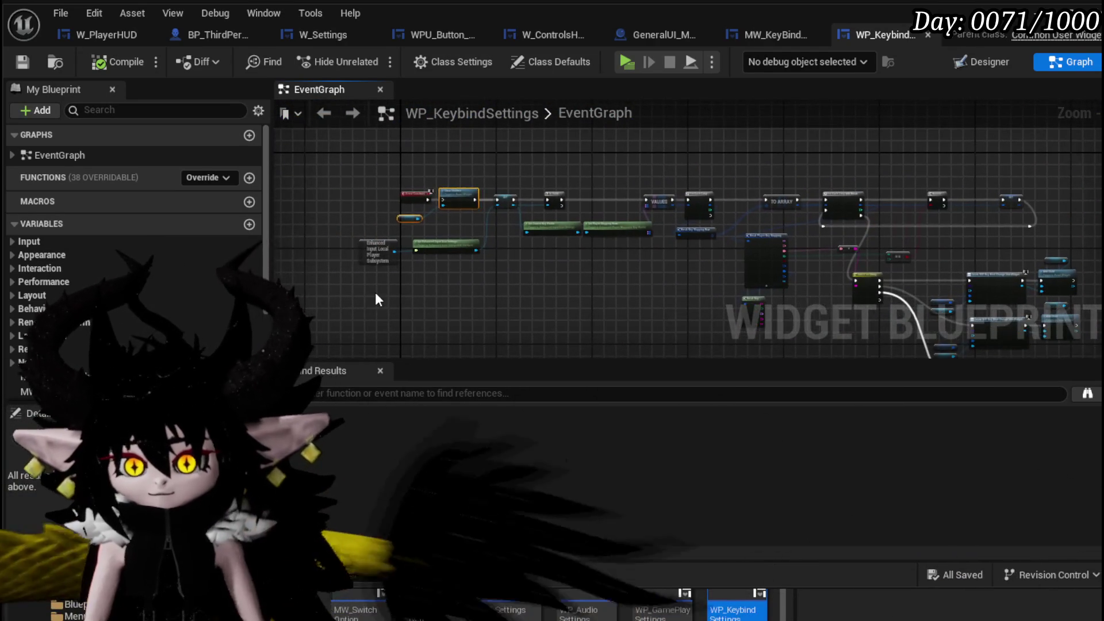
pyautogui.moveTo(406, 185)
pyautogui.mouseDown()
pyautogui.moveTo(884, 288)
pyautogui.moveTo(1053, 376)
pyautogui.moveTo(1049, 310)
pyautogui.mouseUp()
pyautogui.moveTo(529, 262); pyautogui.dragTo(522, 335)
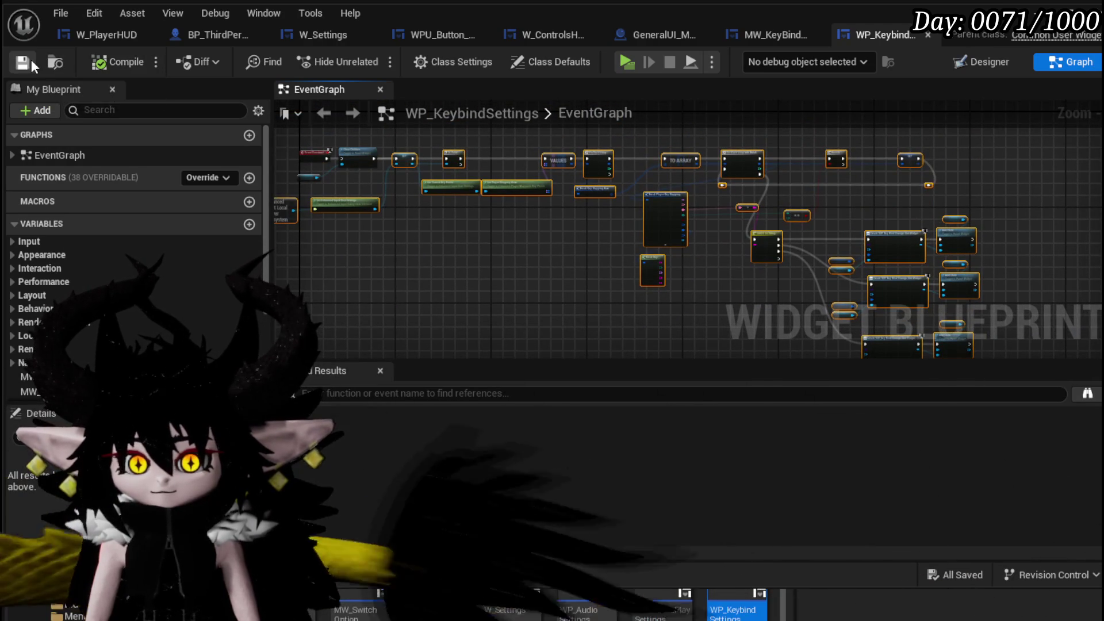
pyautogui.click(543, 32)
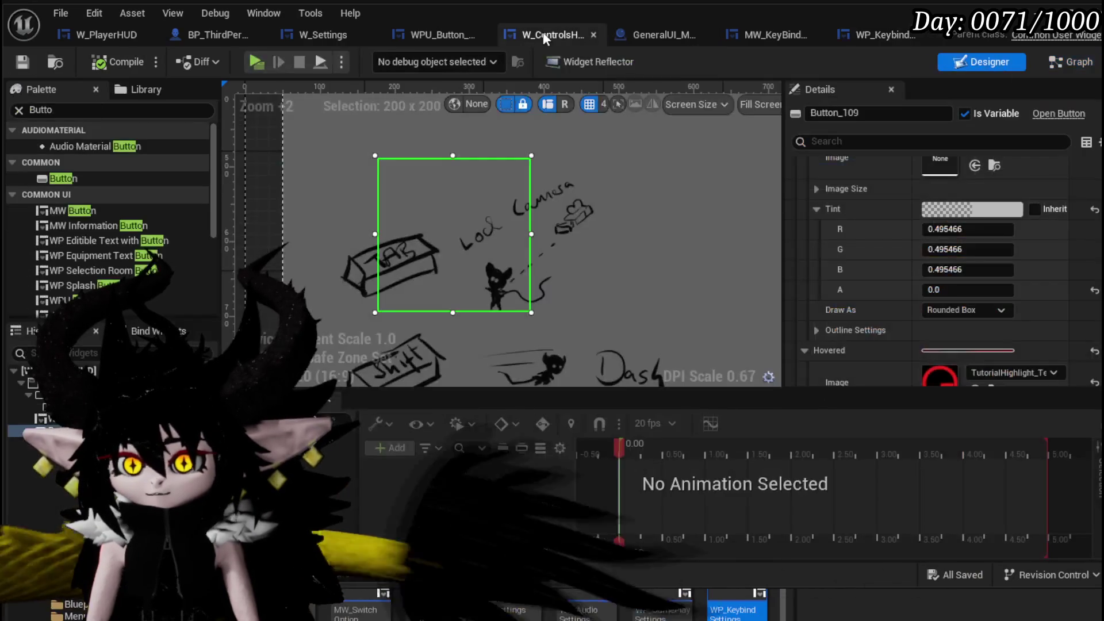
# - Paste the keybind nodes into W_ControlsHUD's EventGraph and check the loop, SET and Is Valid nodes
pyautogui.click(1055, 62)
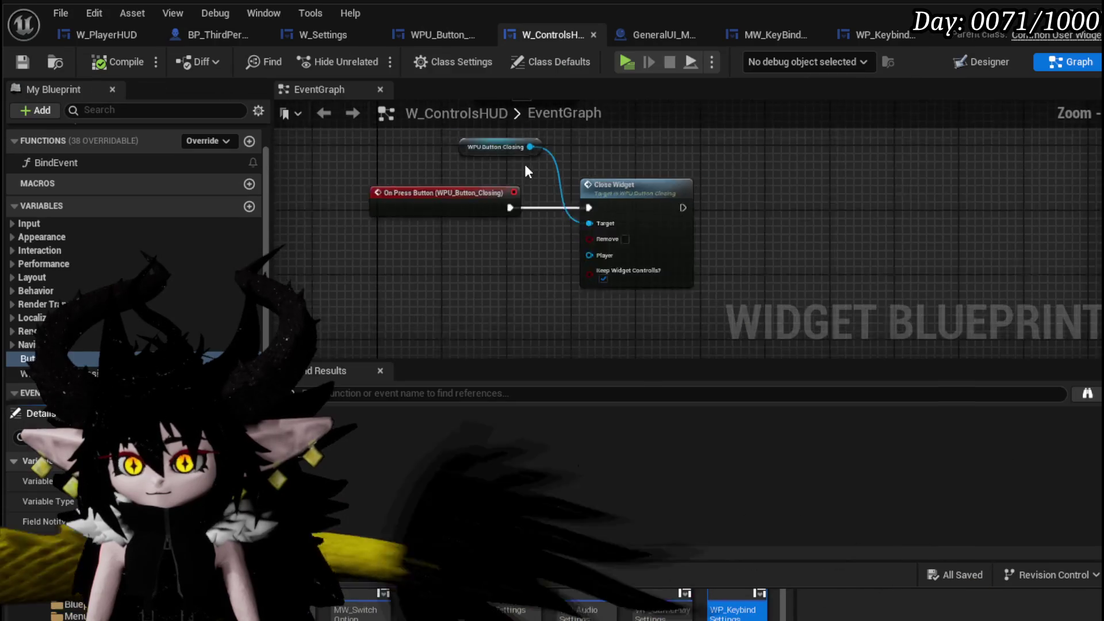
pyautogui.hotkey('ctrl', 'v')
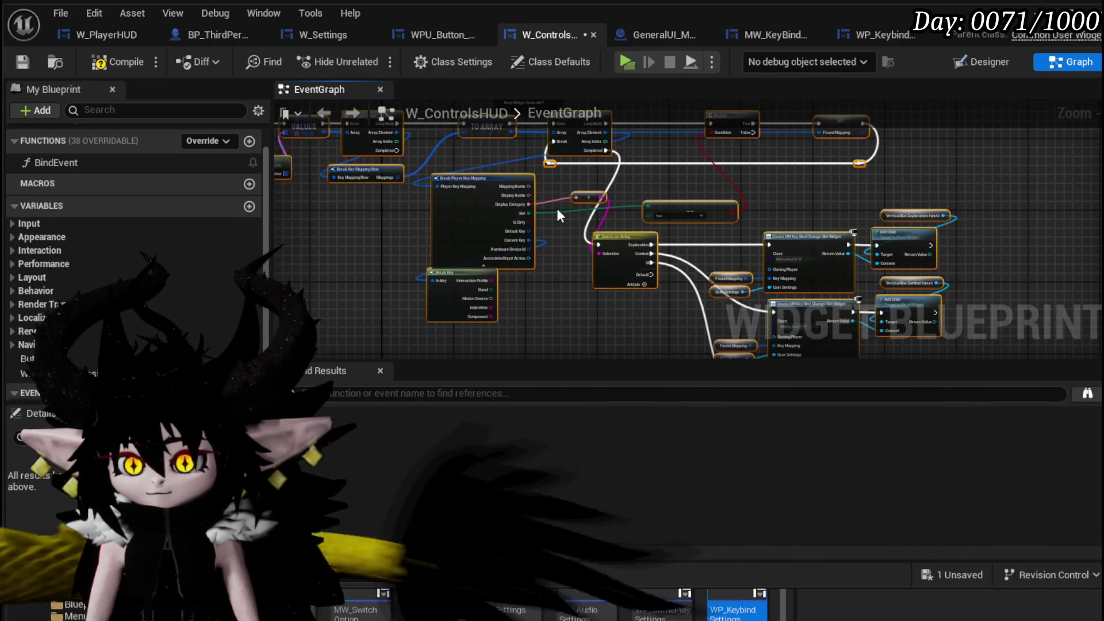
pyautogui.scroll(4, 653, 236)
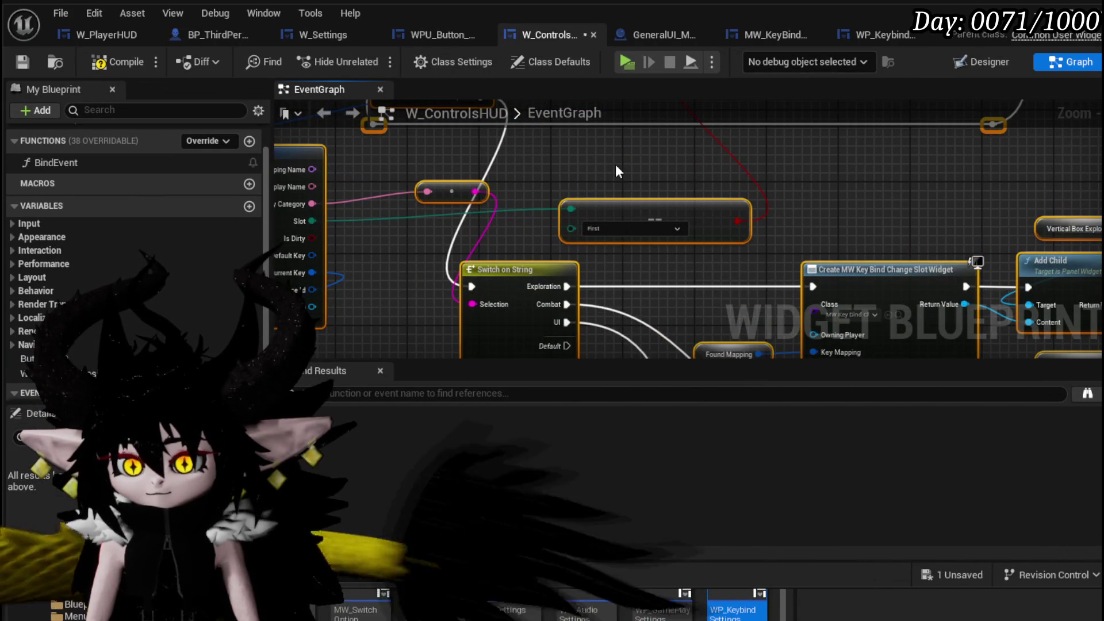
pyautogui.moveTo(615, 164)
pyautogui.mouseDown()
pyautogui.moveTo(625, 276)
pyautogui.moveTo(943, 276)
pyautogui.mouseUp()
pyautogui.moveTo(282, 224); pyautogui.dragTo(603, 224)
pyautogui.moveTo(288, 221)
pyautogui.mouseDown()
pyautogui.moveTo(727, 215)
pyautogui.moveTo(827, 228)
pyautogui.mouseUp()
pyautogui.moveTo(548, 251)
pyautogui.mouseDown()
pyautogui.moveTo(602, 254)
pyautogui.moveTo(770, 169)
pyautogui.moveTo(528, 263)
pyautogui.mouseUp()
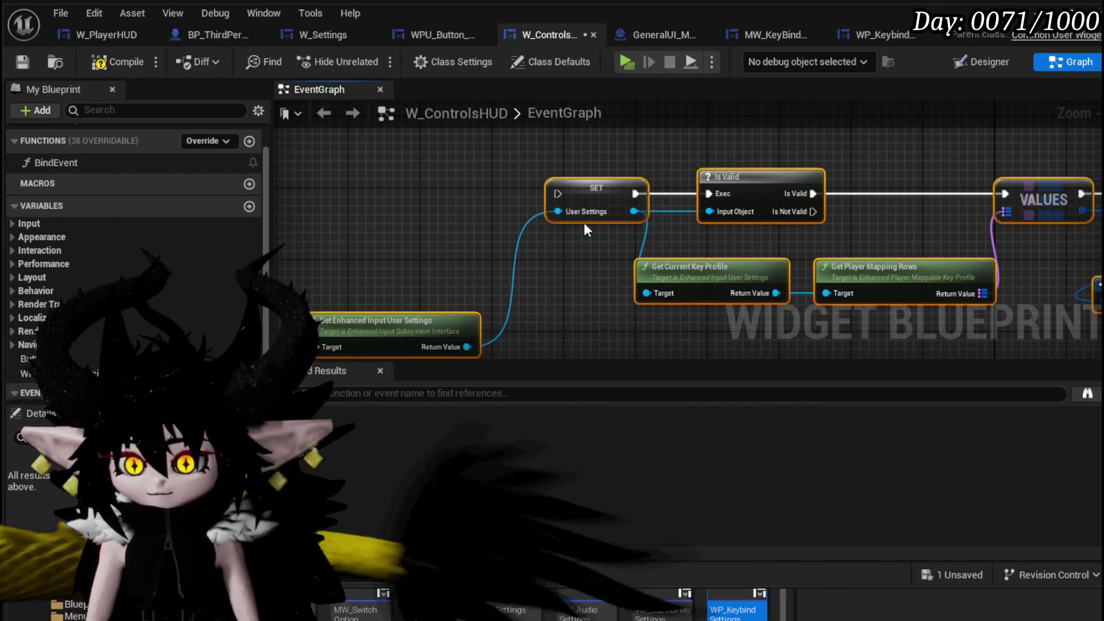
# - Inspect the pasted Switch on String and Break Player Key Mapping pins
pyautogui.moveTo(836, 225); pyautogui.dragTo(431, 178)
pyautogui.moveTo(607, 191); pyautogui.dragTo(423, 164)
pyautogui.moveTo(732, 185)
pyautogui.mouseDown()
pyautogui.moveTo(357, 110)
pyautogui.moveTo(773, 185)
pyautogui.moveTo(647, 178)
pyautogui.mouseUp()
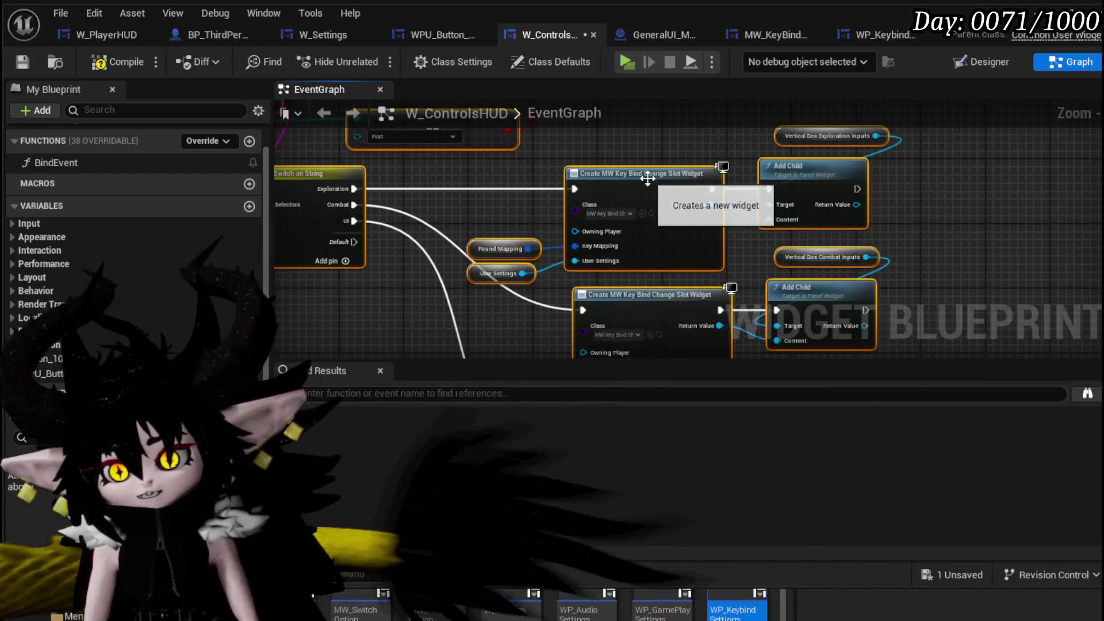
pyautogui.moveTo(542, 162); pyautogui.dragTo(812, 169)
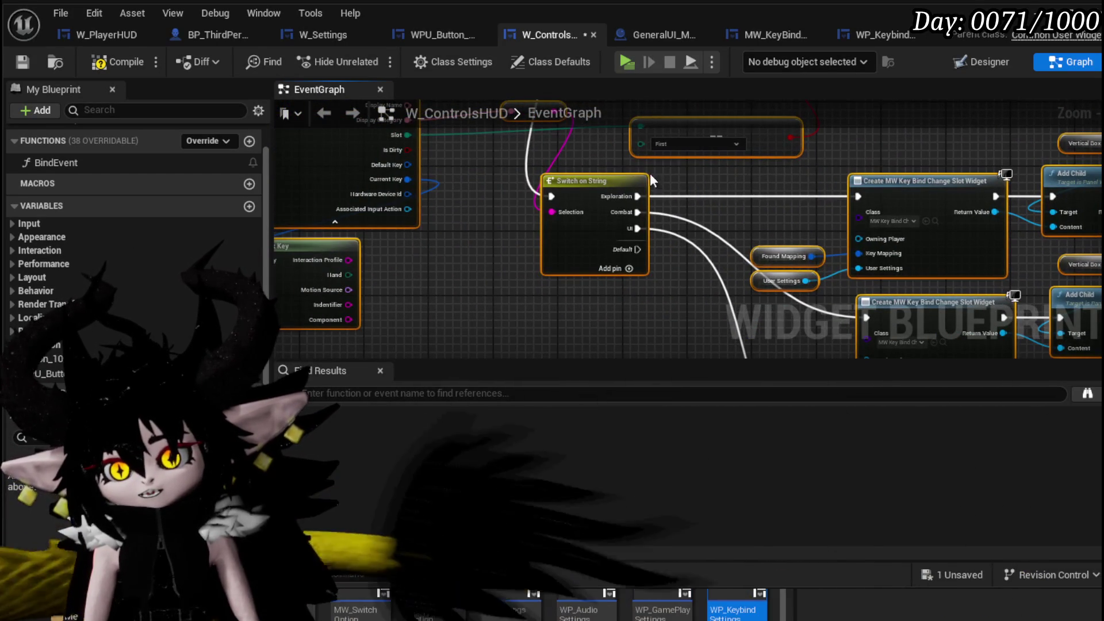
pyautogui.moveTo(540, 150); pyautogui.dragTo(578, 247)
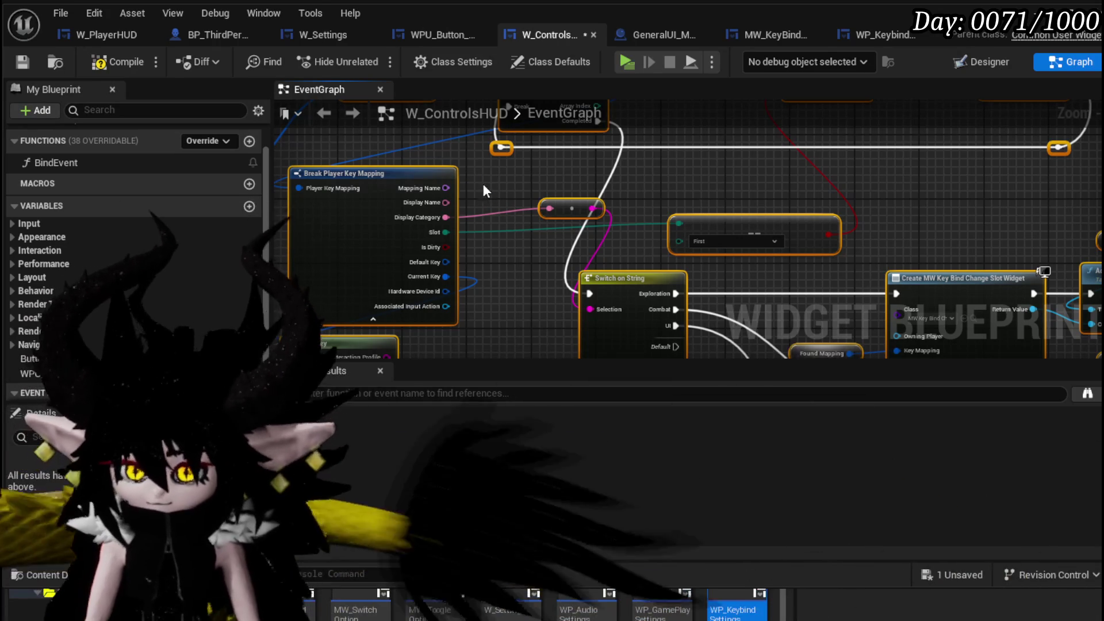
pyautogui.moveTo(505, 206)
pyautogui.mouseDown()
pyautogui.moveTo(626, 139)
pyautogui.moveTo(606, 141)
pyautogui.moveTo(493, 251)
pyautogui.moveTo(485, 283)
pyautogui.moveTo(481, 188)
pyautogui.moveTo(489, 253)
pyautogui.mouseUp()
pyautogui.scroll(2, 481, 189)
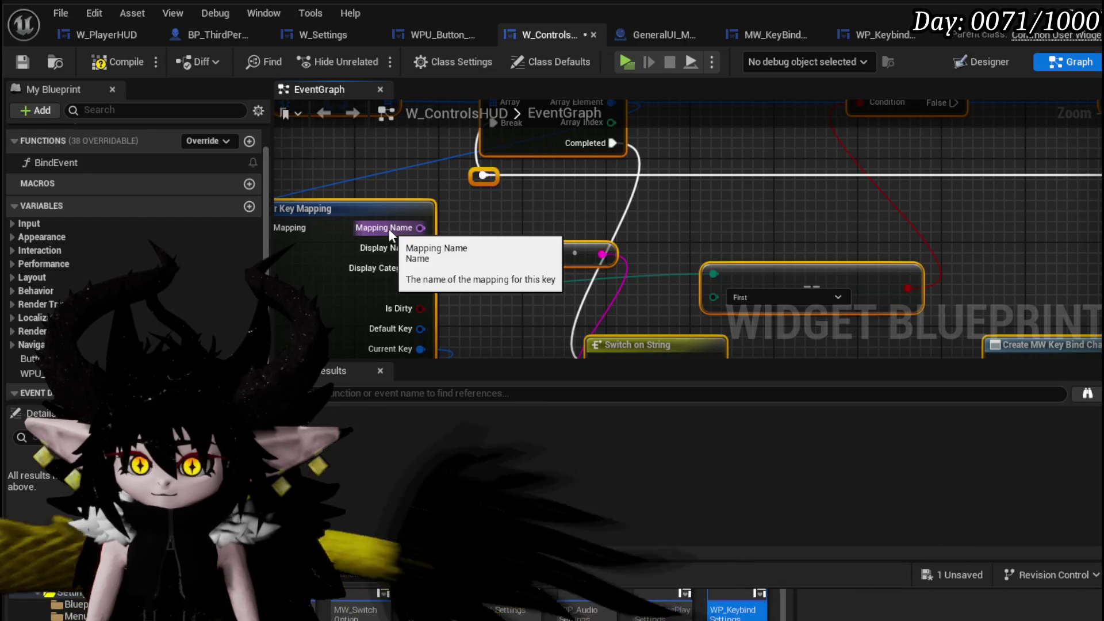
pyautogui.moveTo(451, 228); pyautogui.dragTo(465, 175)
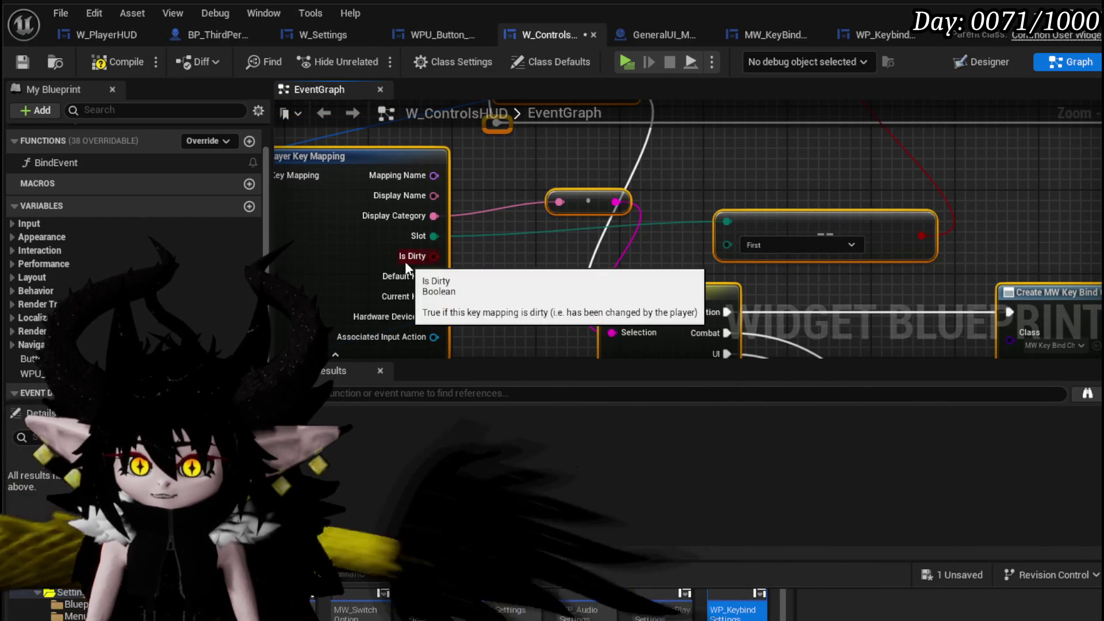
pyautogui.scroll(-1, 524, 257)
# - Review the For Each Loop and TO ARRAY nodes, then compile and save W_ControlsHUD
pyautogui.moveTo(576, 153)
pyautogui.mouseDown()
pyautogui.moveTo(523, 256)
pyautogui.moveTo(670, 234)
pyautogui.moveTo(477, 219)
pyautogui.moveTo(364, 234)
pyautogui.moveTo(368, 253)
pyautogui.moveTo(415, 184)
pyautogui.moveTo(642, 199)
pyautogui.moveTo(313, 177)
pyautogui.mouseUp()
pyautogui.moveTo(673, 269); pyautogui.dragTo(533, 258)
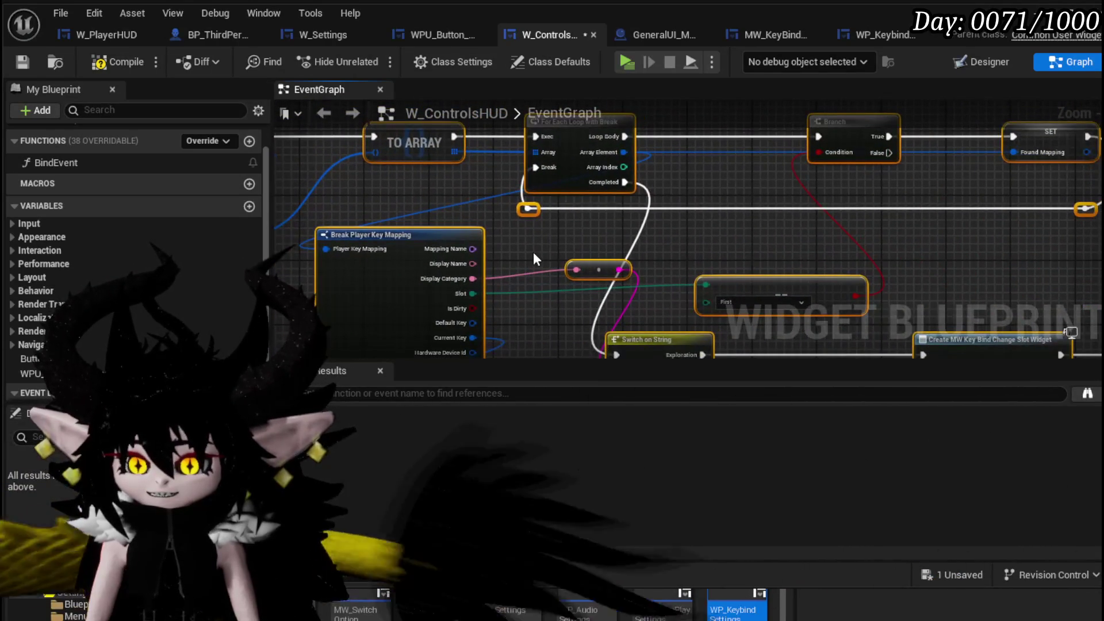
pyautogui.click(117, 62)
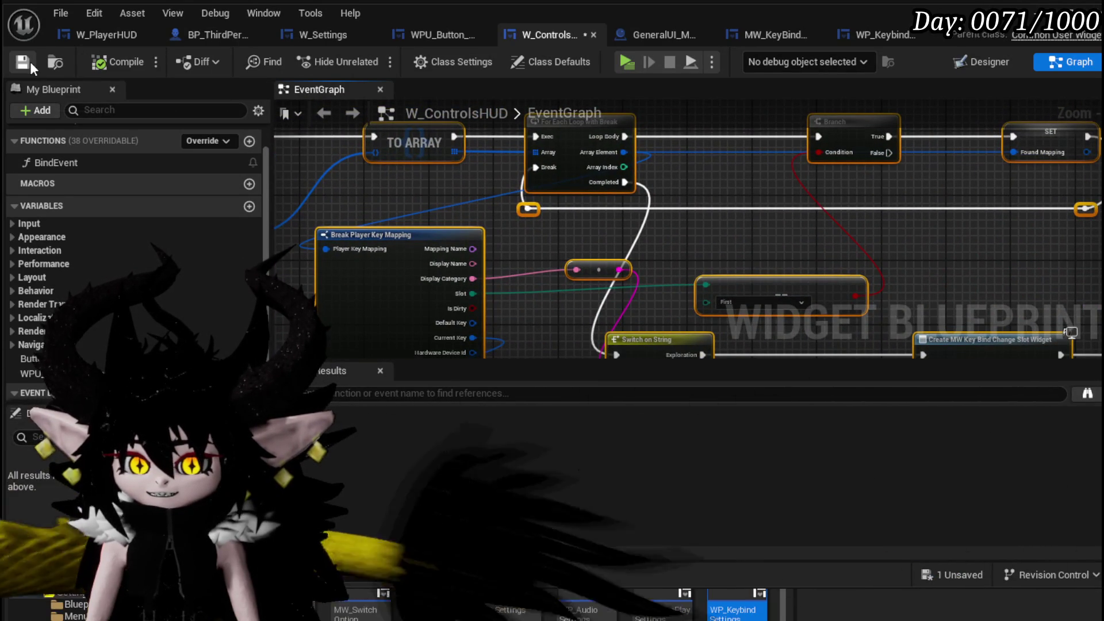
pyautogui.press('Home')
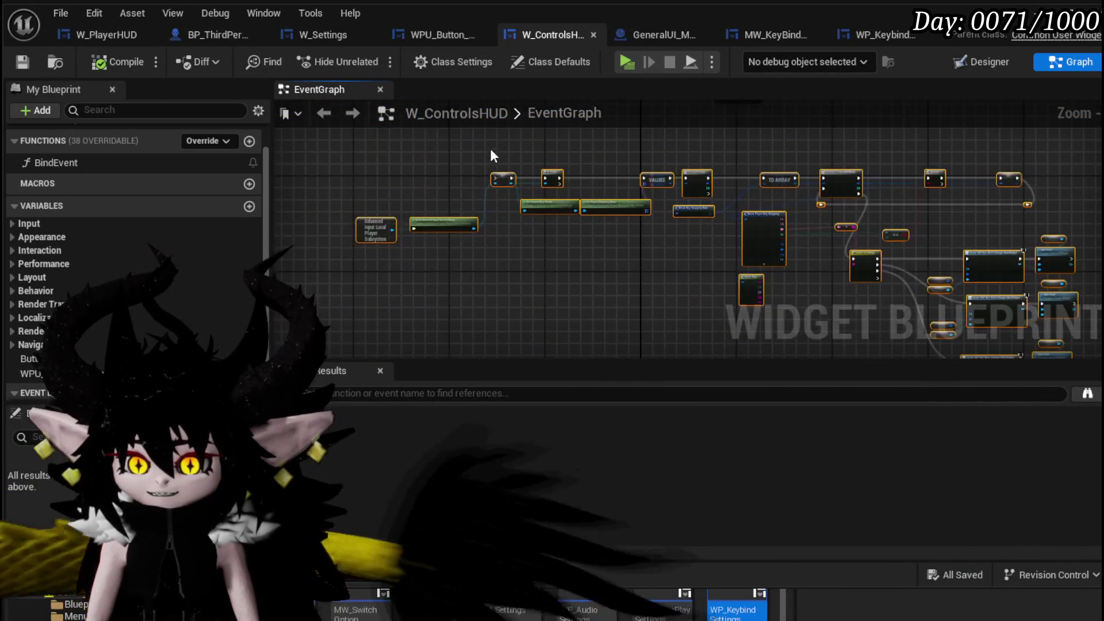
# - Wire Bind Event's execution output to the SET node and create the UserSettings variable from its pin
pyautogui.scroll(6, 583, 225)
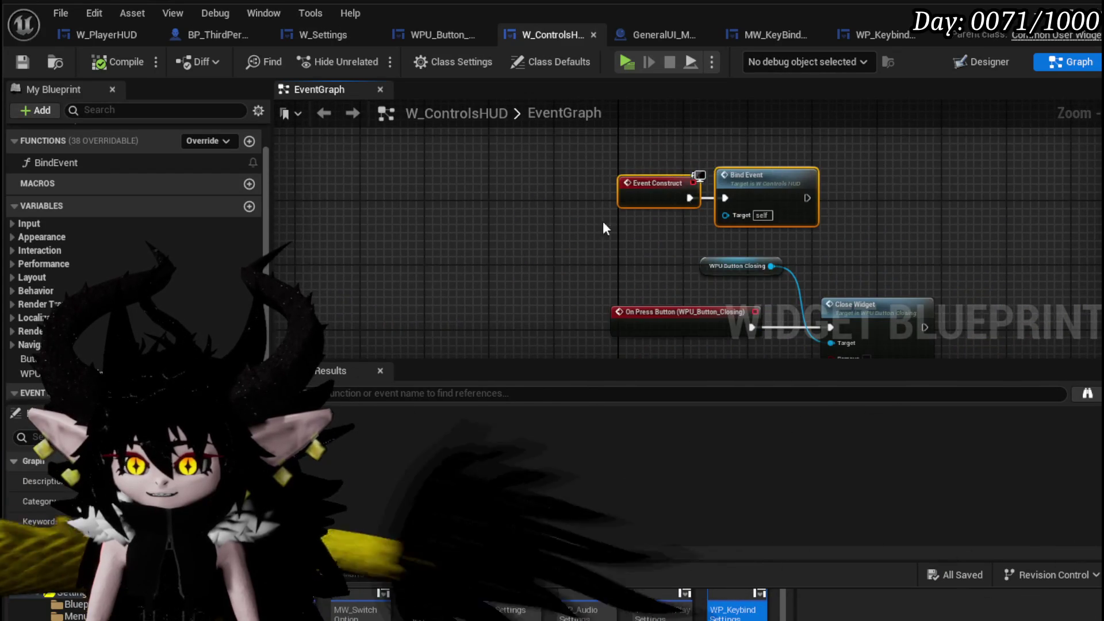
pyautogui.scroll(-3, 532, 171)
pyautogui.moveTo(601, 150)
pyautogui.mouseDown()
pyautogui.moveTo(347, 228)
pyautogui.moveTo(499, 245)
pyautogui.mouseUp()
pyautogui.scroll(4, 588, 240)
pyautogui.moveTo(567, 234); pyautogui.dragTo(626, 235)
pyautogui.rightClick(666, 233)
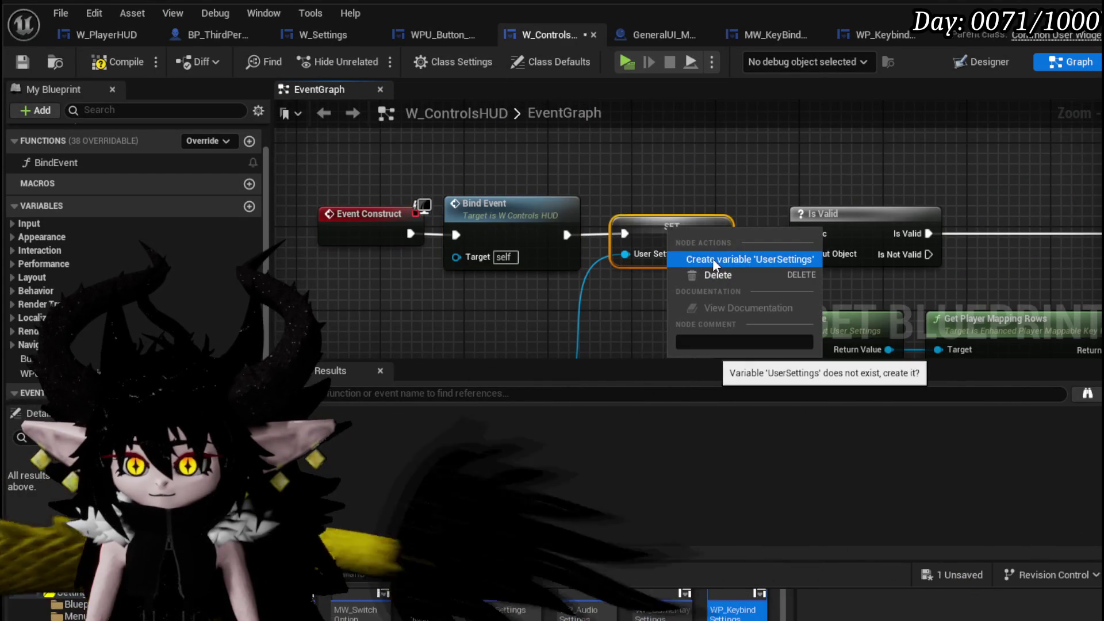
pyautogui.click(712, 257)
# - Create the FoundMapping variable from the Branch-side SET node, then compile W_ControlsHUD
pyautogui.moveTo(712, 258)
pyautogui.mouseDown()
pyautogui.moveTo(777, 240)
pyautogui.moveTo(762, 225)
pyautogui.moveTo(348, 230)
pyautogui.mouseUp()
pyautogui.moveTo(810, 210); pyautogui.dragTo(491, 209)
pyautogui.rightClick(853, 156)
pyautogui.click(916, 189)
pyautogui.moveTo(756, 211); pyautogui.dragTo(971, 201)
pyautogui.moveTo(858, 208); pyautogui.dragTo(914, 104)
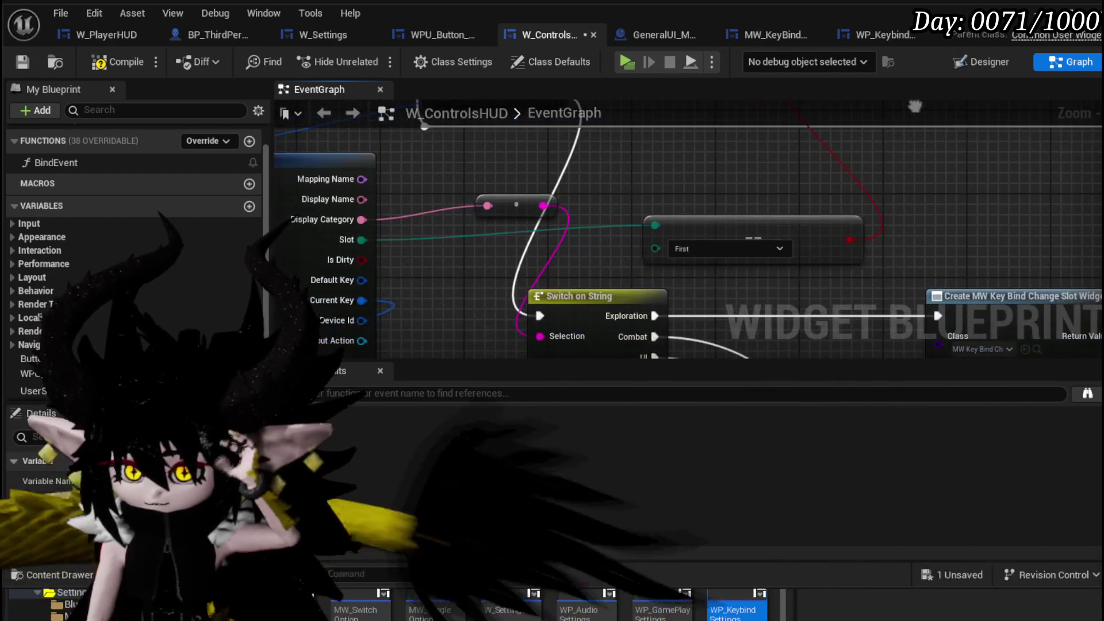
pyautogui.click(119, 64)
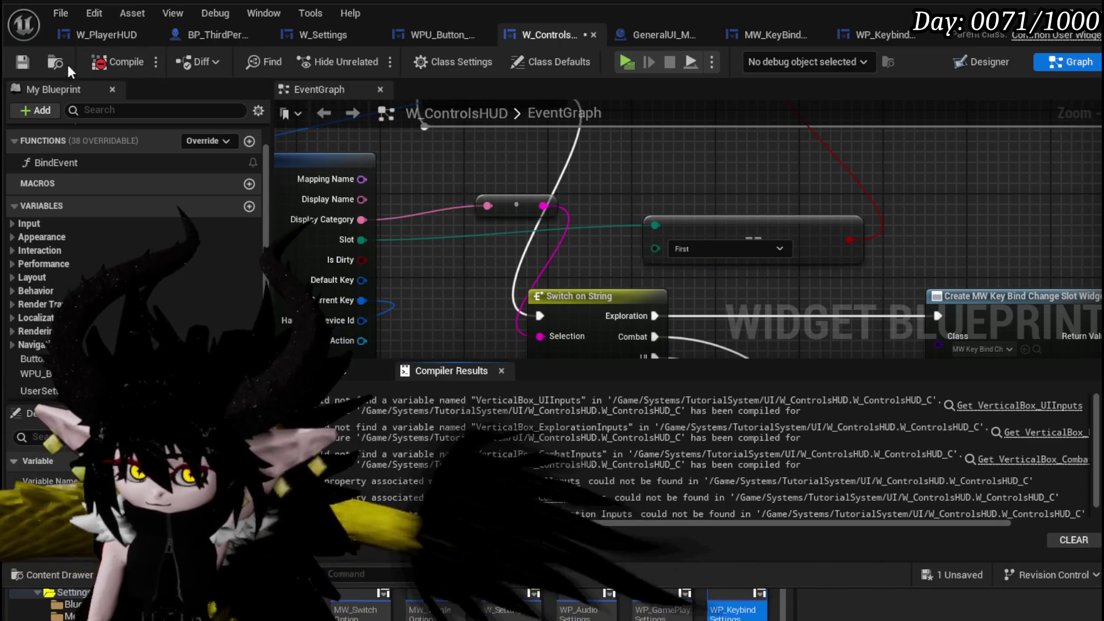
# - Delete the erroring Create Widget and Add Child nodes, nudge the equality node up, and recompile
pyautogui.scroll(-3, 770, 342)
pyautogui.scroll(3, 637, 216)
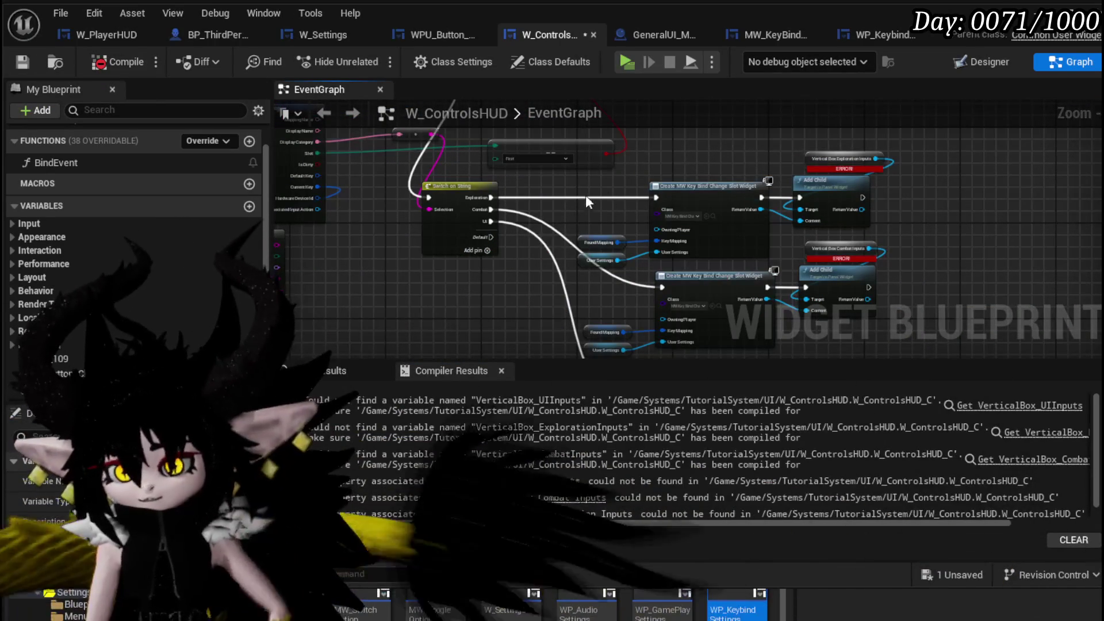
pyautogui.moveTo(591, 175); pyautogui.dragTo(968, 347)
pyautogui.press('Delete')
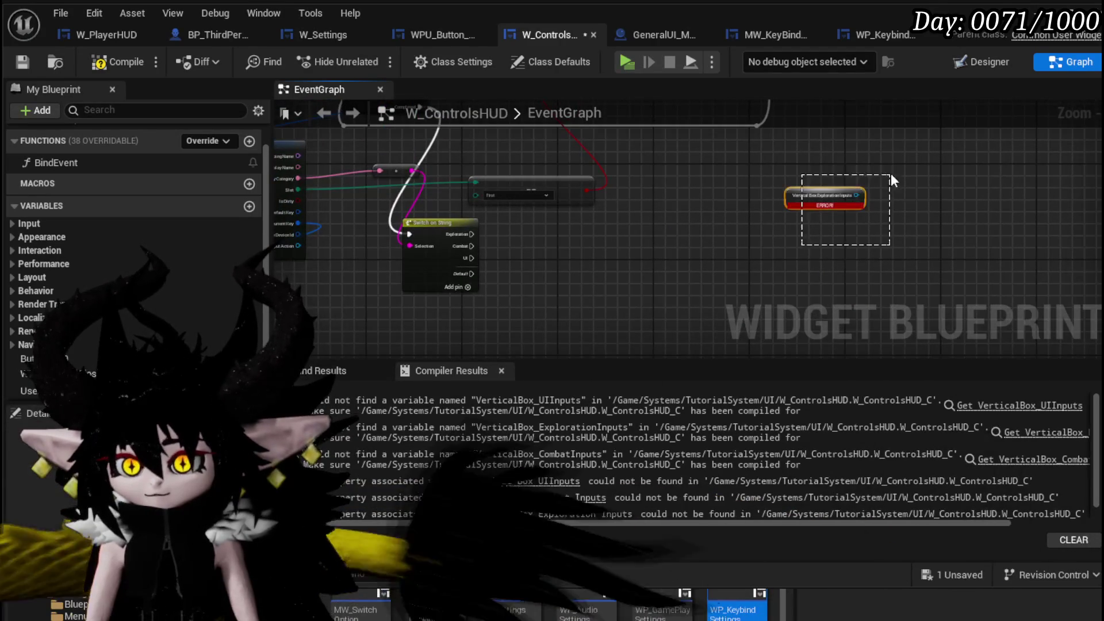
pyautogui.moveTo(647, 205); pyautogui.dragTo(658, 175)
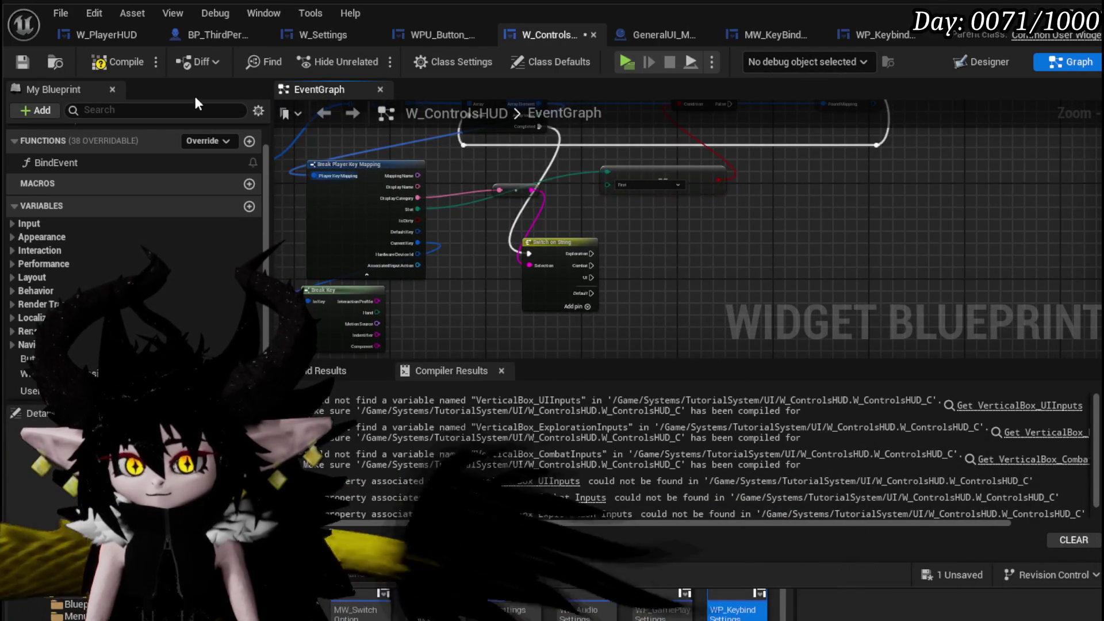
pyautogui.click(123, 60)
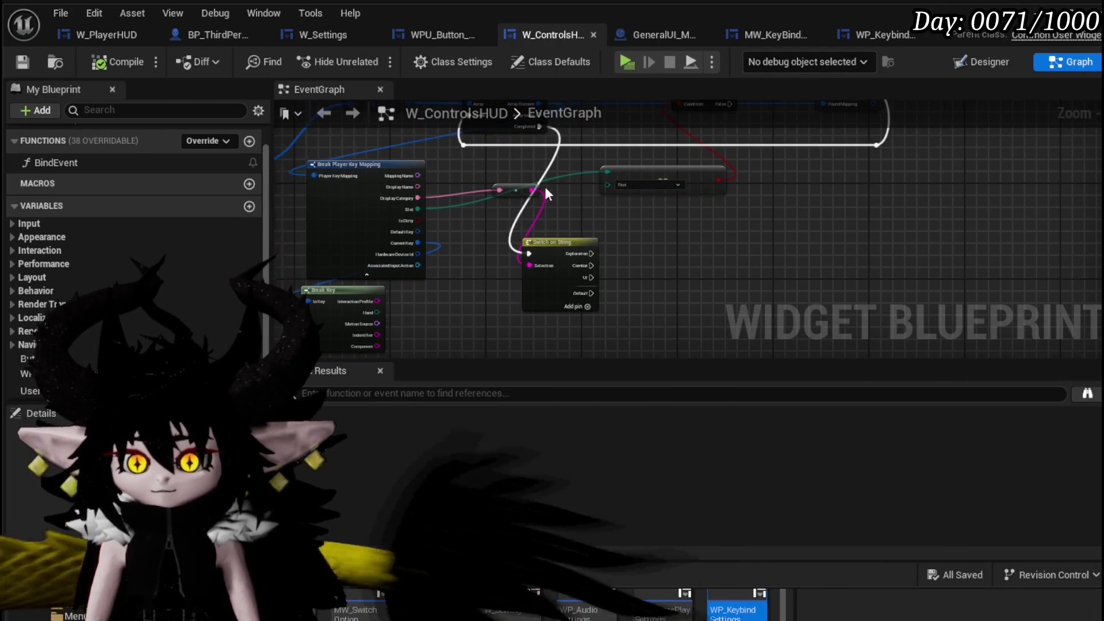
# - Shift the Switch on String node up and right, review the loop and Break Key nodes, then return to the level editor
pyautogui.scroll(3, 544, 188)
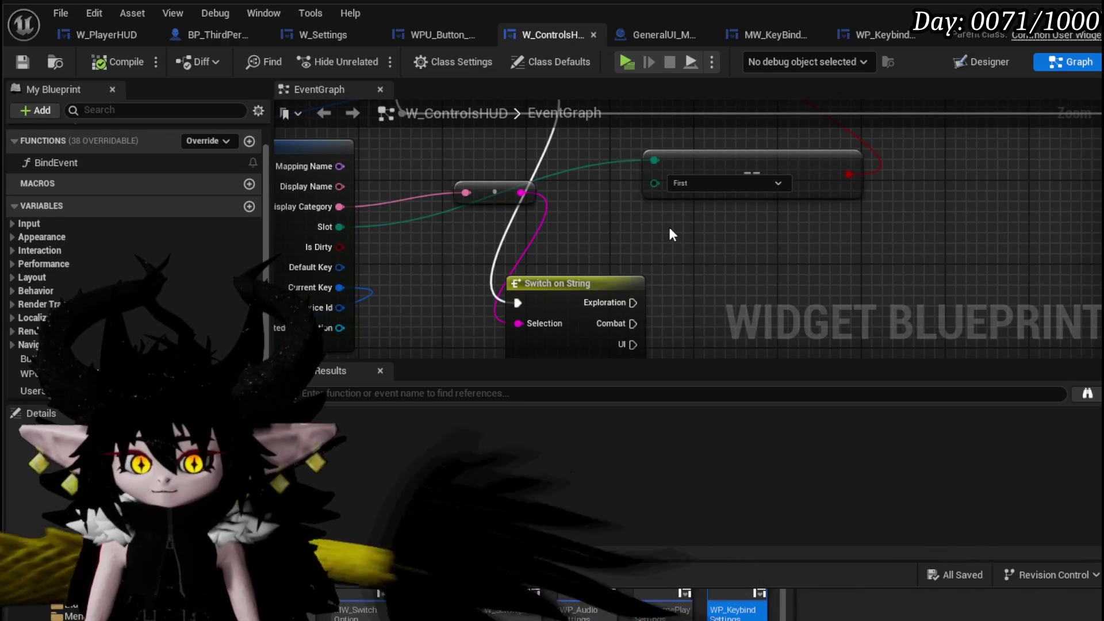
pyautogui.scroll(-2, 671, 233)
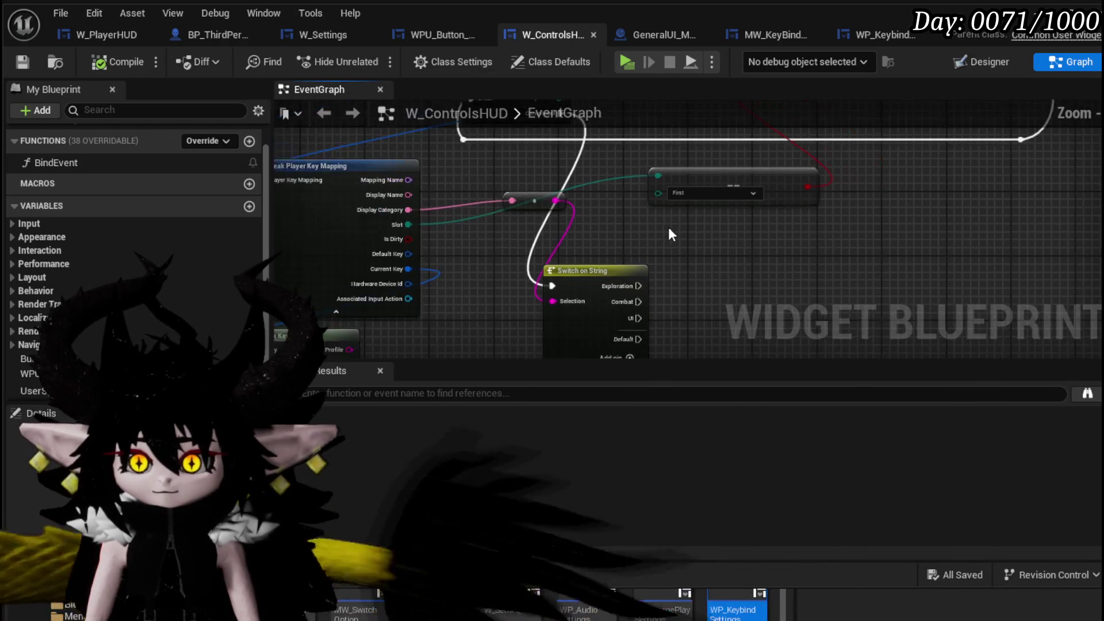
pyautogui.moveTo(536, 264)
pyautogui.mouseDown()
pyautogui.moveTo(632, 242)
pyautogui.moveTo(619, 231)
pyautogui.mouseUp()
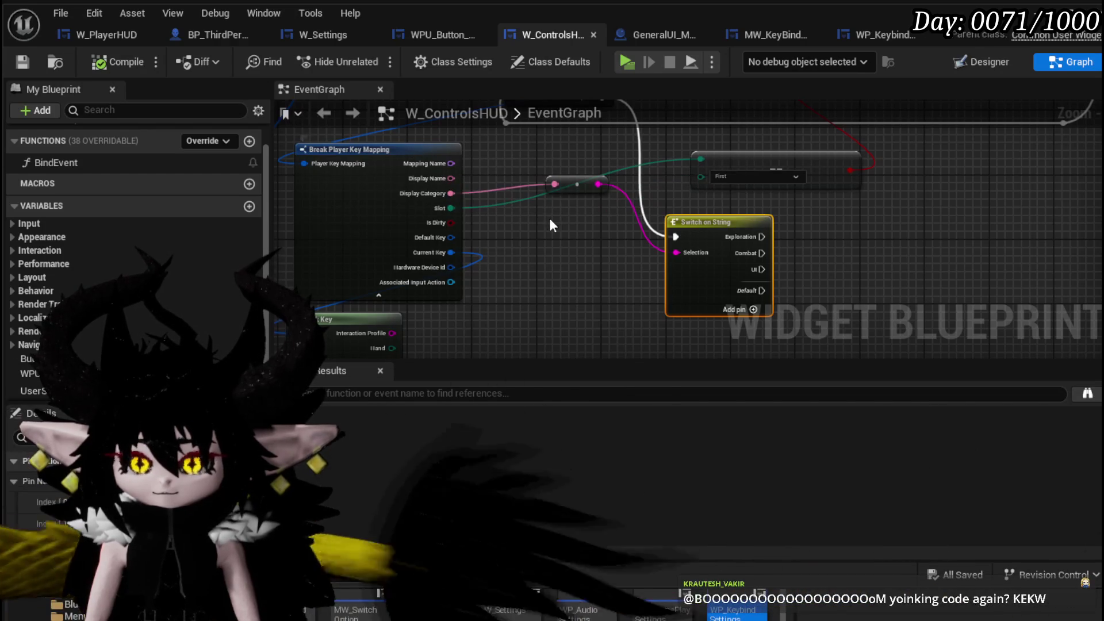
pyautogui.moveTo(550, 219)
pyautogui.mouseDown()
pyautogui.moveTo(537, 276)
pyautogui.moveTo(544, 311)
pyautogui.moveTo(541, 274)
pyautogui.mouseUp()
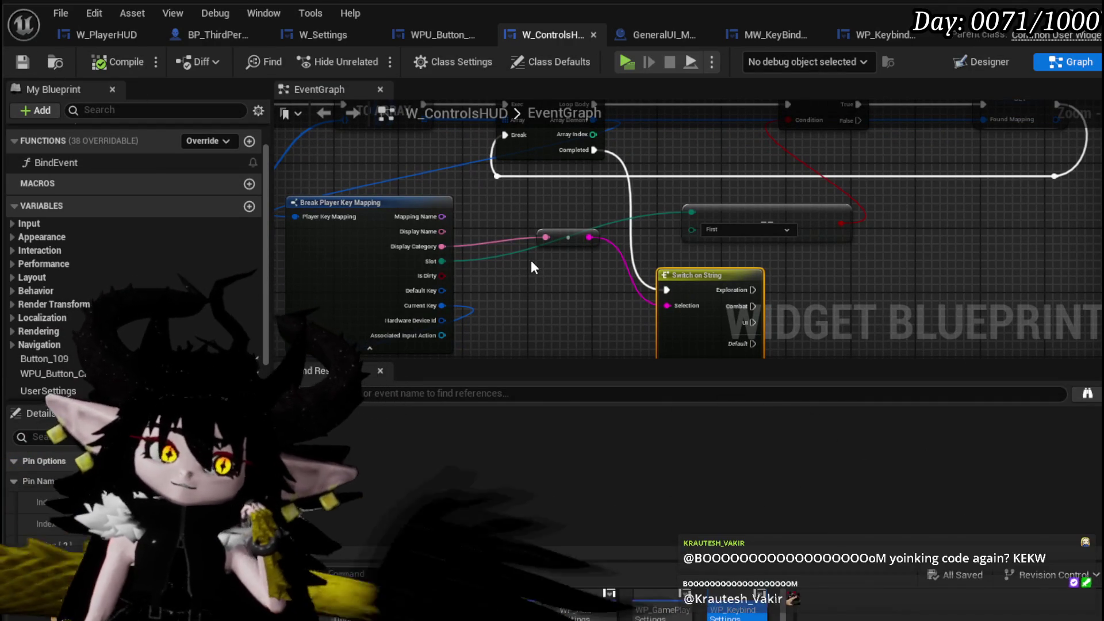
pyautogui.moveTo(530, 260)
pyautogui.mouseDown()
pyautogui.moveTo(530, 128)
pyautogui.moveTo(527, 214)
pyautogui.mouseUp()
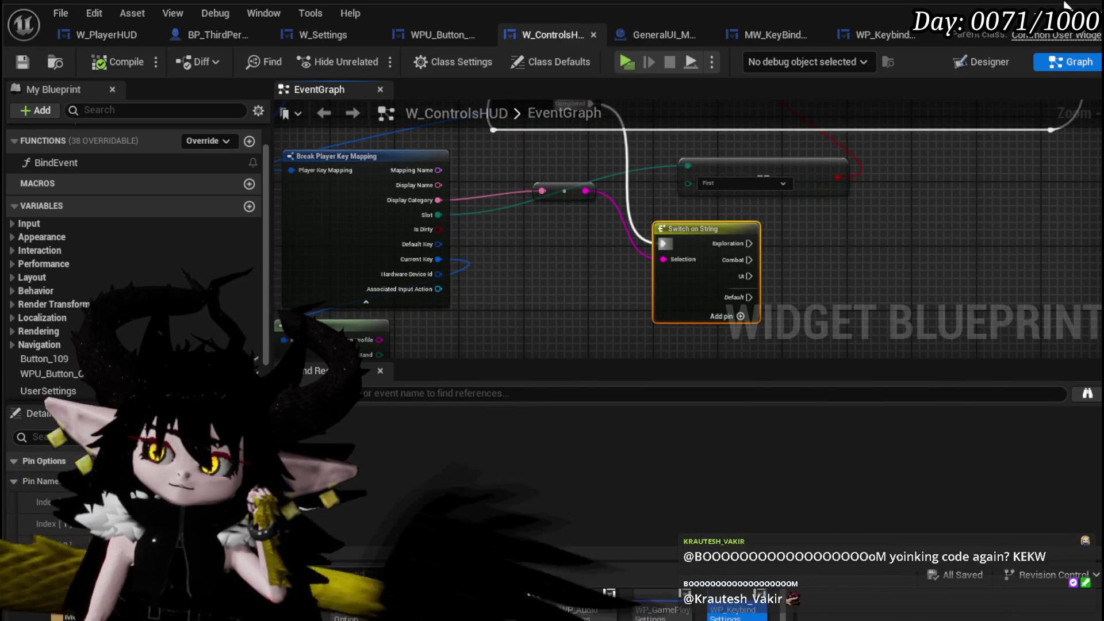
pyautogui.hotkey('alt', 'Tab')
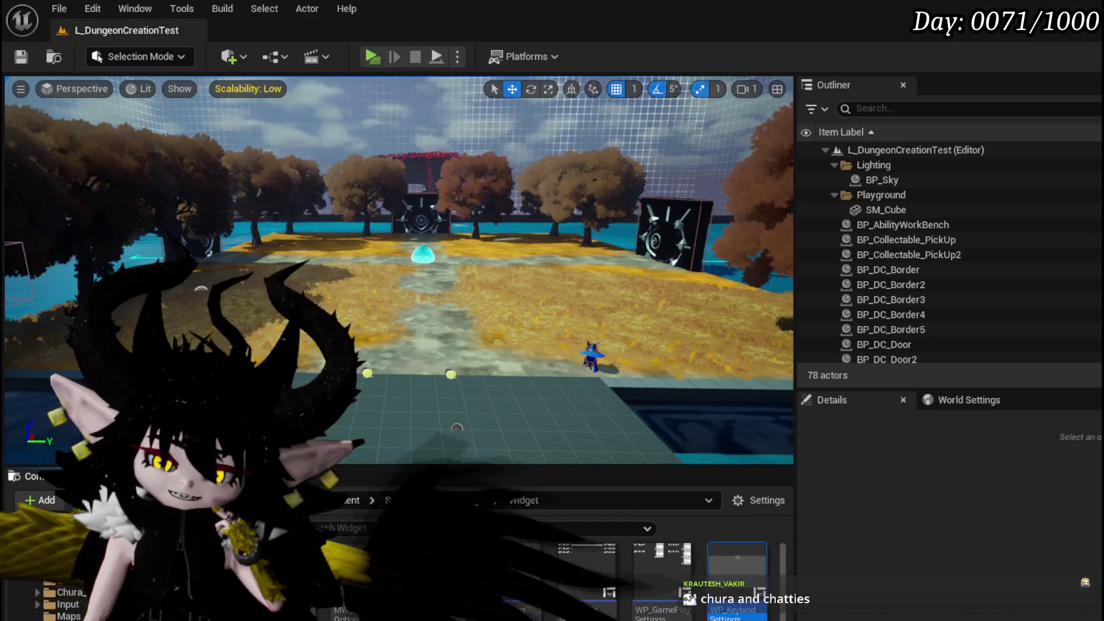
# - Browse to the Input folder in the Content Browser and open the IMC_Default mapping context
pyautogui.scroll(2, 83, 602)
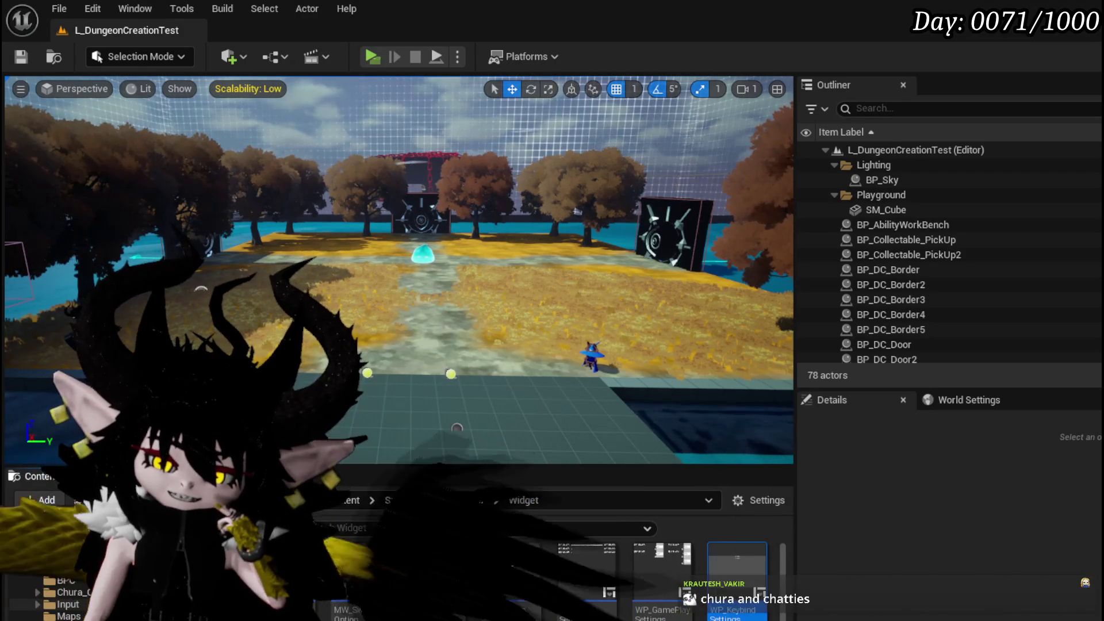
pyautogui.scroll(-2, 57, 592)
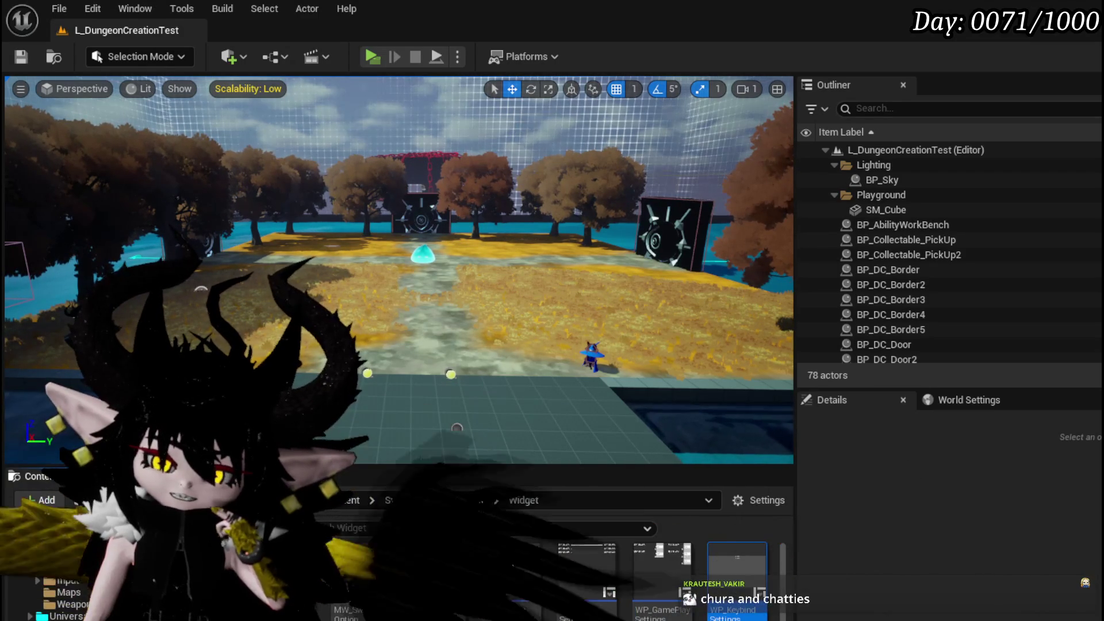
pyautogui.scroll(1, 69, 593)
pyautogui.click(69, 616)
pyautogui.click(68, 604)
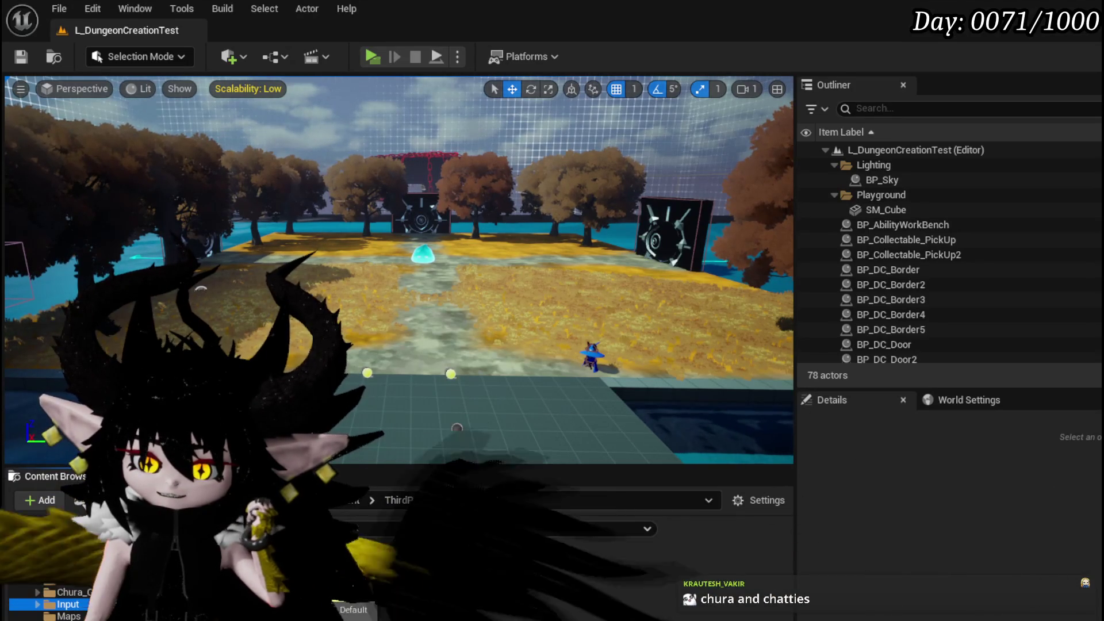
pyautogui.doubleClick(368, 580)
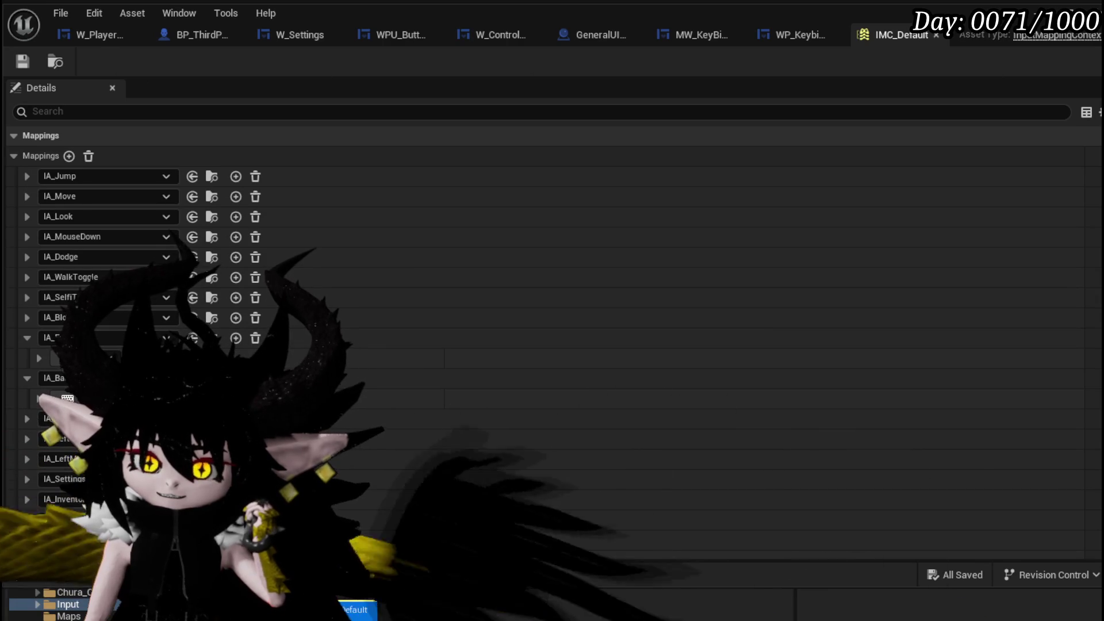
# - Close IMC_Default and browse the Actions folder's IA_ assets such as IA_Look, IA_Forward and IA_Inspect
pyautogui.click(933, 35)
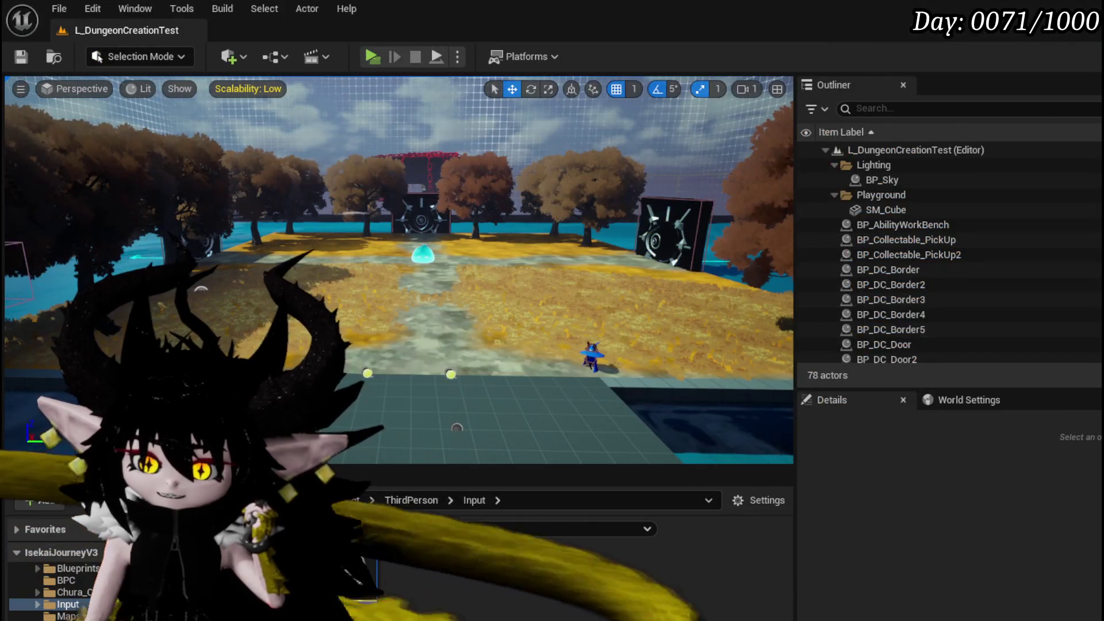
pyautogui.doubleClick(368, 575)
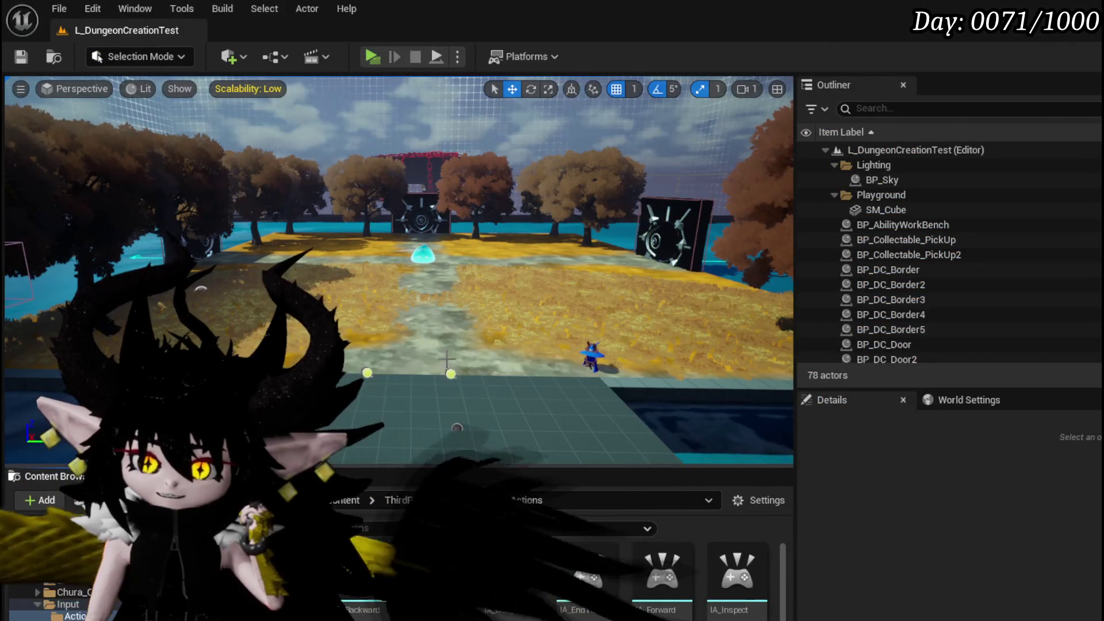
pyautogui.scroll(-2, 747, 575)
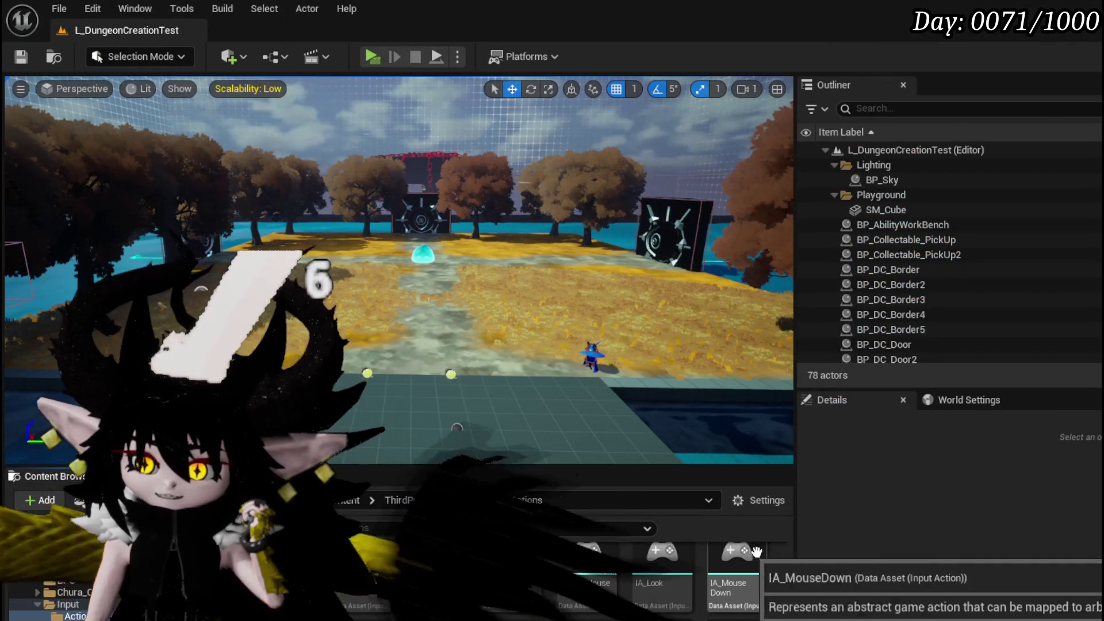
pyautogui.scroll(1, 759, 584)
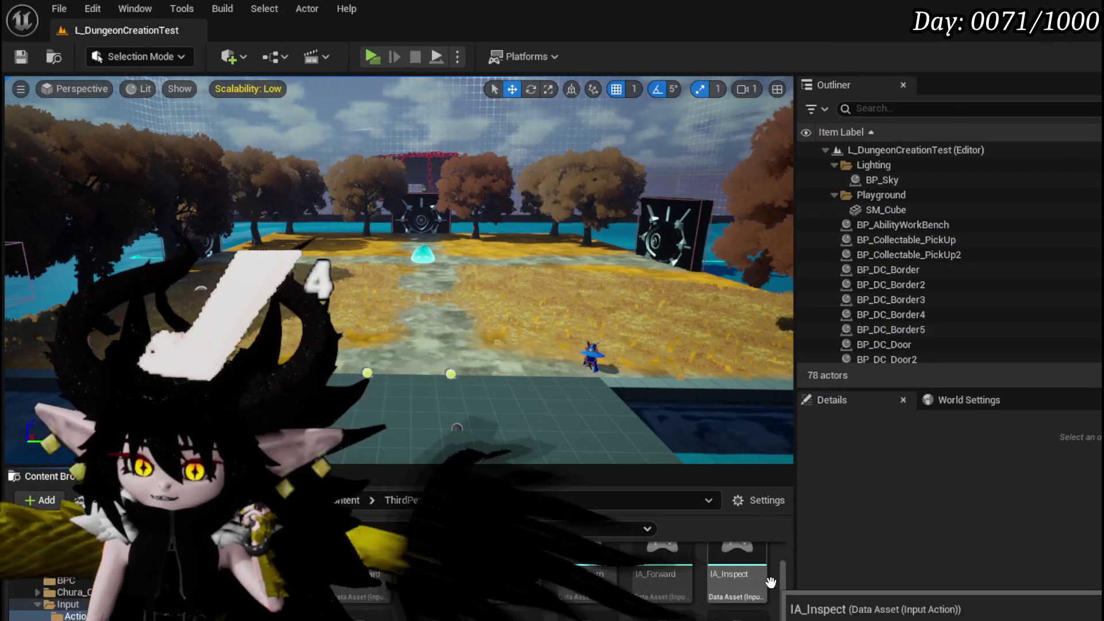
pyautogui.scroll(1, 770, 582)
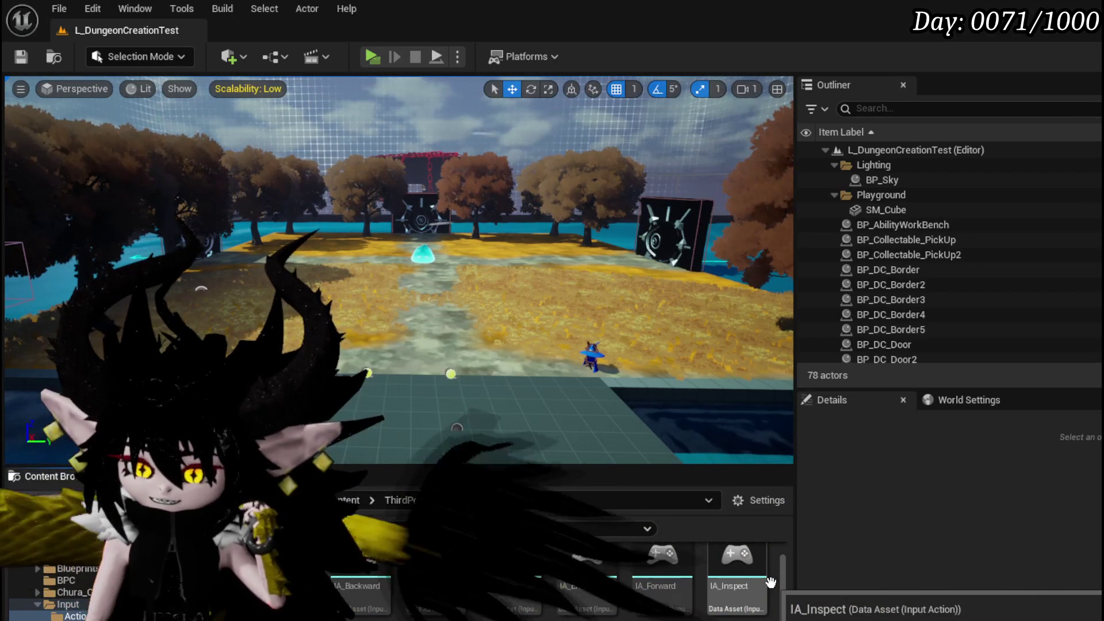
pyautogui.scroll(-2, 770, 583)
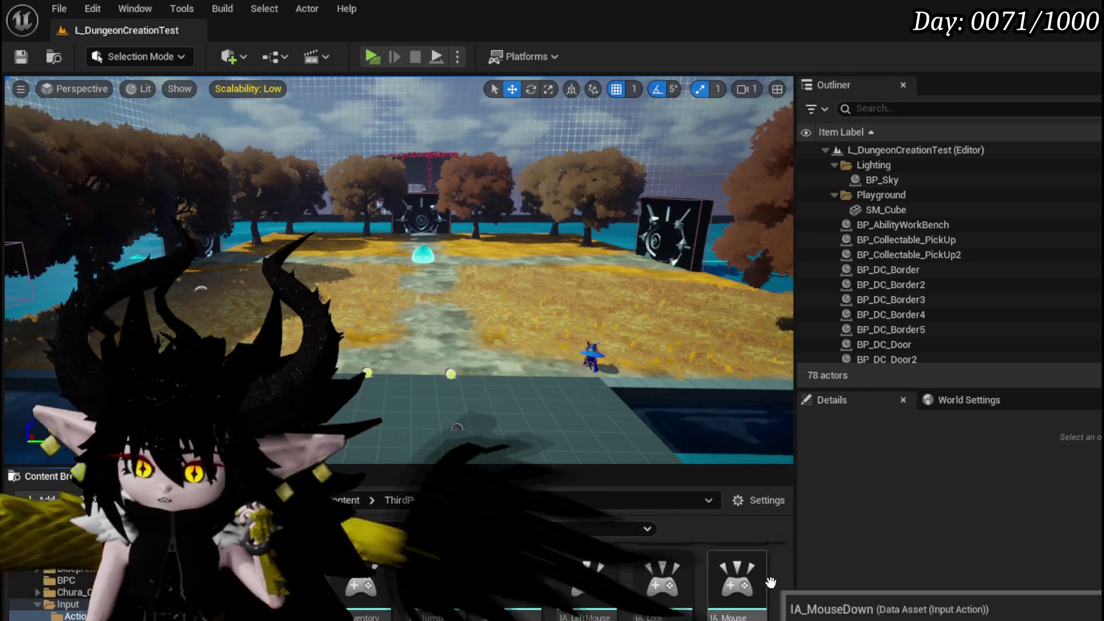
pyautogui.scroll(-1, 781, 578)
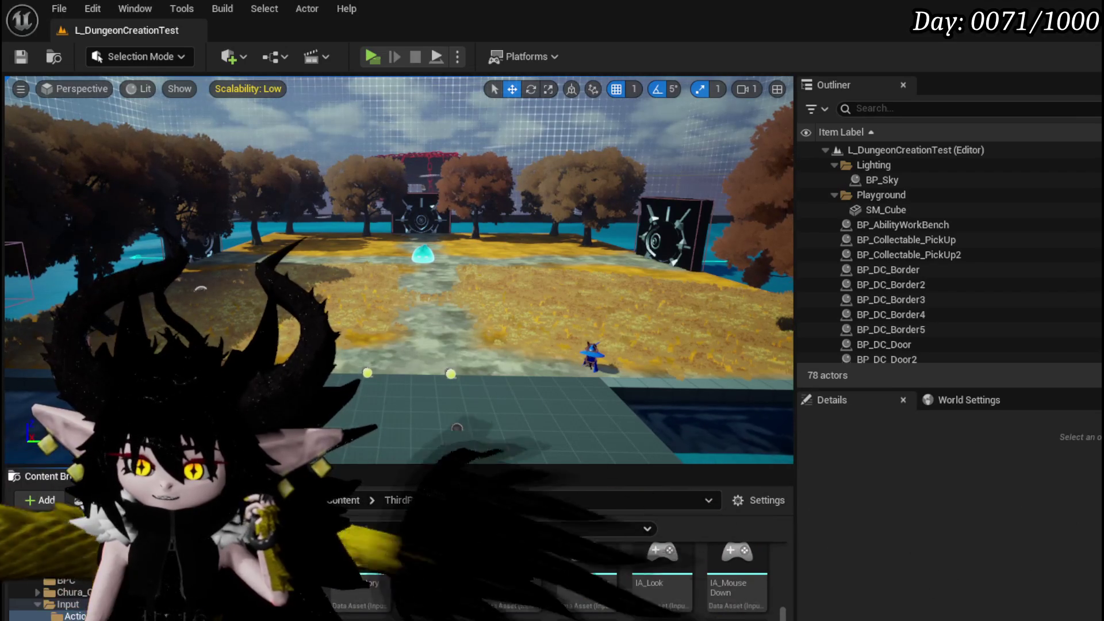
pyautogui.scroll(3, 785, 575)
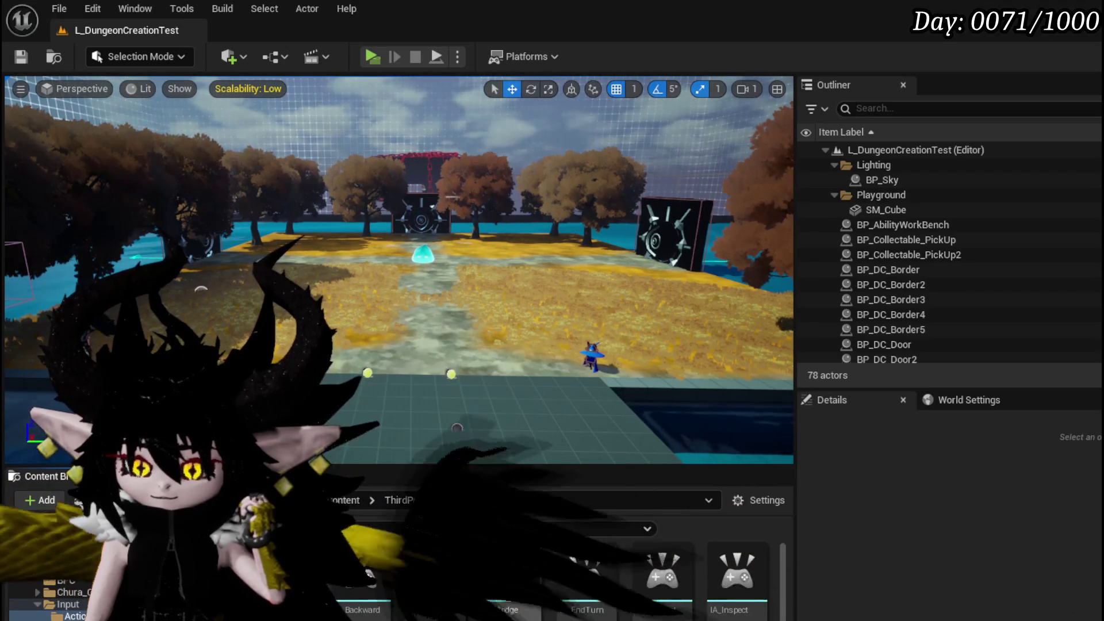
# - Open IA_Dodge and expand its Player Mappable Key Settings in Details
pyautogui.doubleClick(527, 565)
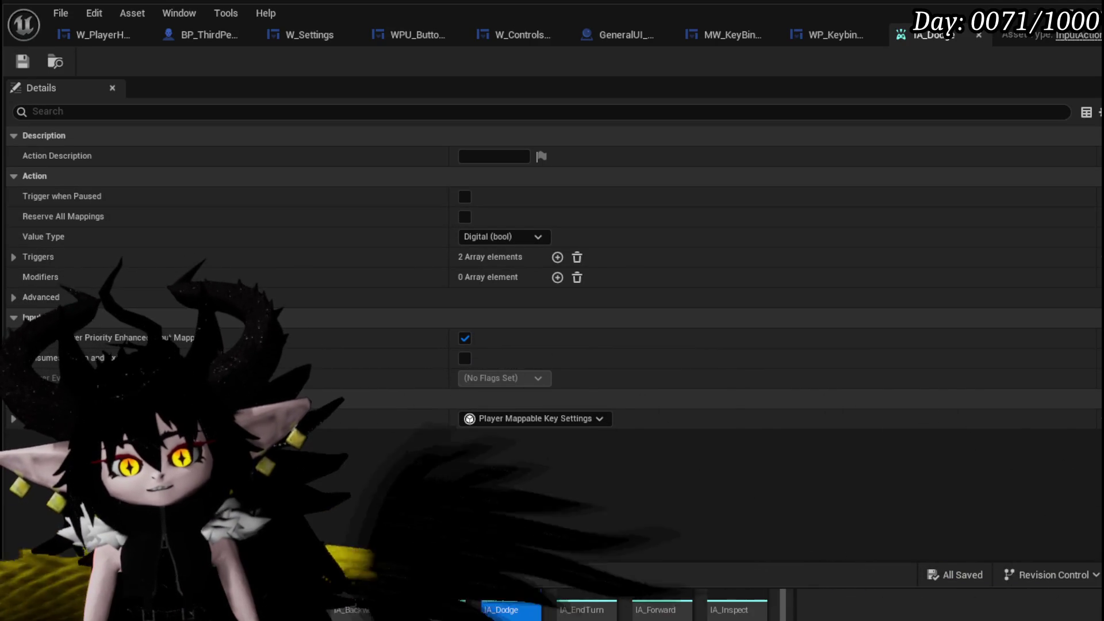
pyautogui.click(13, 419)
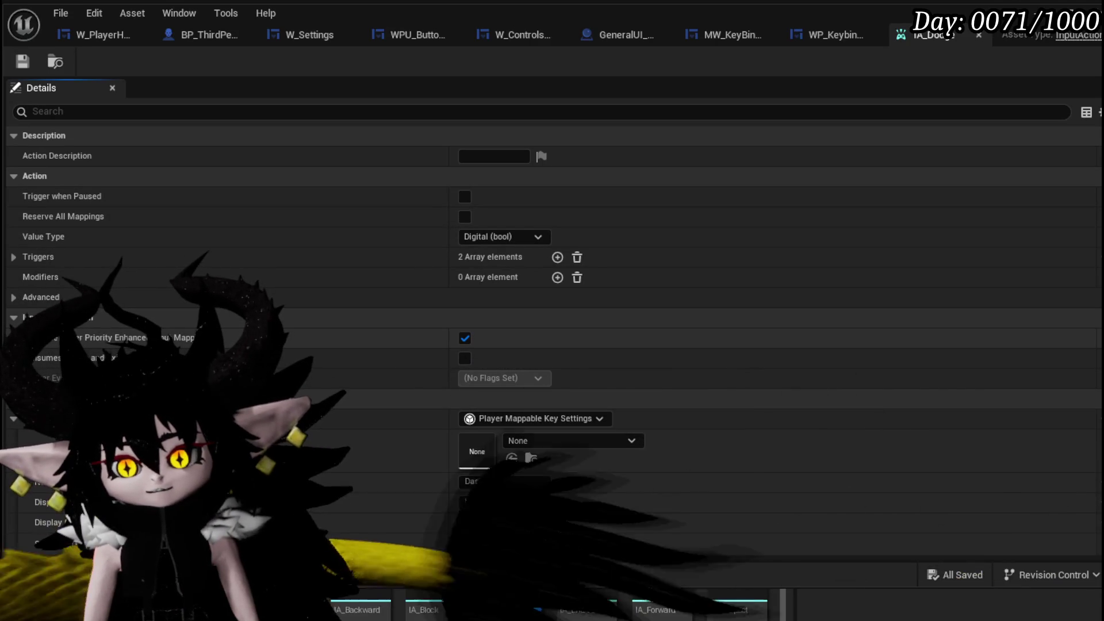